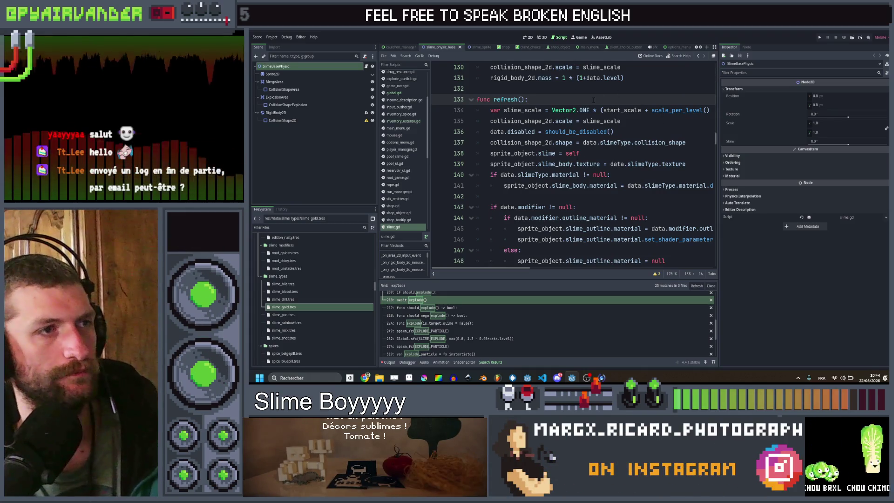
# - Select the midas-to-gold check on lines 85–86 in init() for copying
pyautogui.click(639, 121)
pyautogui.click(602, 99)
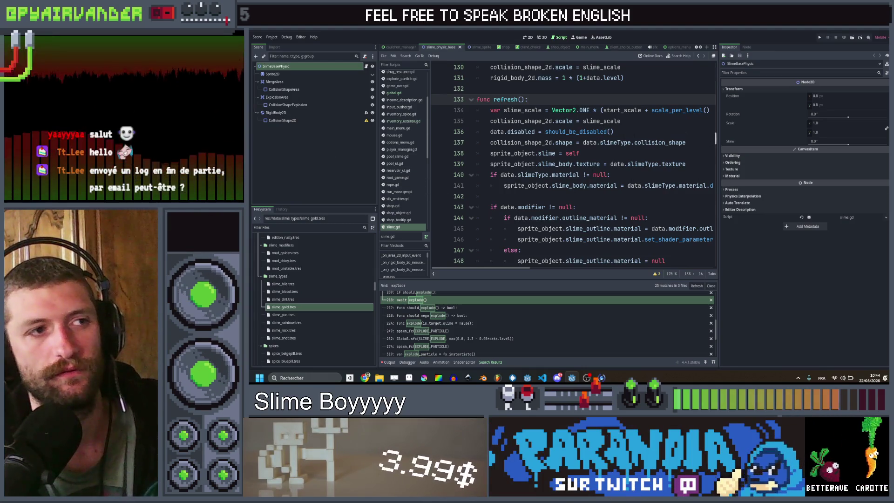
pyautogui.click(658, 120)
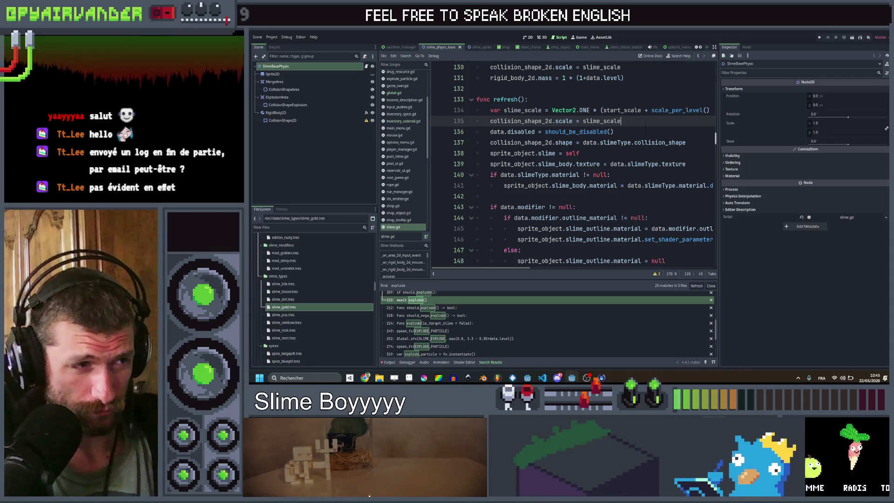
pyautogui.scroll(1, 572, 163)
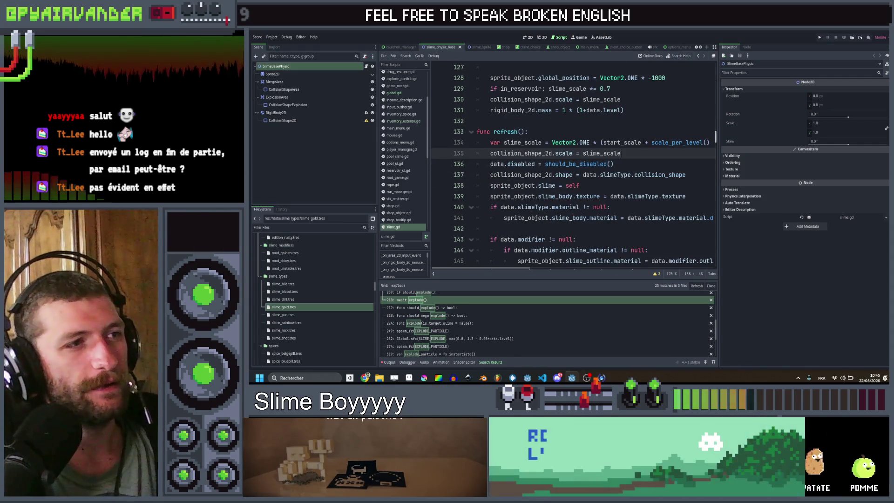
pyautogui.scroll(17, 651, 142)
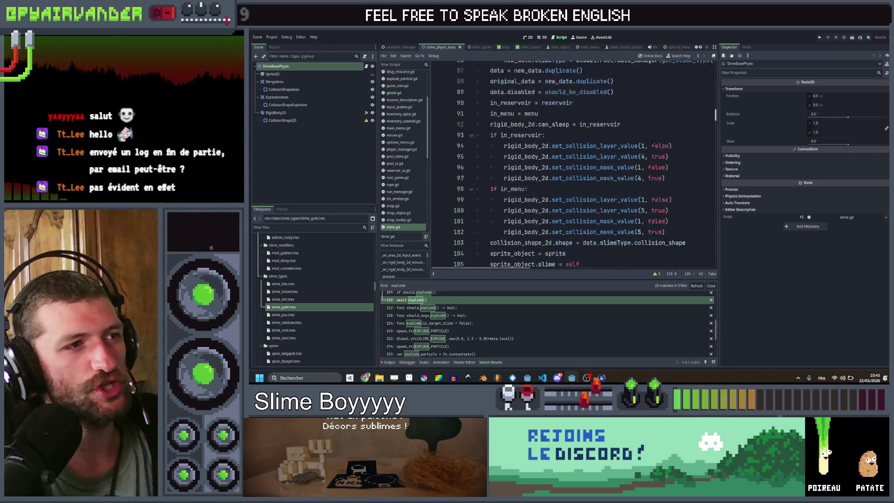
pyautogui.moveTo(482, 186); pyautogui.dragTo(482, 168)
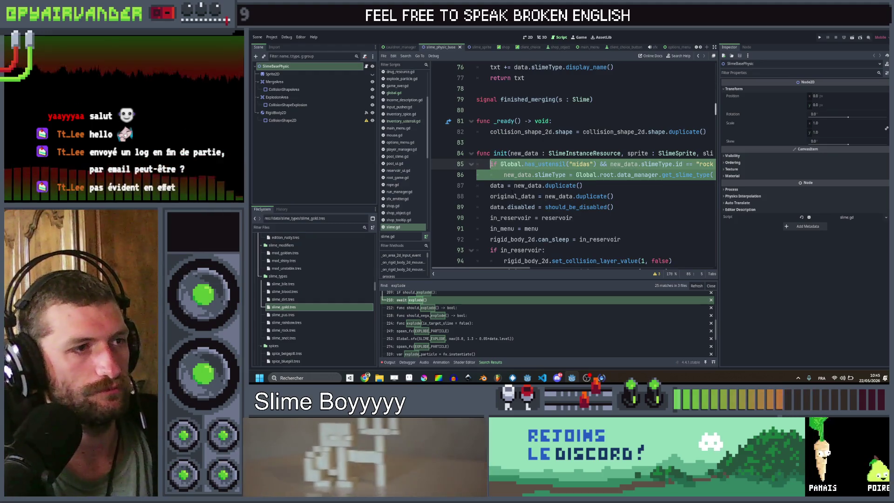
pyautogui.scroll(-4, 489, 167)
pyautogui.scroll(-13, 562, 131)
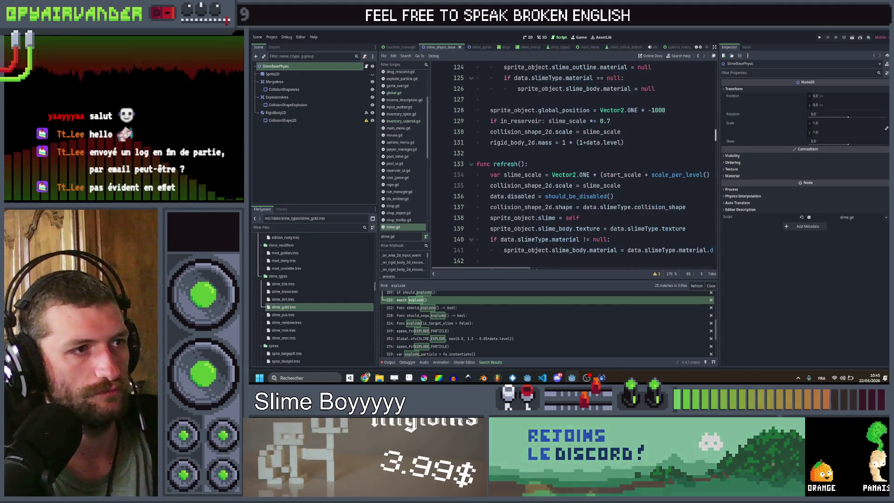
# - Paste the midas check at the start of refresh() and rename new_data to data
pyautogui.click(561, 132)
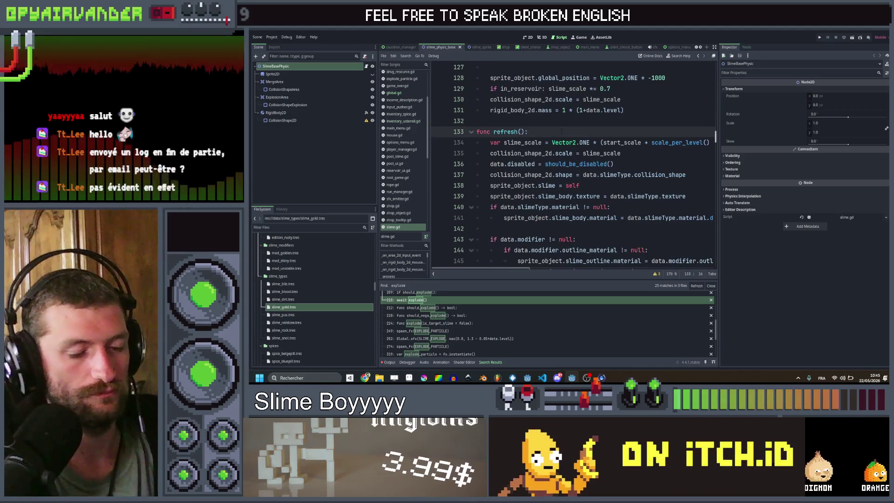
pyautogui.press('Return')
pyautogui.hotkey('ctrl', 'v')
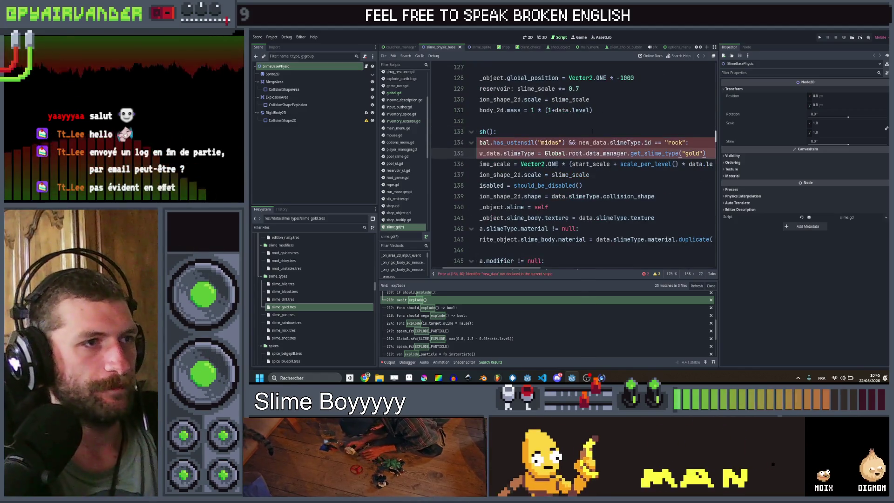
pyautogui.click(627, 142)
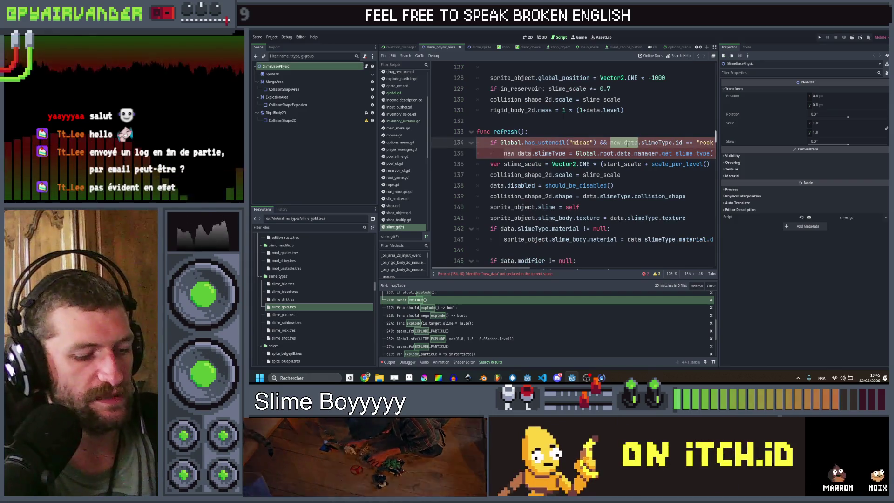
pyautogui.write('data')
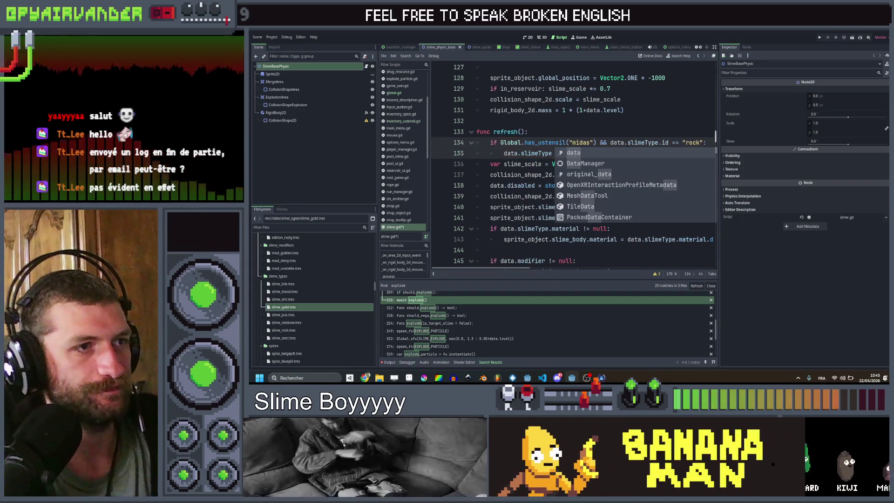
pyautogui.press('Escape')
# - Duplicate the gold slime type line and change the copy to use original_data
pyautogui.press('Down')
pyautogui.press('End')
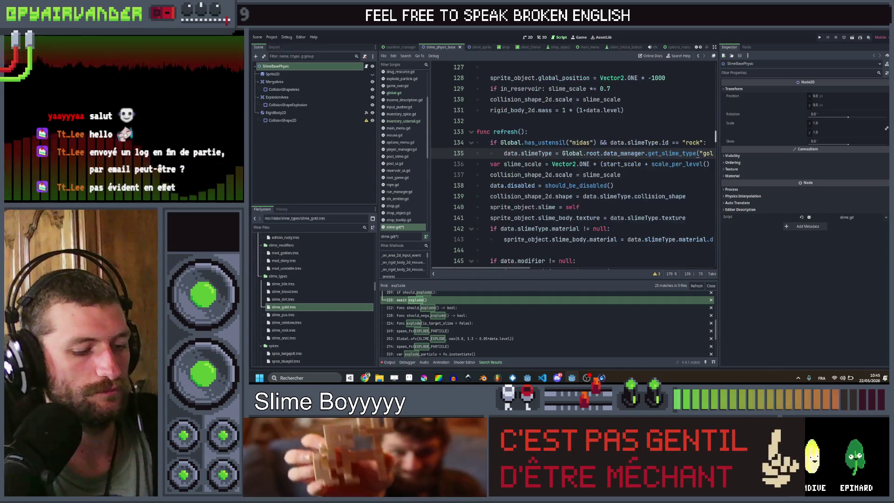
pyautogui.hotkey('ctrl', 'shift', 'd')
pyautogui.click(508, 164)
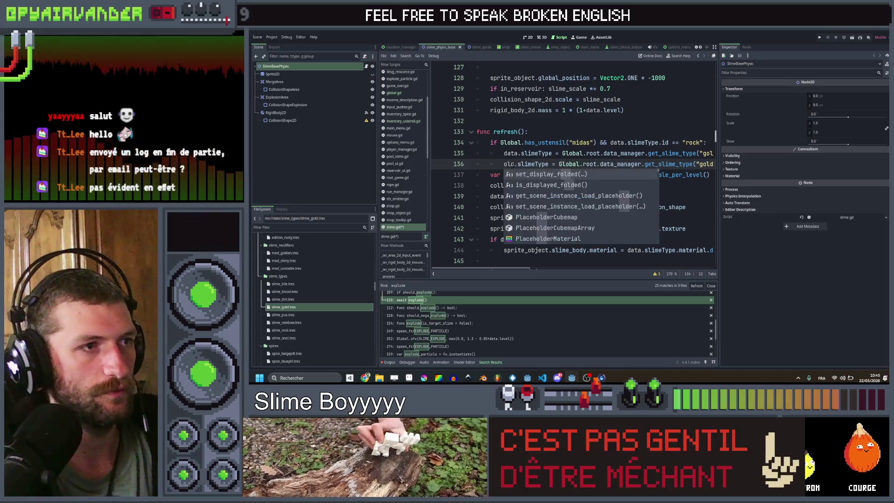
pyautogui.write('riginal_data')
pyautogui.press('Return')
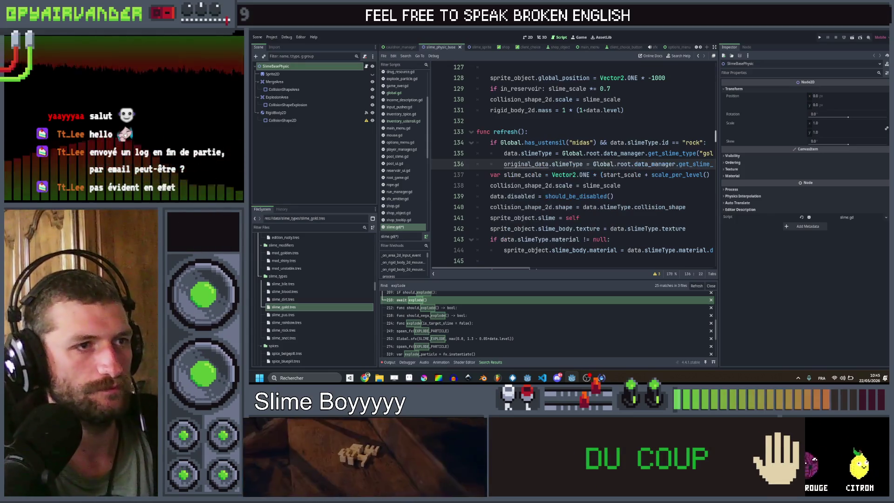
# - Play the Ethio Jazz at Galani Coffee video from the YouTube sidebar, skip ahead, then minimize Chrome
pyautogui.click(365, 377)
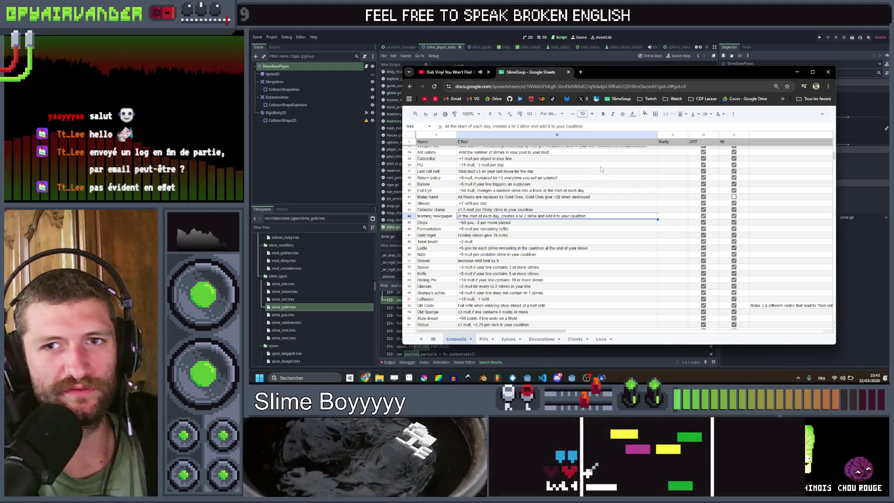
pyautogui.click(450, 72)
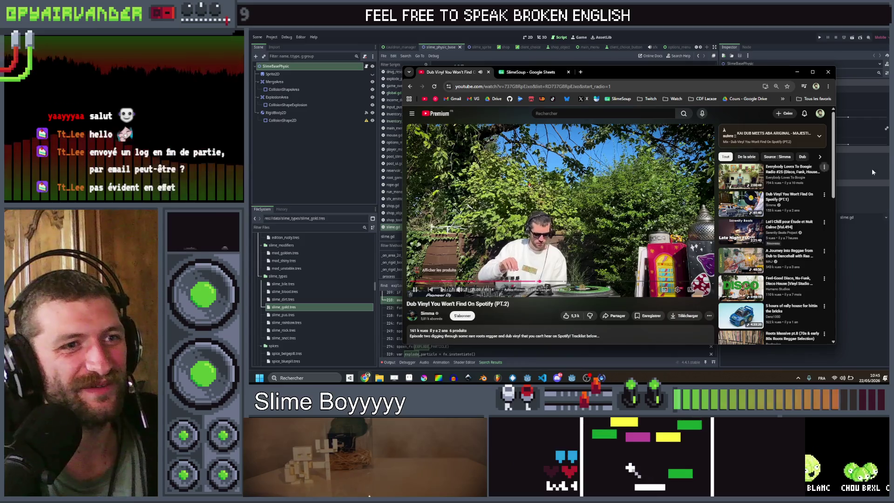
pyautogui.scroll(-2, 760, 185)
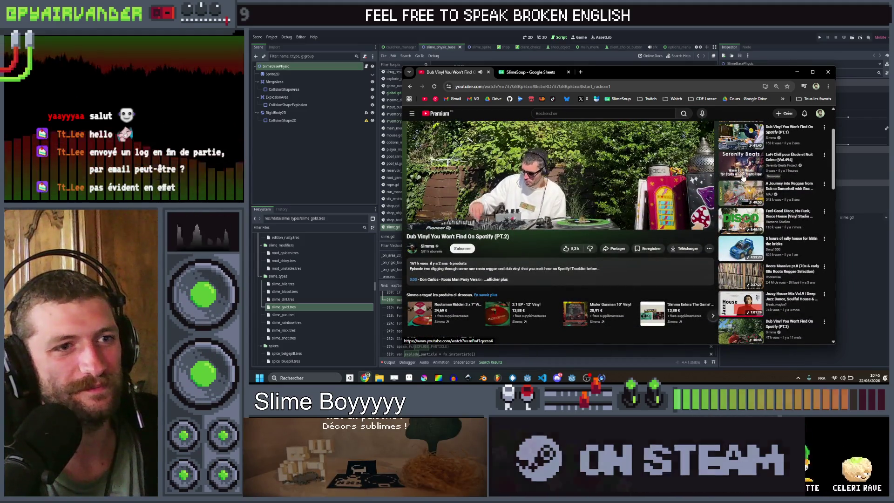
pyautogui.scroll(-1, 743, 177)
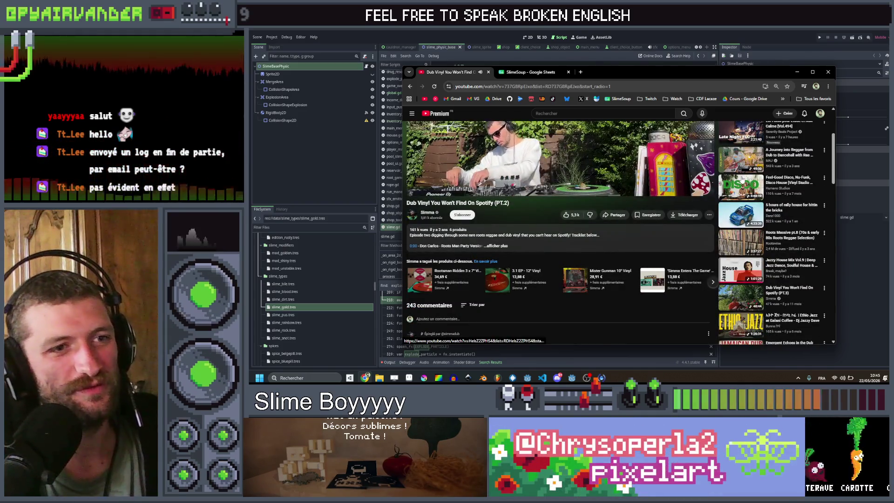
pyautogui.scroll(-2, 743, 179)
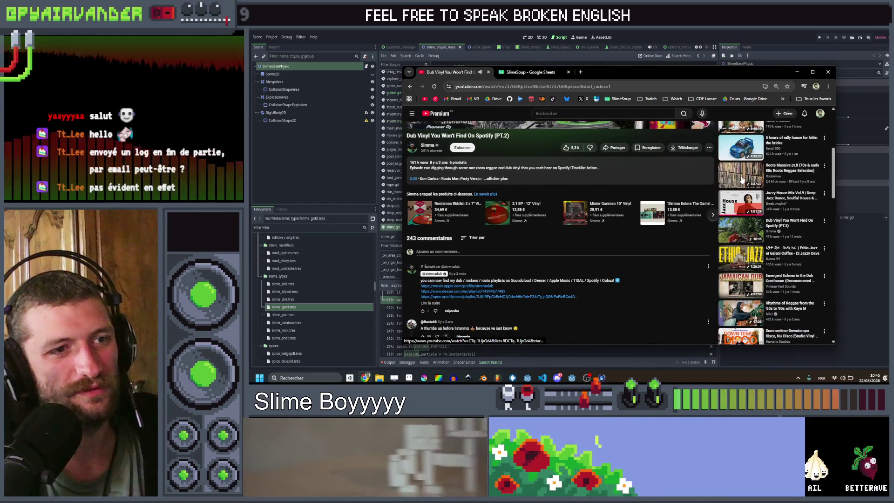
pyautogui.scroll(-2, 743, 179)
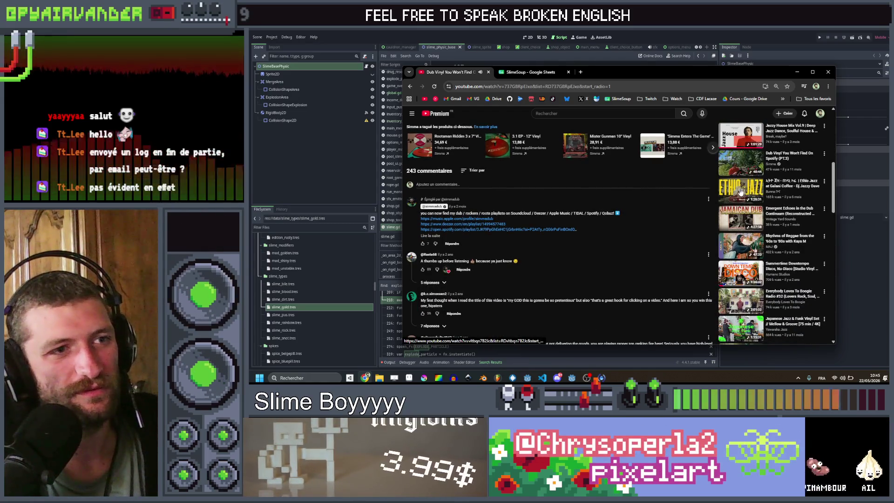
pyautogui.click(741, 191)
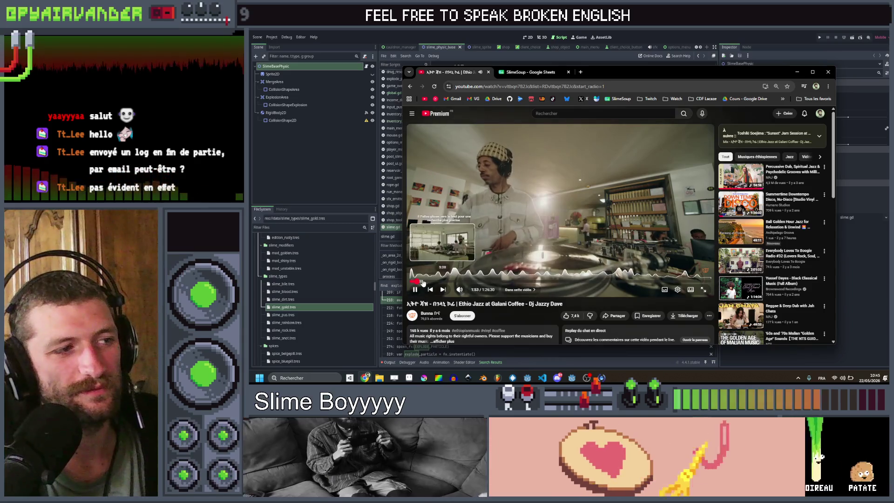
pyautogui.press('l')
pyautogui.press('l')
pyautogui.press('l')
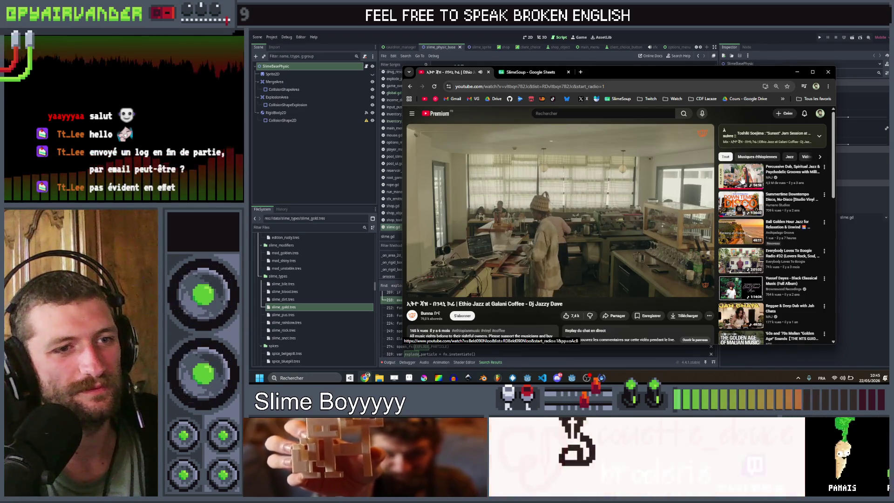
pyautogui.click(796, 72)
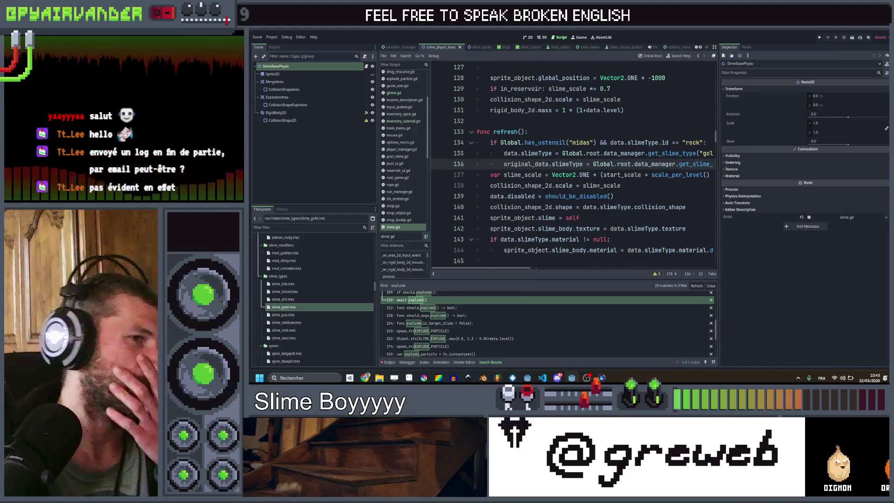
pyautogui.hscroll(3, 573, 163)
pyautogui.hscroll(-3, 573, 163)
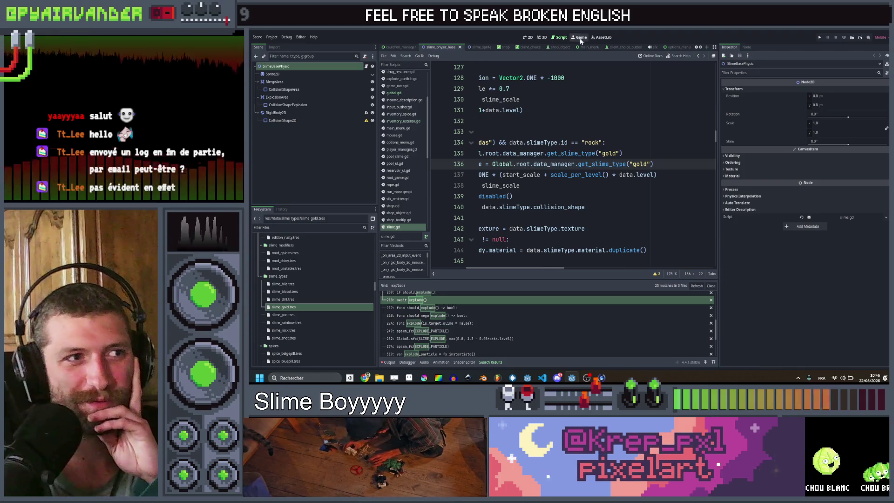
pyautogui.hscroll(-5, 650, 120)
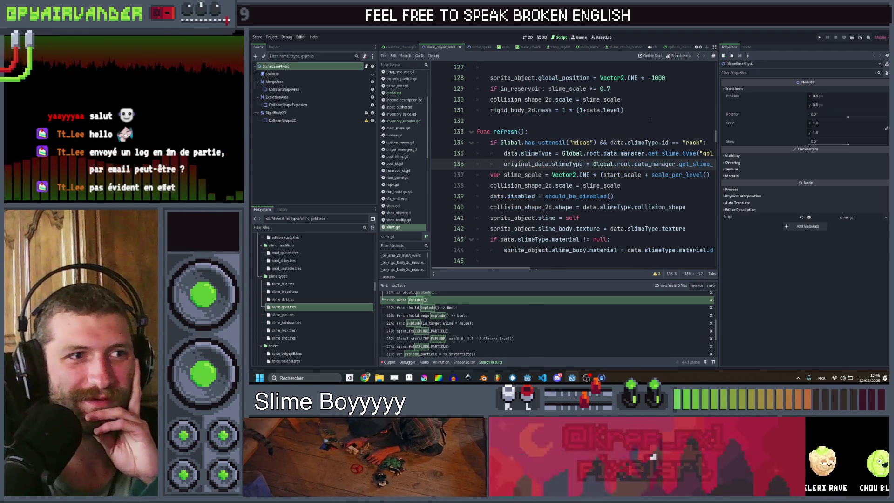
pyautogui.hscroll(3, 650, 121)
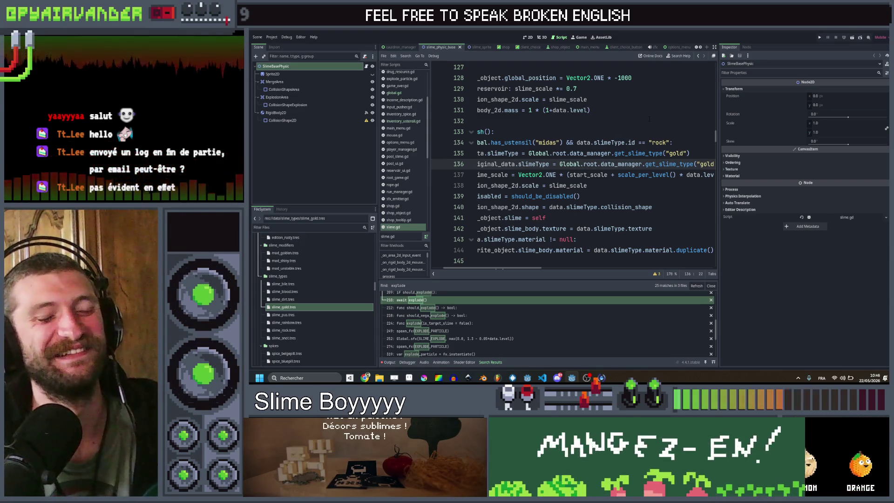
pyautogui.hscroll(5, 629, 117)
pyautogui.hscroll(-10, 629, 117)
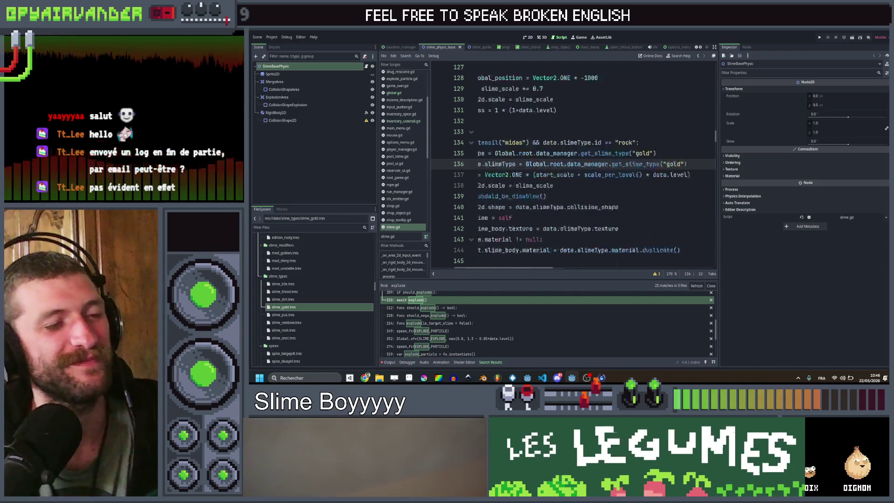
pyautogui.hscroll(6, 590, 165)
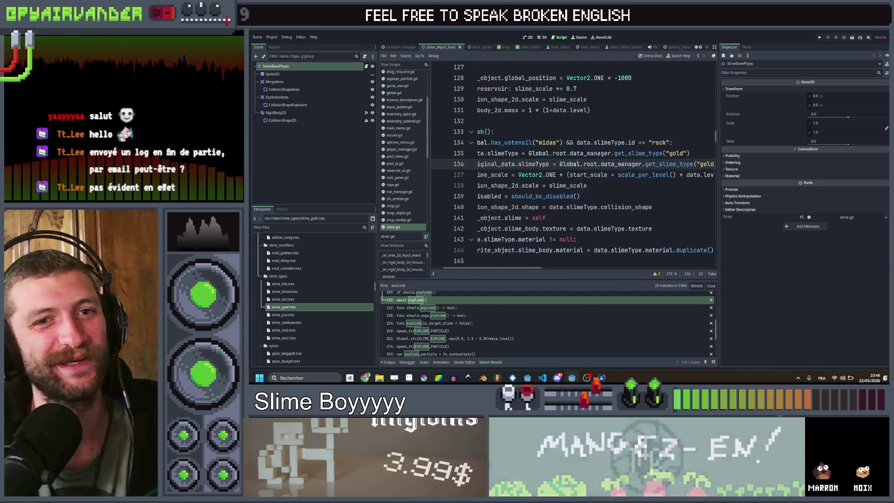
pyautogui.hscroll(-8, 589, 166)
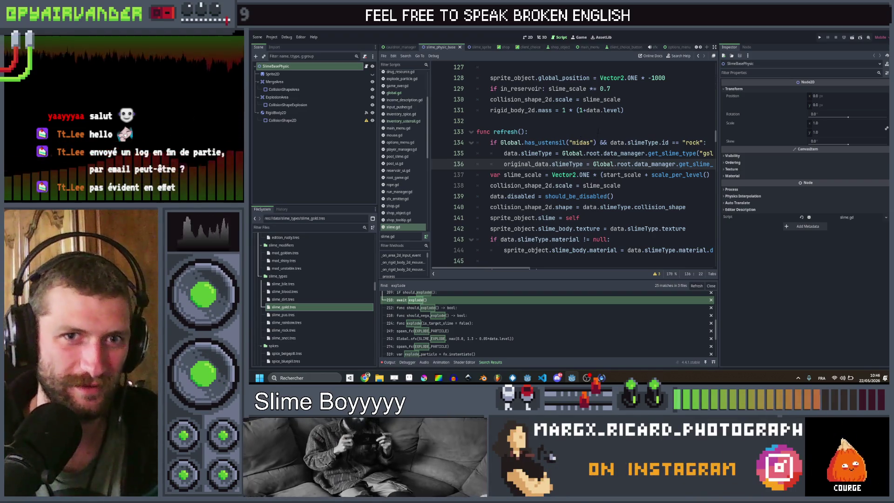
pyautogui.hscroll(5, 600, 126)
pyautogui.hscroll(-5, 601, 128)
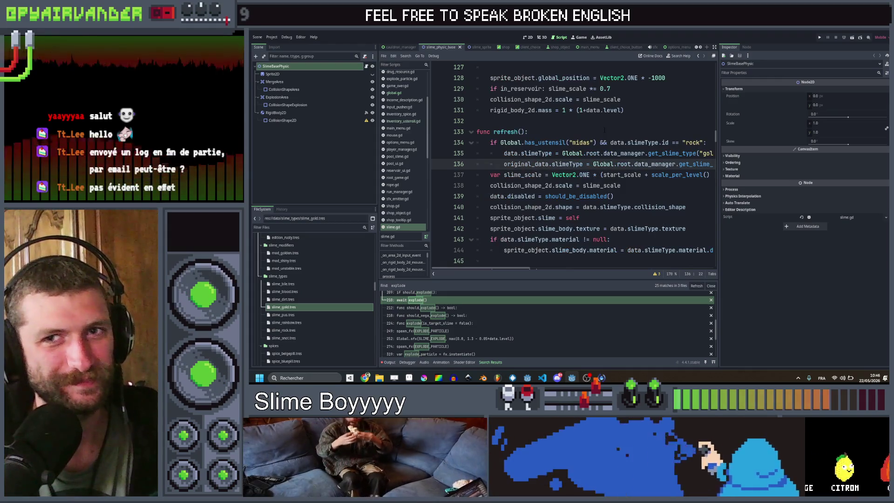
pyautogui.hscroll(5, 604, 129)
pyautogui.hscroll(-5, 603, 129)
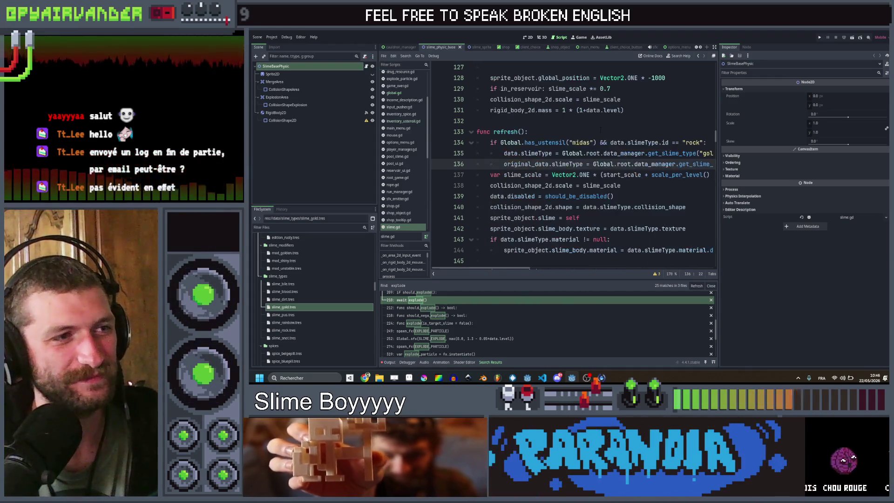
pyautogui.hscroll(8, 598, 130)
pyautogui.hscroll(-8, 598, 130)
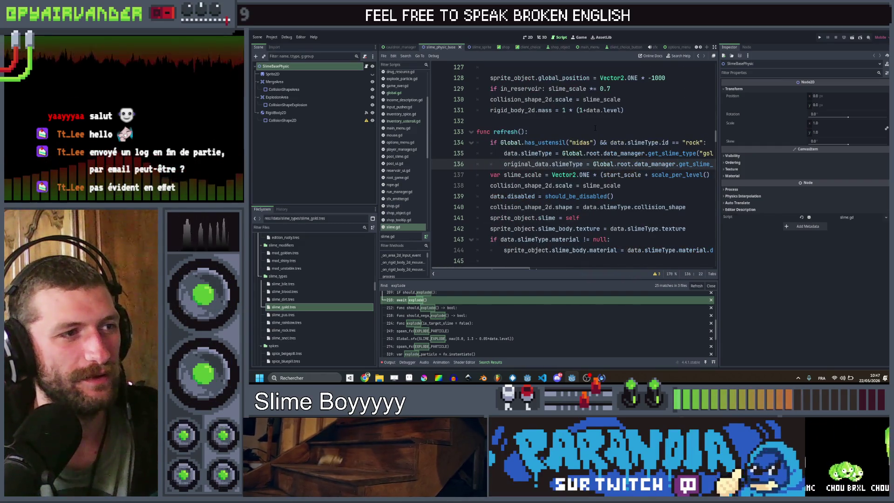
pyautogui.scroll(-1, 573, 163)
pyautogui.scroll(1, 573, 163)
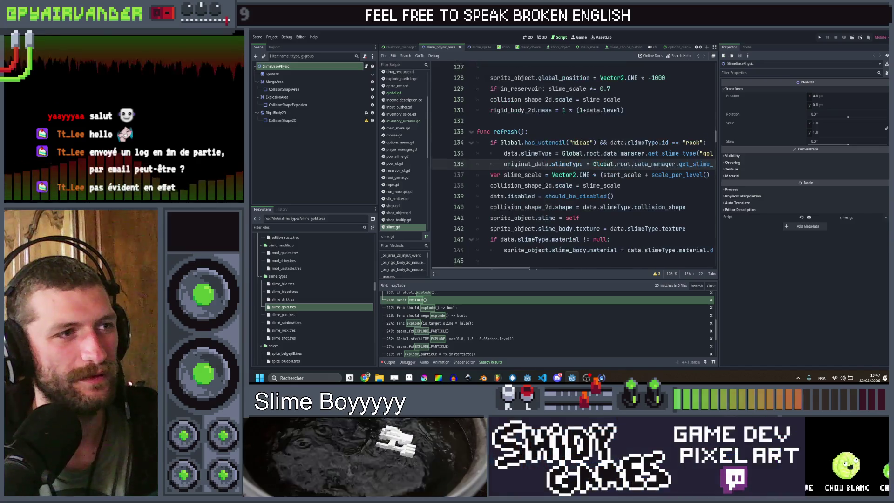
pyautogui.click(578, 133)
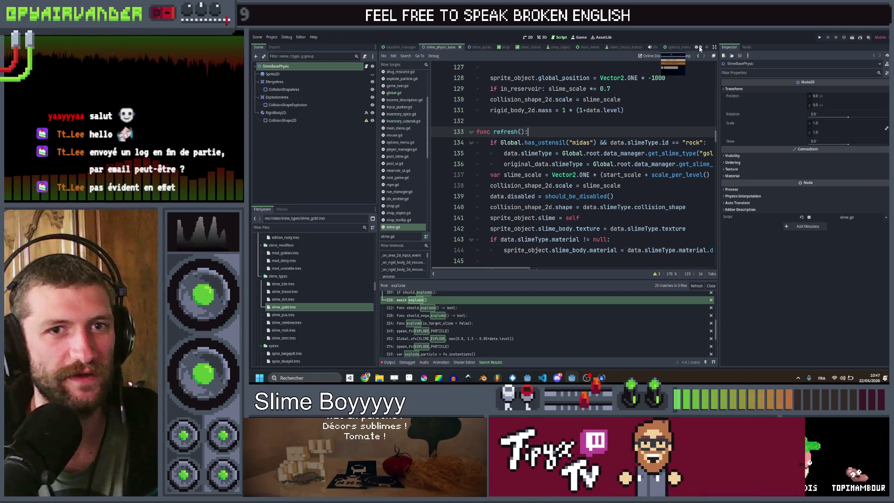
# - Scroll the script tab bar and bring up shop.gd in the code editor
pyautogui.scroll(-4, 698, 48)
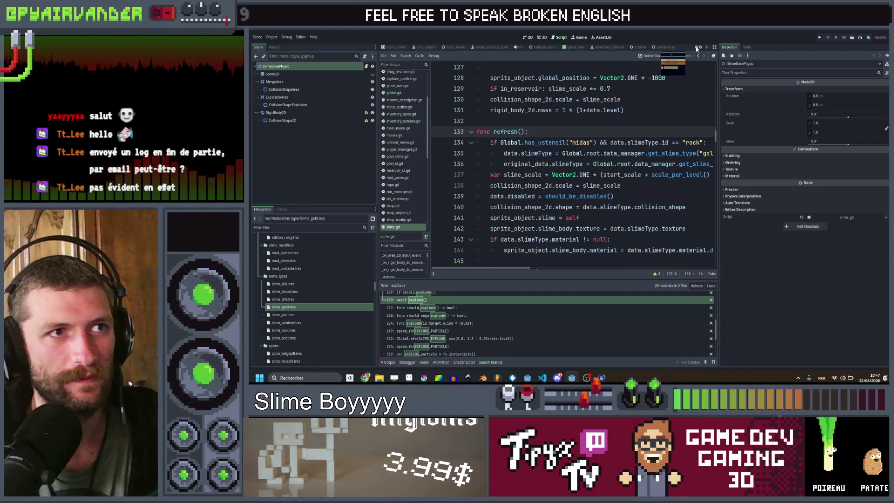
pyautogui.scroll(1, 697, 48)
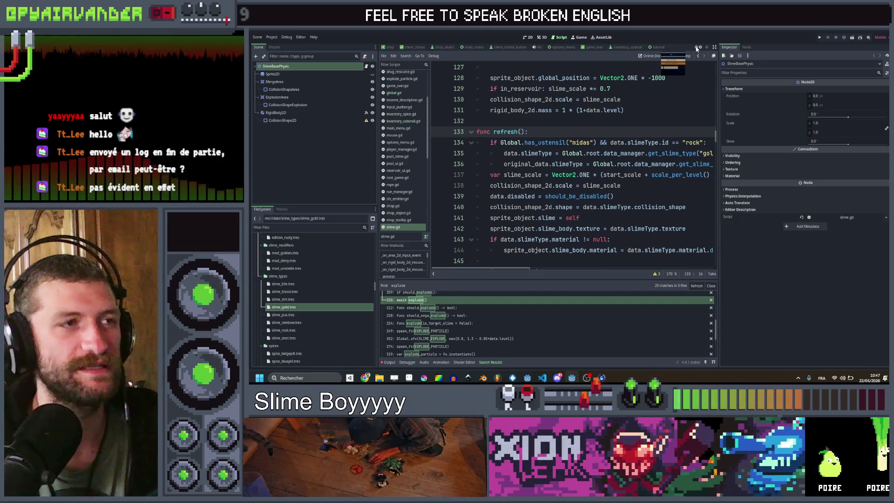
pyautogui.scroll(2, 698, 48)
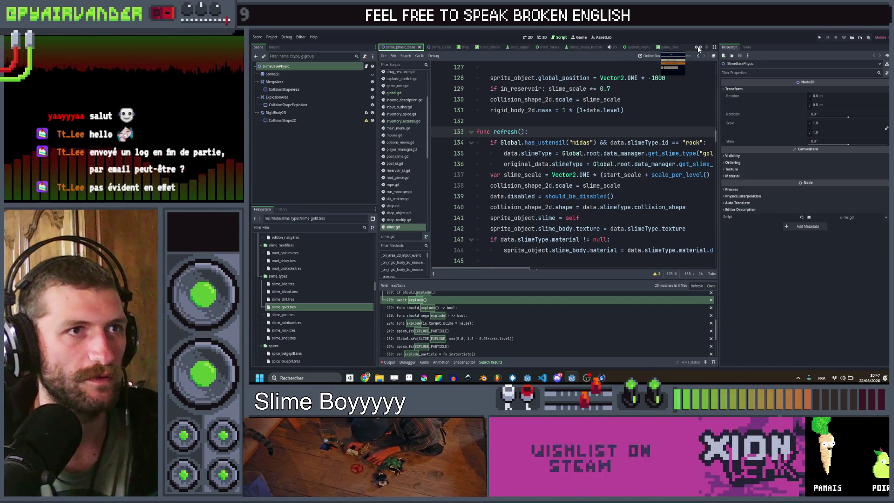
pyautogui.scroll(-2, 700, 49)
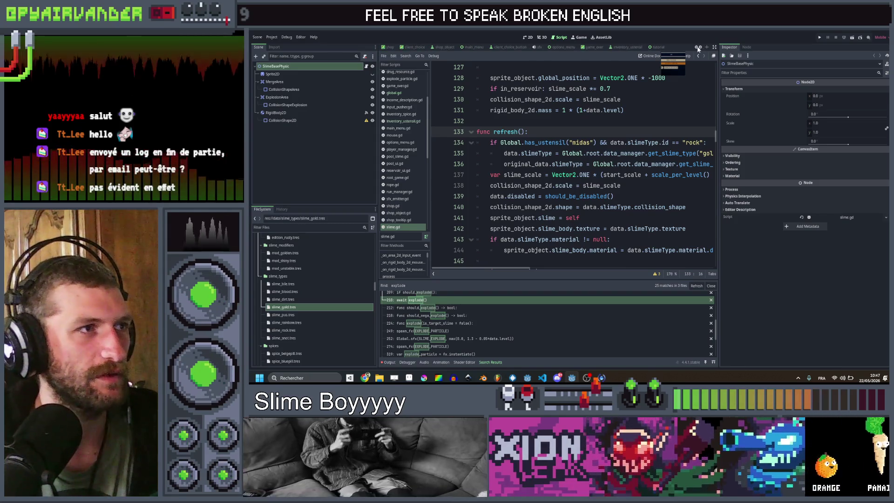
pyautogui.click(389, 47)
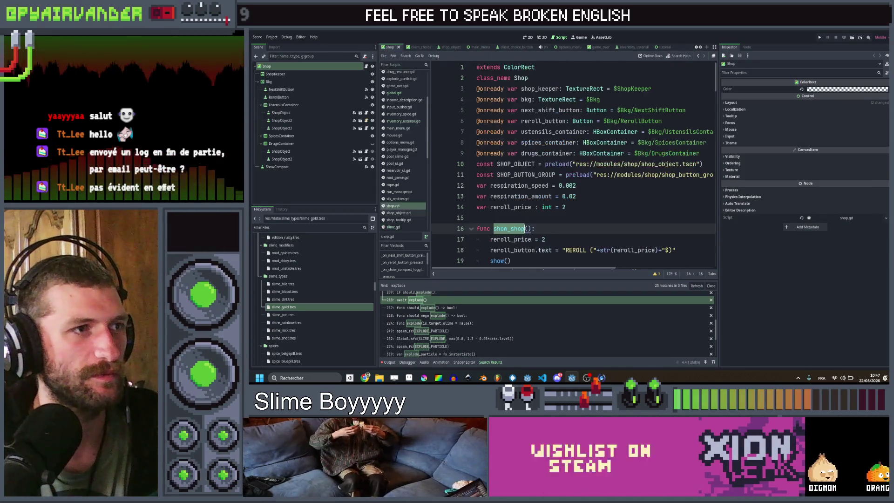
# - Add a new line after the add_ustensil call in the purchase code
pyautogui.scroll(-20, 573, 165)
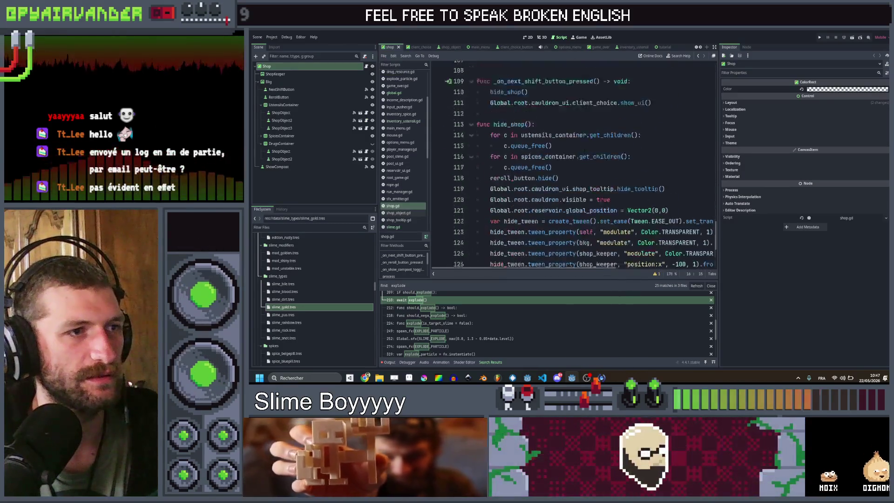
pyautogui.scroll(15, 573, 165)
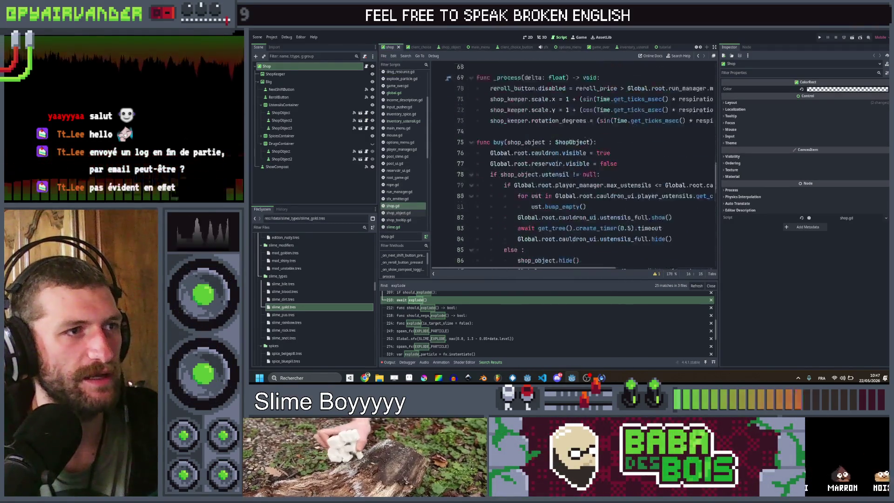
pyautogui.scroll(-1, 573, 165)
pyautogui.click(607, 153)
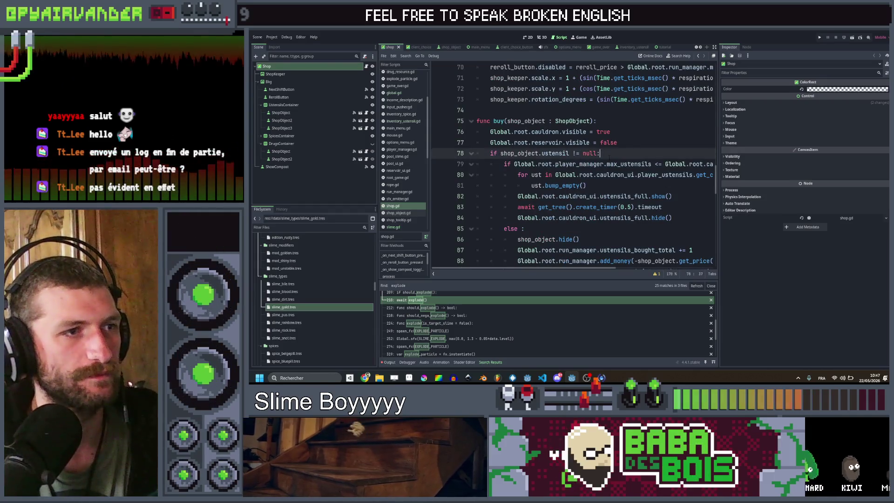
pyautogui.scroll(-3, 607, 158)
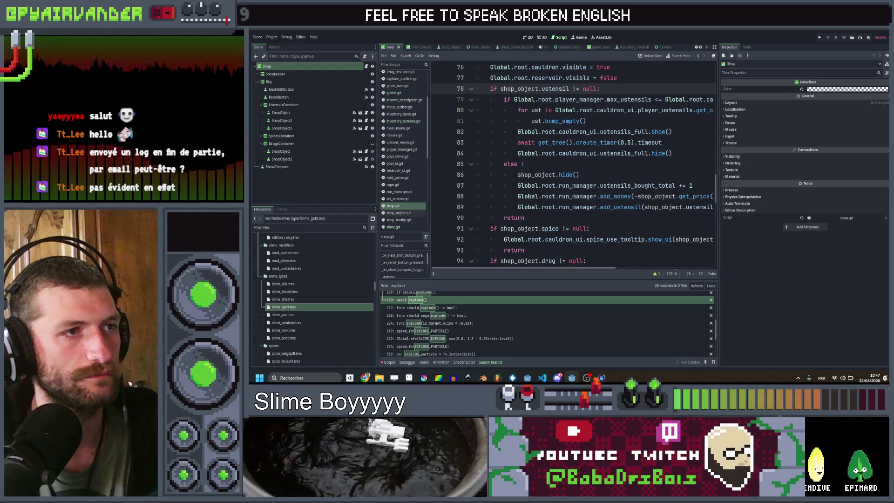
pyautogui.scroll(-2, 573, 166)
pyautogui.hscroll(5, 573, 165)
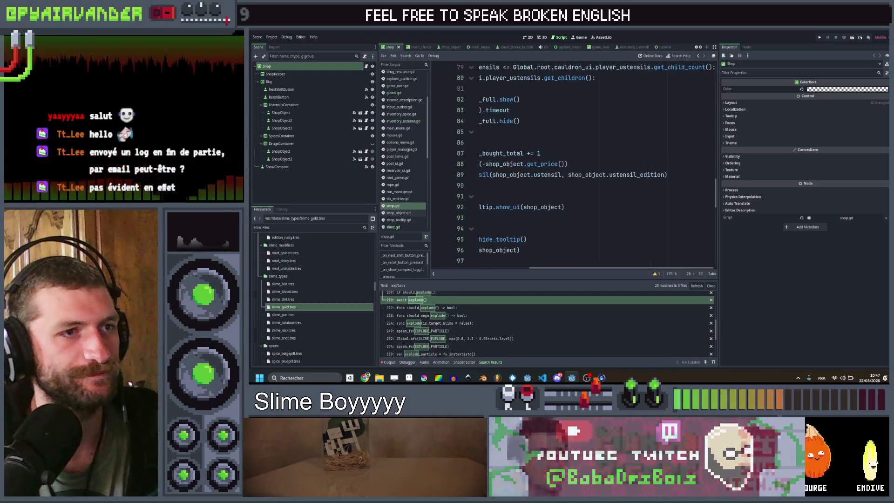
pyautogui.click(668, 174)
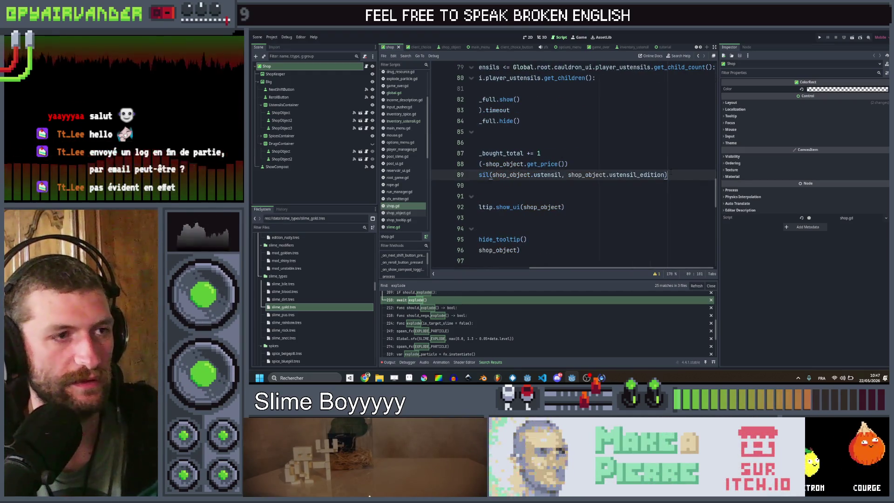
pyautogui.press('Return')
# - Write an if condition checking whether shop_object.ustensil is midas
pyautogui.write('if ')
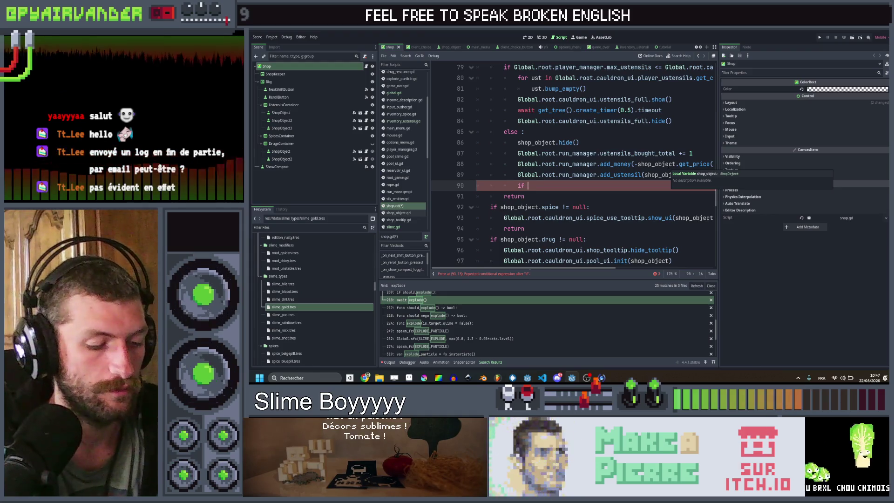
pyautogui.write('us')
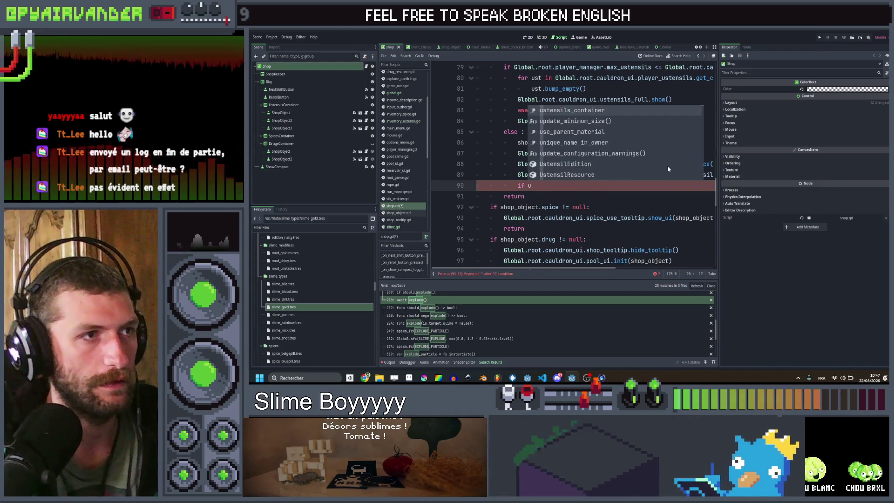
pyautogui.press('BackSpace')
pyautogui.press('BackSpace')
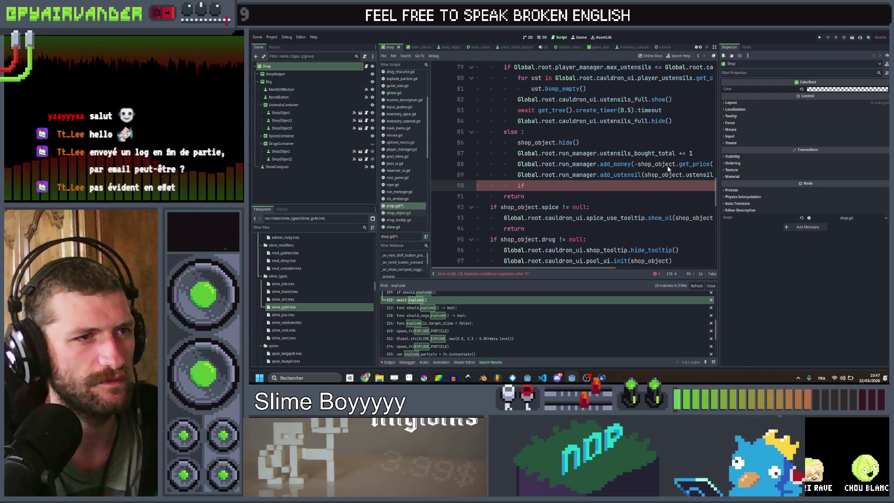
pyautogui.hscroll(3, 668, 169)
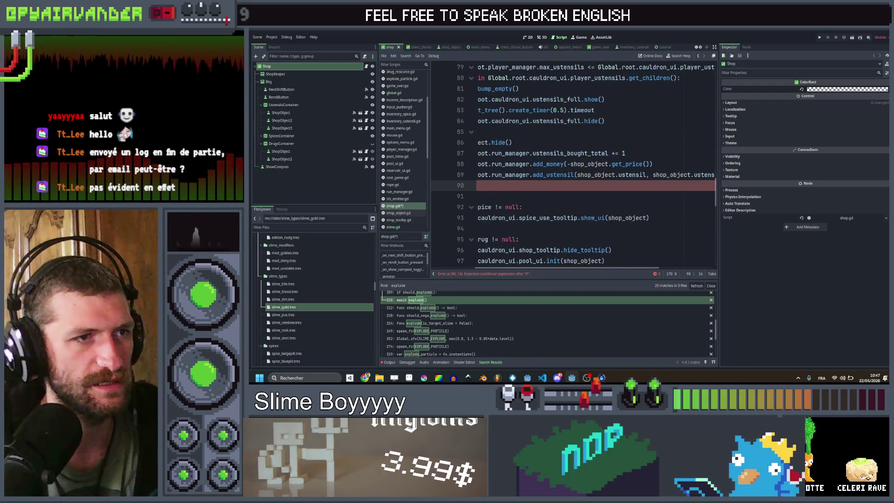
pyautogui.doubleClick(635, 175)
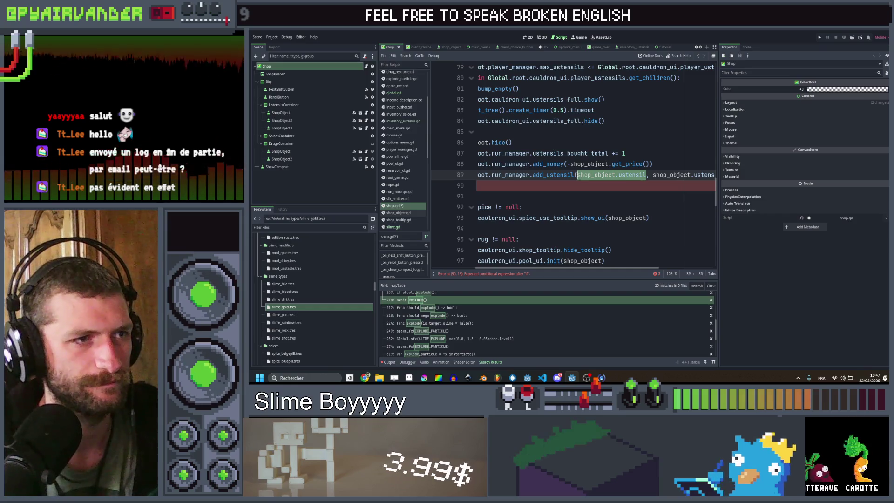
pyautogui.hotkey('ctrl', 'c')
pyautogui.press('Down')
pyautogui.hotkey('ctrl', 'v')
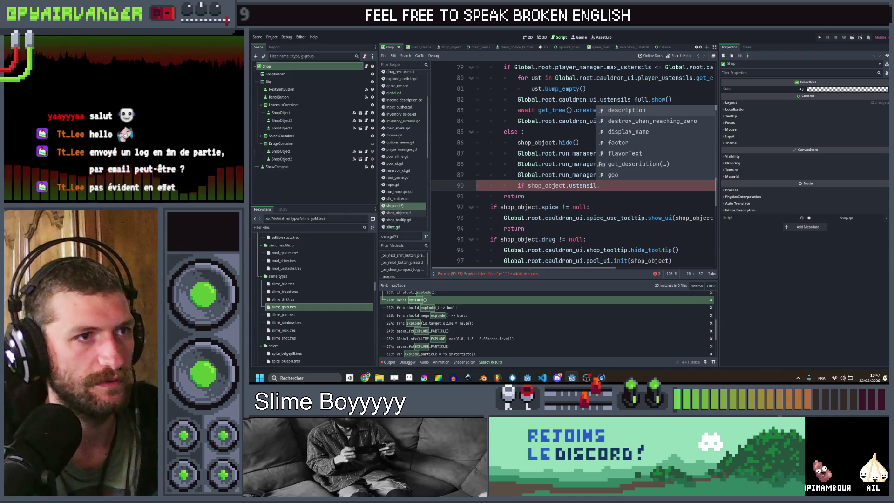
pyautogui.write('id')
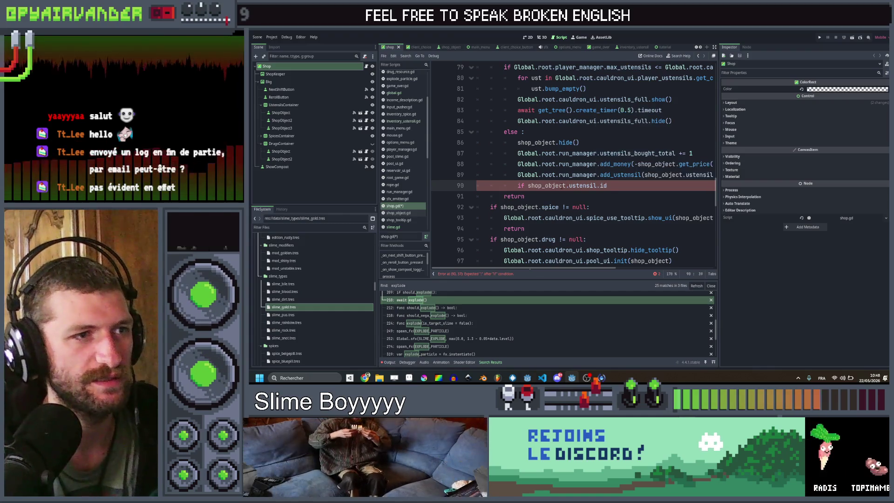
pyautogui.write(' == "midas":')
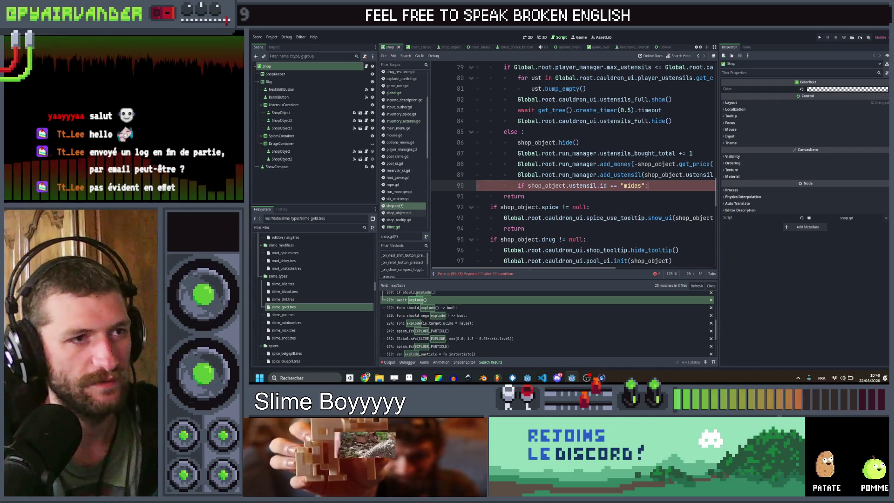
pyautogui.press('Return')
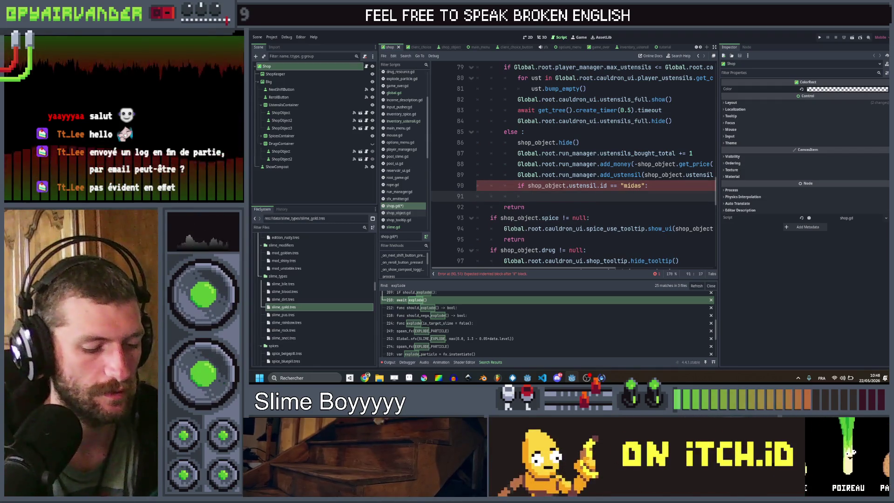
# - Loop over Global.root.cauldron.cauldron_slimes, calling s.refresh() on each slime
pyautogui.write('Gl')
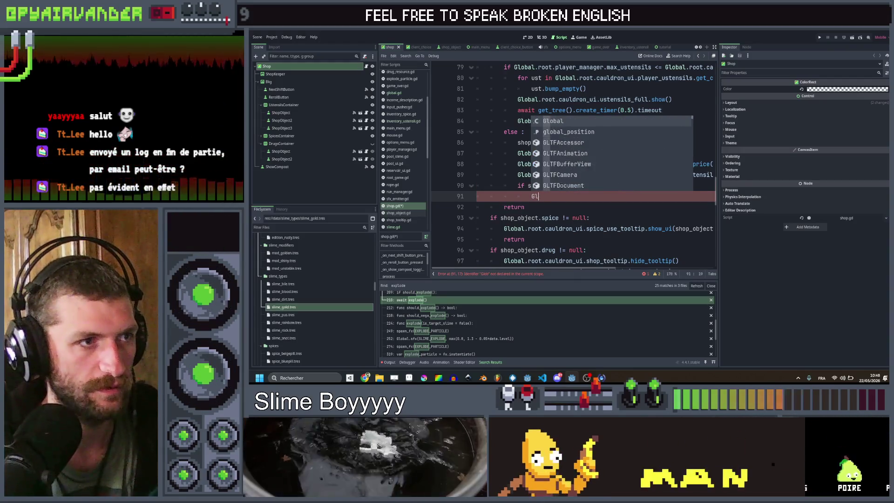
pyautogui.press('BackSpace')
pyautogui.press('BackSpace')
pyautogui.write('for s')
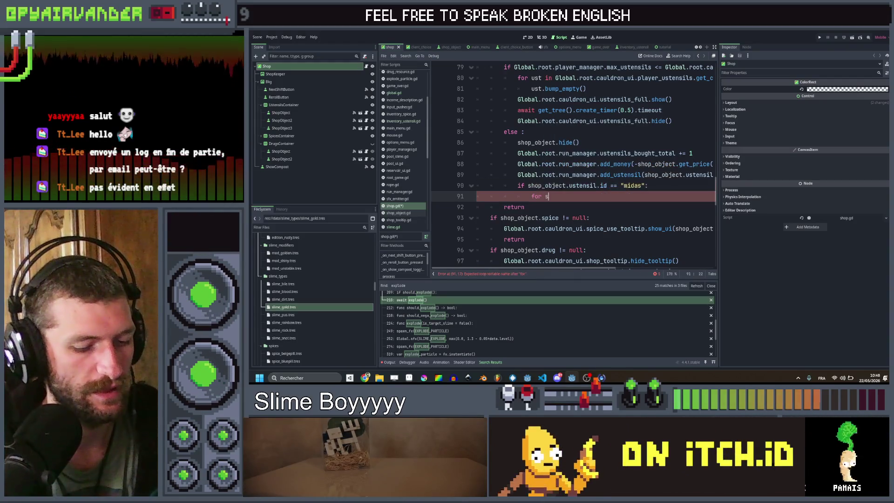
pyautogui.write(' in Global')
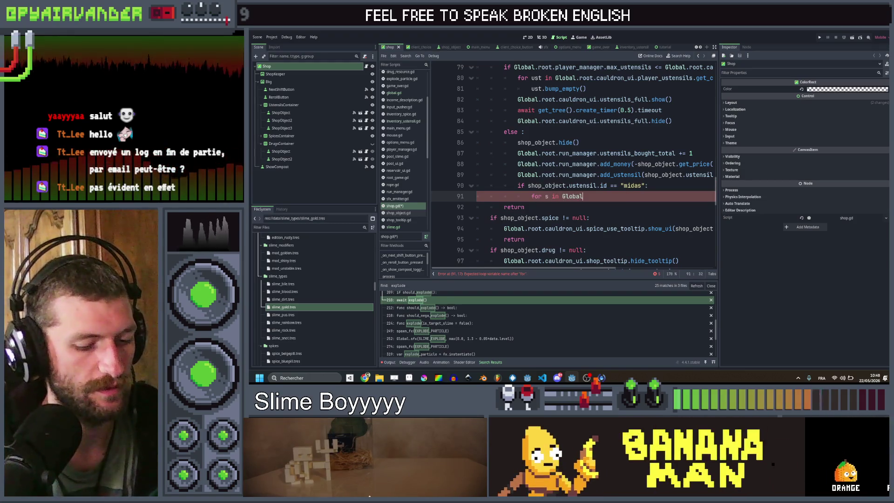
pyautogui.write('.root.caul')
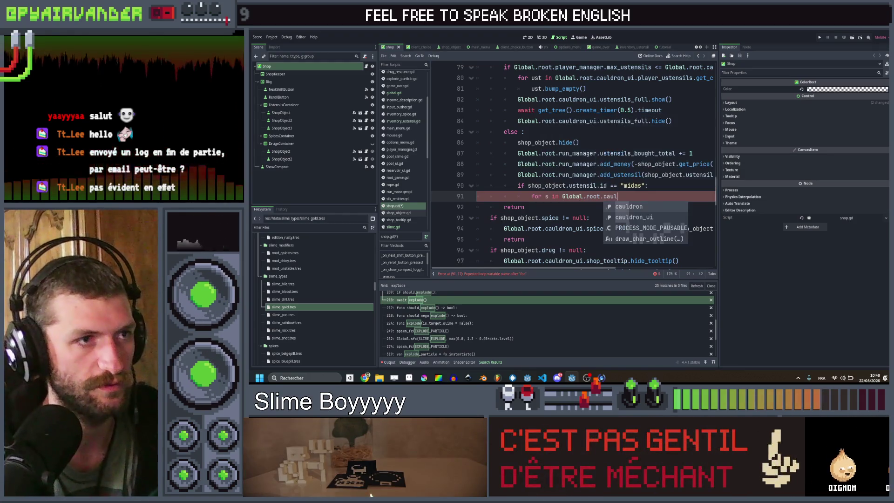
pyautogui.write('dron.caul')
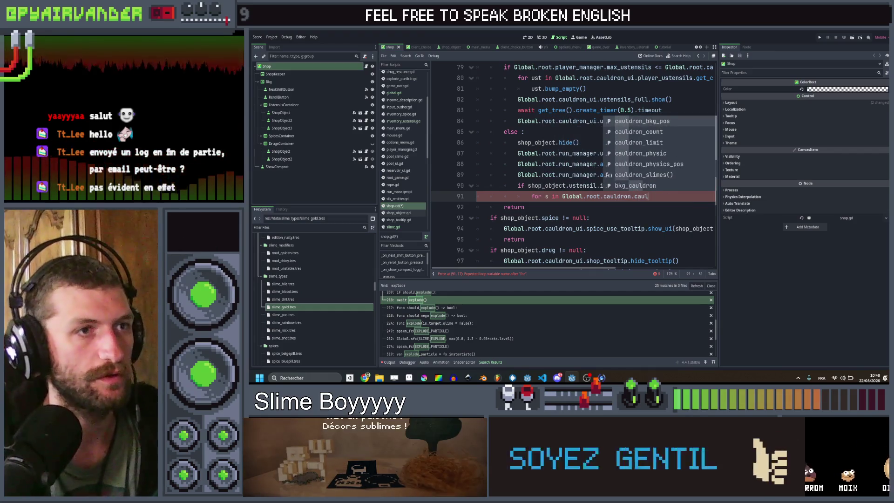
pyautogui.press('Down')
pyautogui.press('Return')
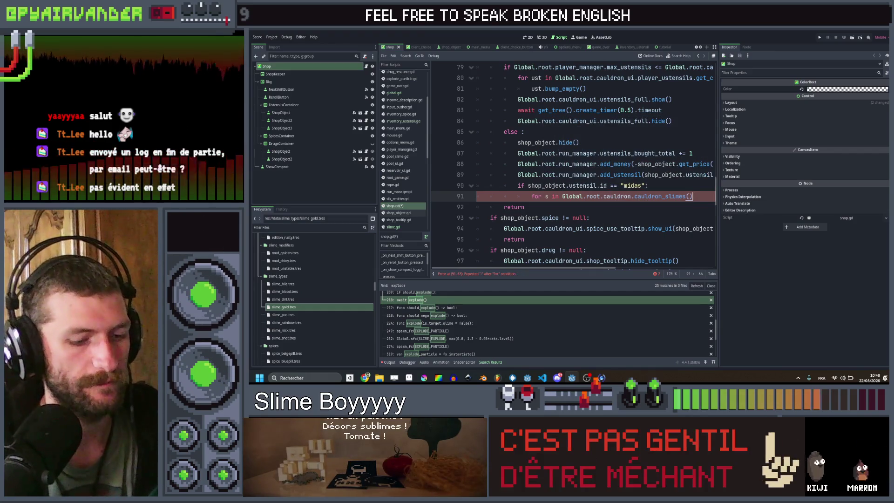
pyautogui.write(':')
pyautogui.press('Return')
pyautogui.write('s.ref')
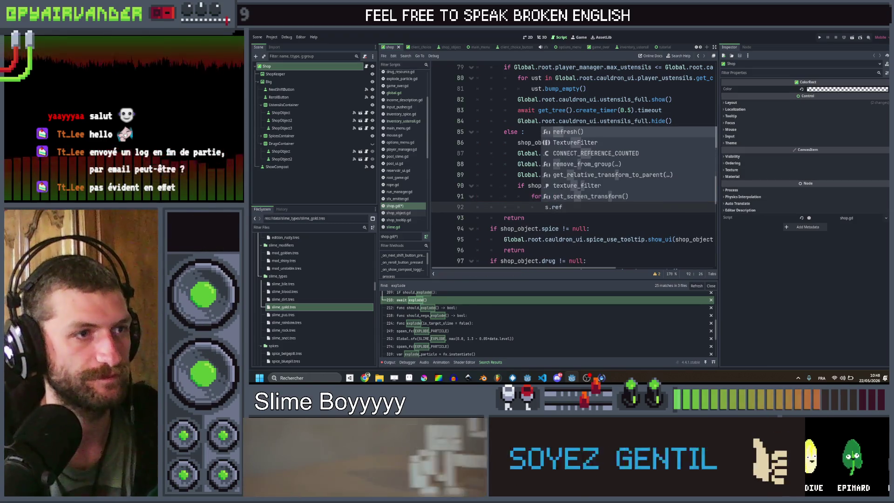
pyautogui.press('Return')
pyautogui.press('Return')
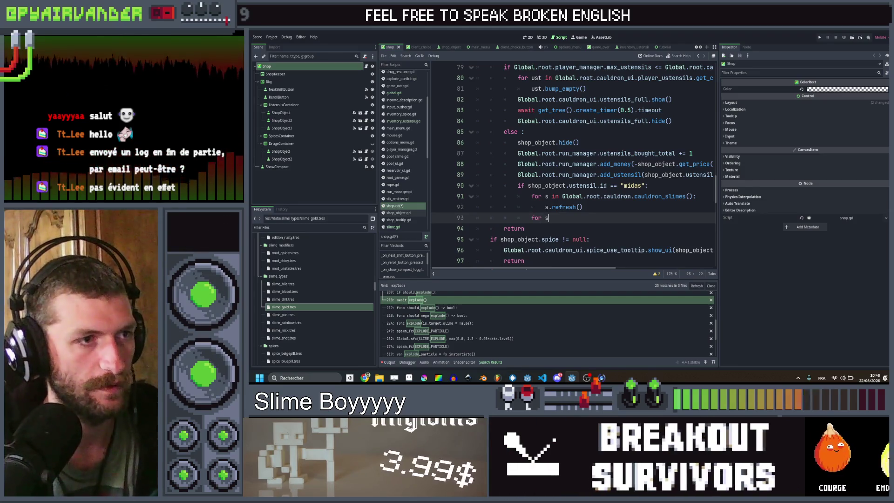
# - Loop over reservoir.slimePhysicParent.get_children() calling s.refresh(), then add return
pyautogui.write('for s in Global')
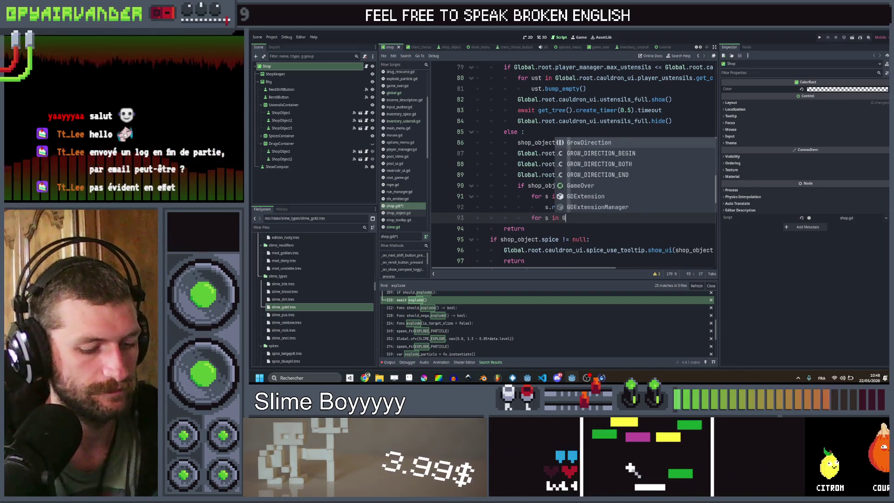
pyautogui.write('.root.res')
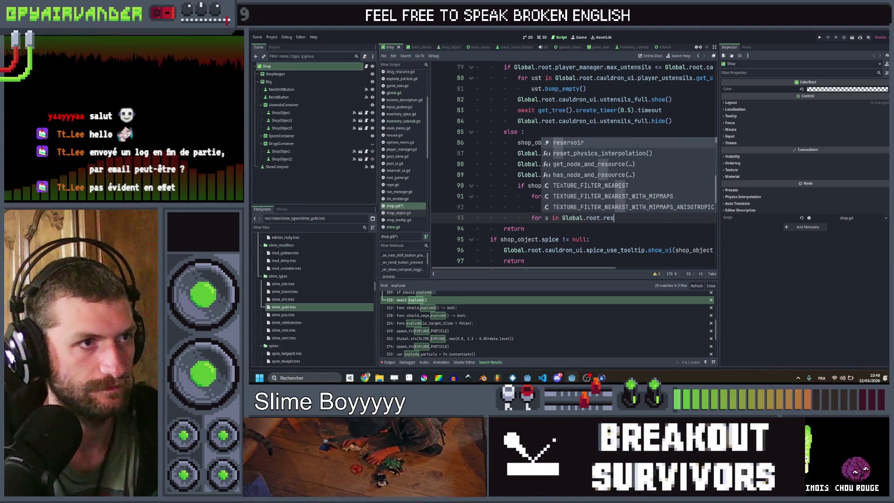
pyautogui.press('Return')
pyautogui.write('.slim')
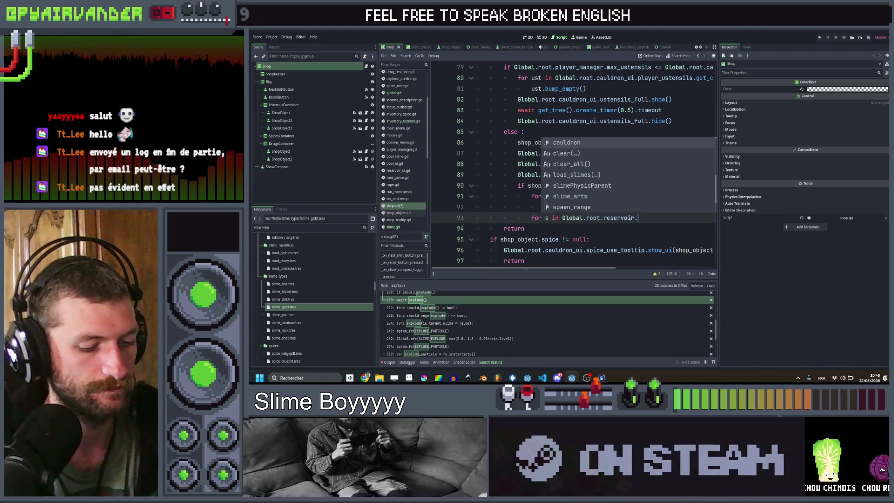
pyautogui.press('Return')
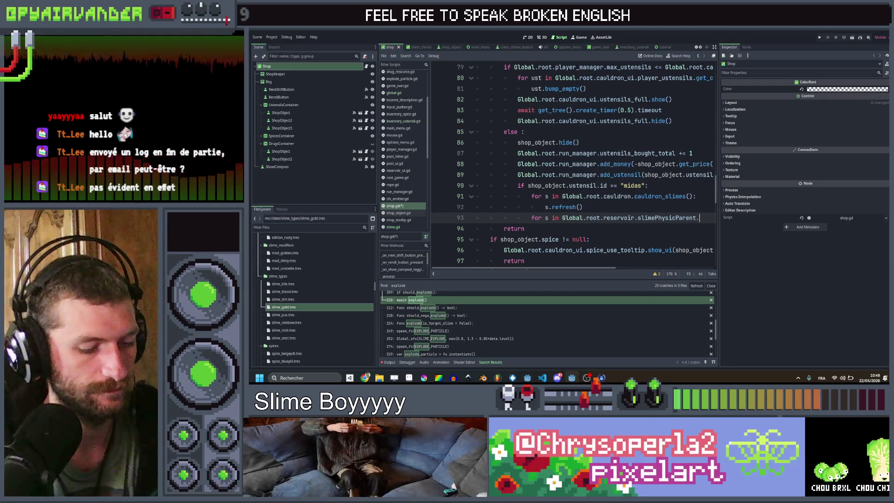
pyautogui.write('.get_childre')
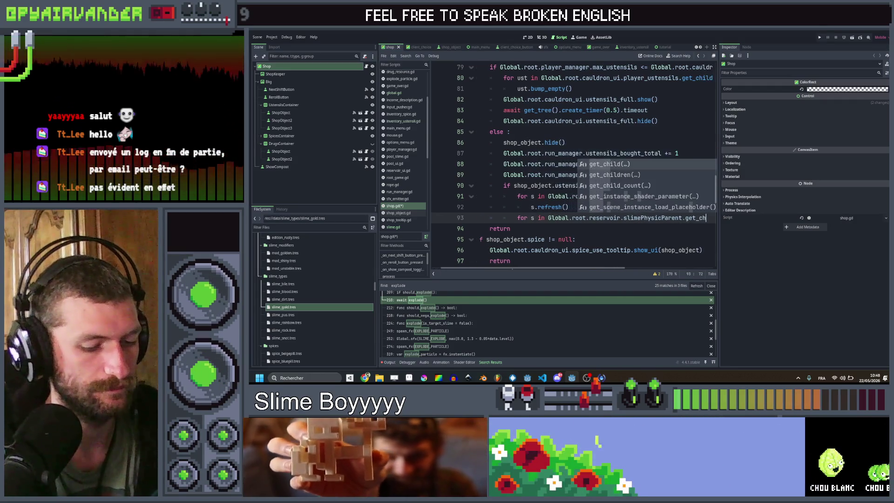
pyautogui.press('Return')
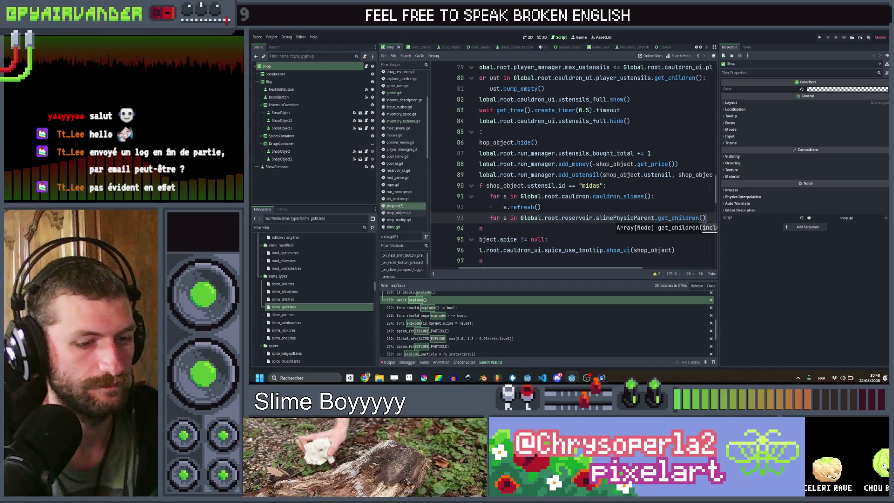
pyautogui.write(':')
pyautogui.press('Return')
pyautogui.write('s.refresh()')
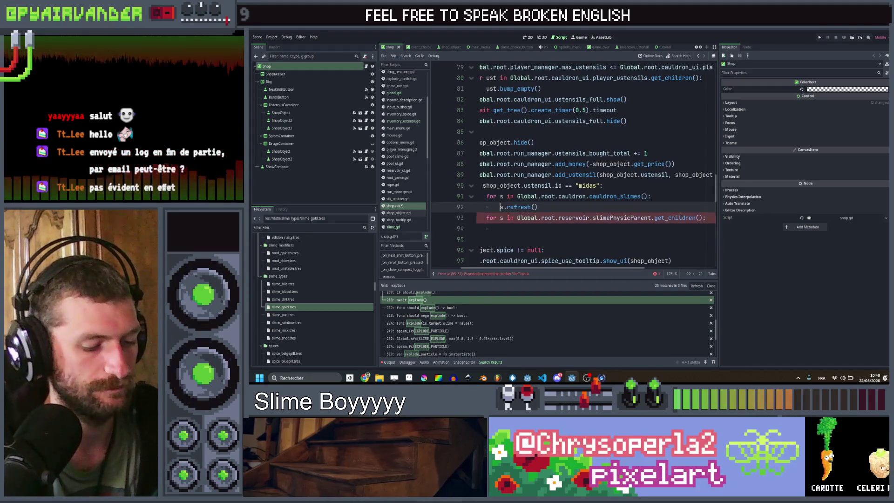
pyautogui.press('Return')
pyautogui.press('BackSpace')
pyautogui.press('BackSpace')
pyautogui.press('BackSpace')
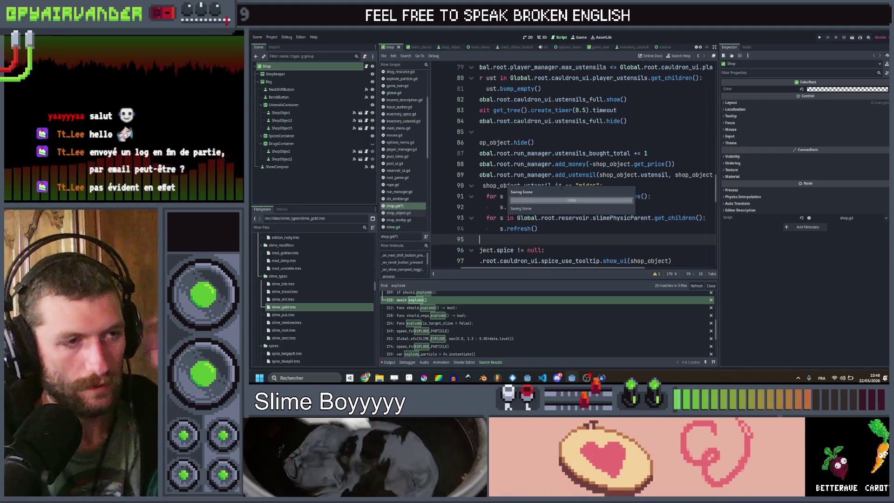
pyautogui.write('return')
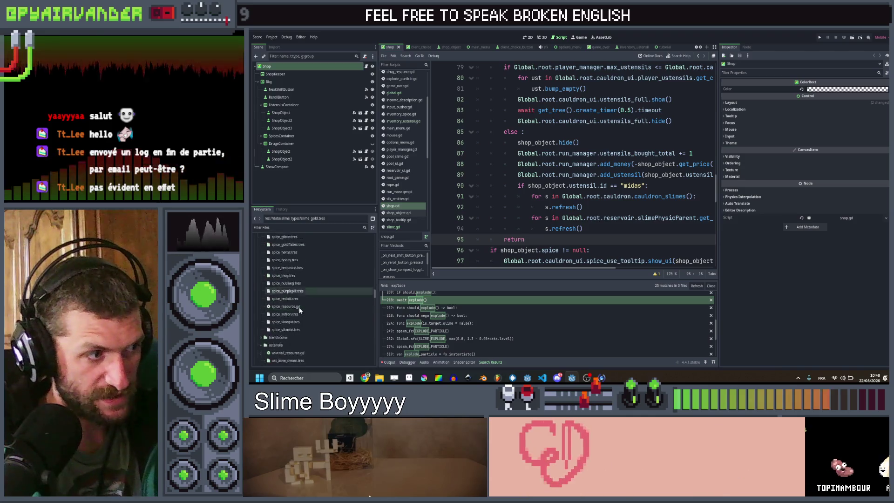
# - Duplicate ust_newspaper.tres as ust_midas.tres
pyautogui.scroll(-10, 309, 301)
pyautogui.scroll(-5, 310, 303)
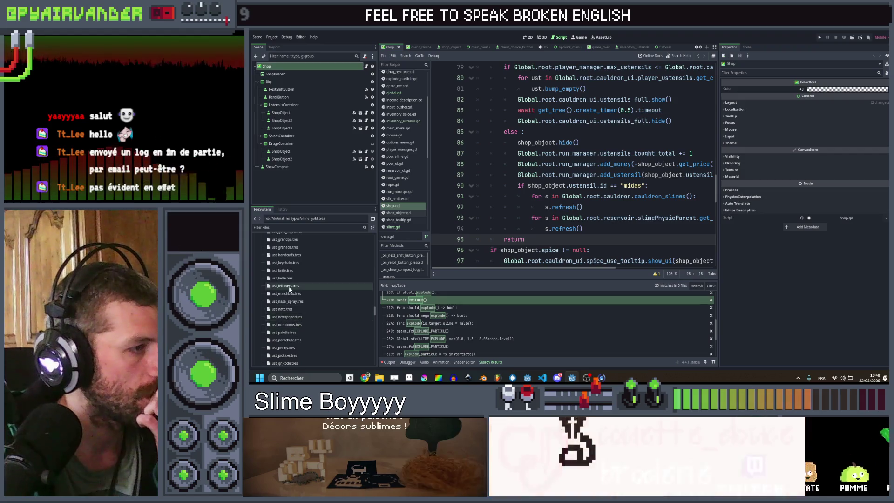
pyautogui.click(310, 317)
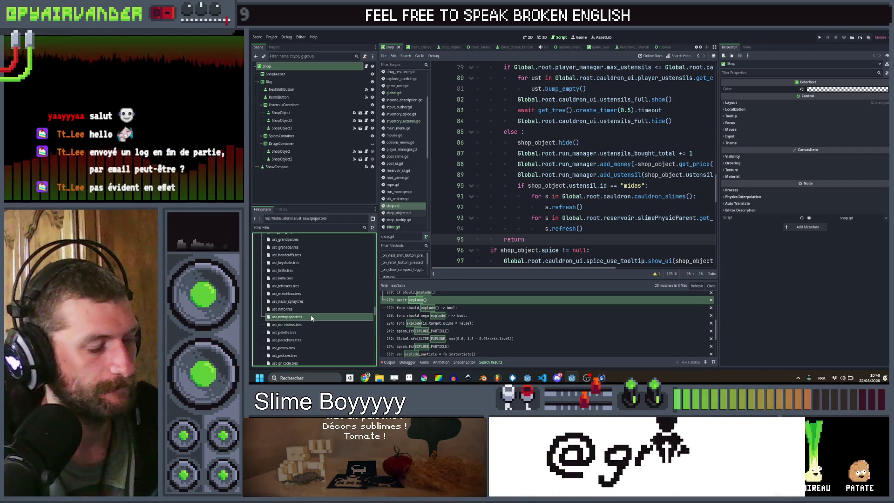
pyautogui.hotkey('ctrl', 'd')
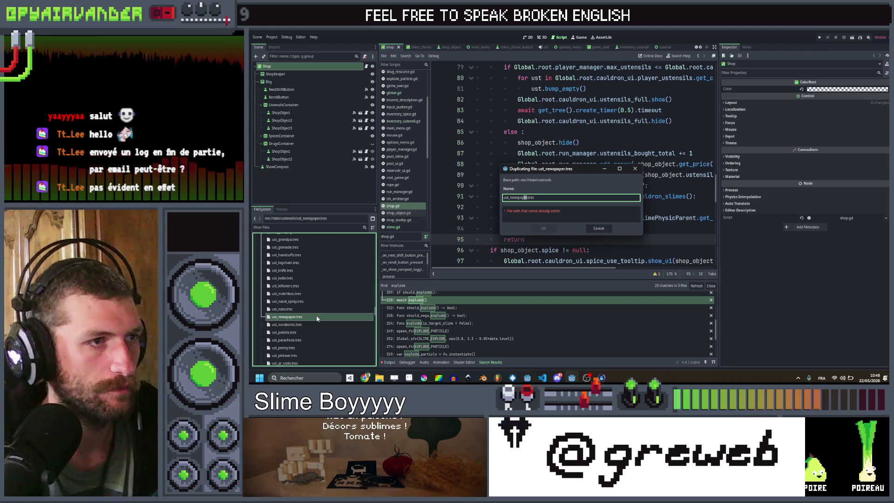
pyautogui.hotkey('ctrl', 'shift', 'Left')
pyautogui.write('midas')
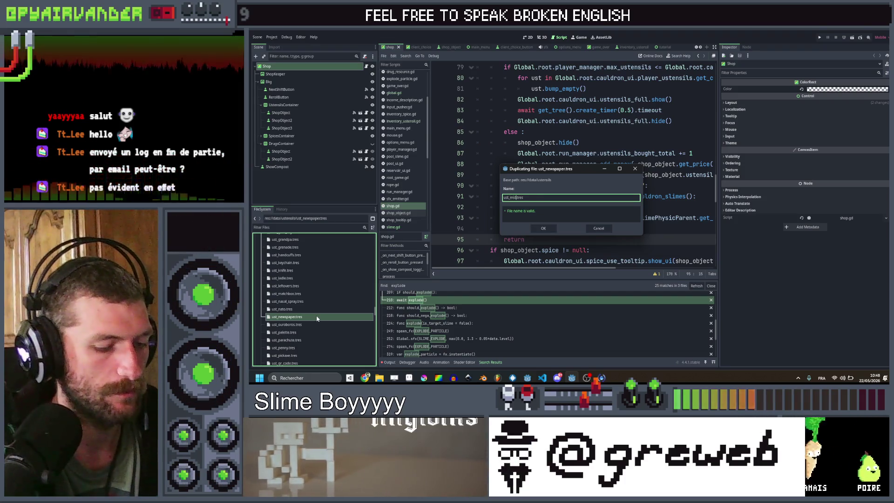
pyautogui.press('Return')
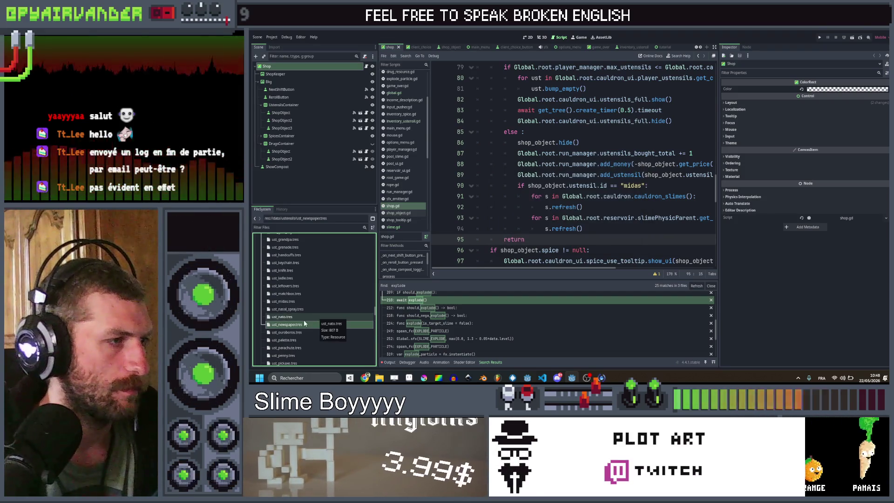
# - In ust_midas.tres, set the ID to midas and quick-load the ustensil_midas texture
pyautogui.click(304, 302)
pyautogui.click(824, 90)
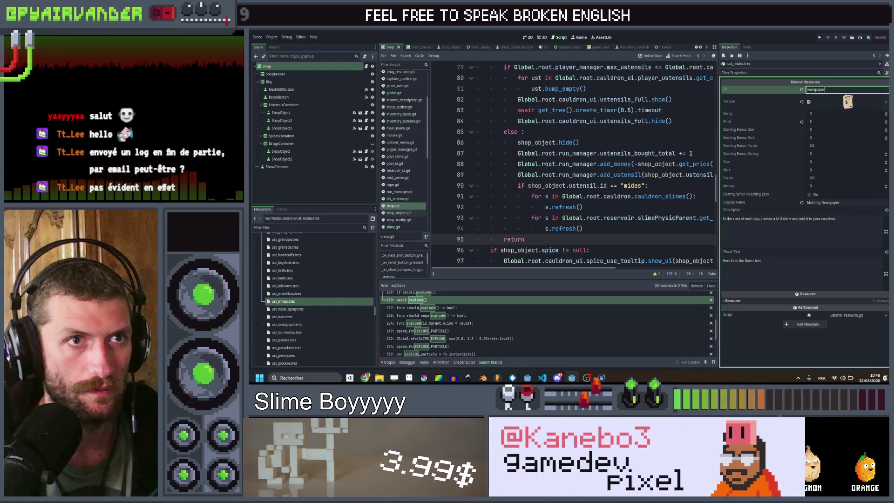
pyautogui.write('midas')
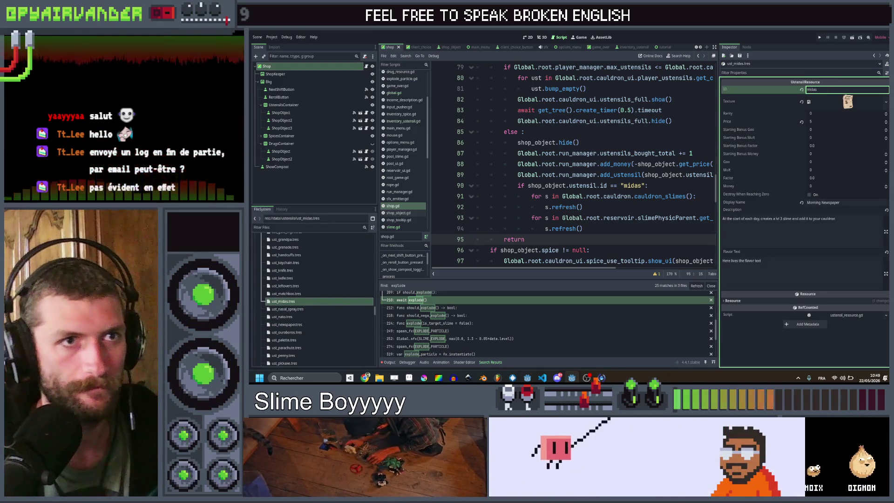
pyautogui.click(886, 102)
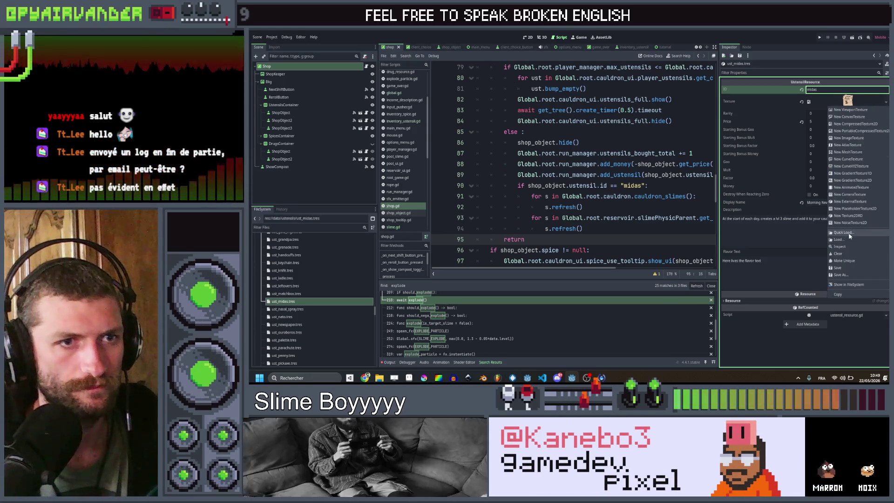
pyautogui.click(848, 236)
pyautogui.write('midas')
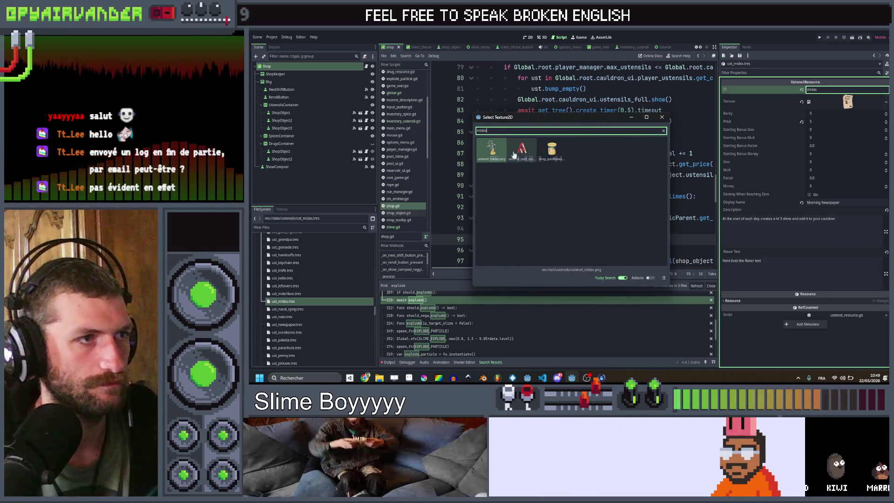
pyautogui.press('Return')
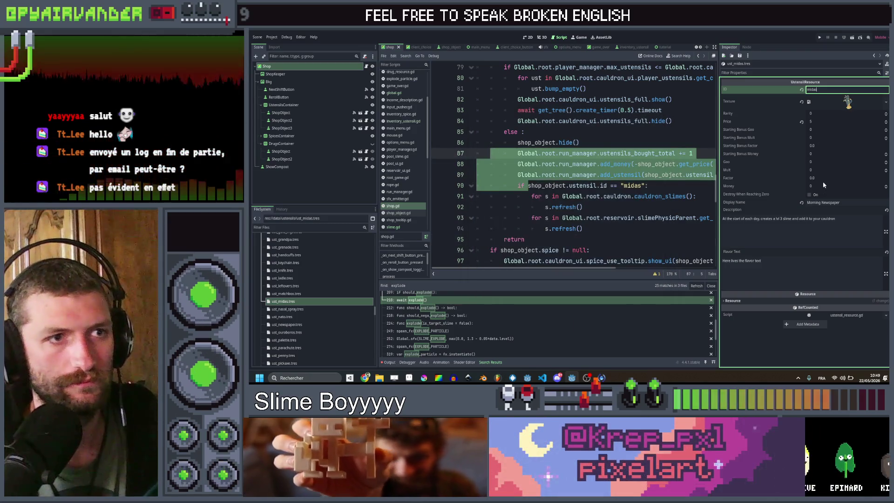
# - Enter a display name starting "Midas's" and a description about turning slimes into gold
pyautogui.click(822, 202)
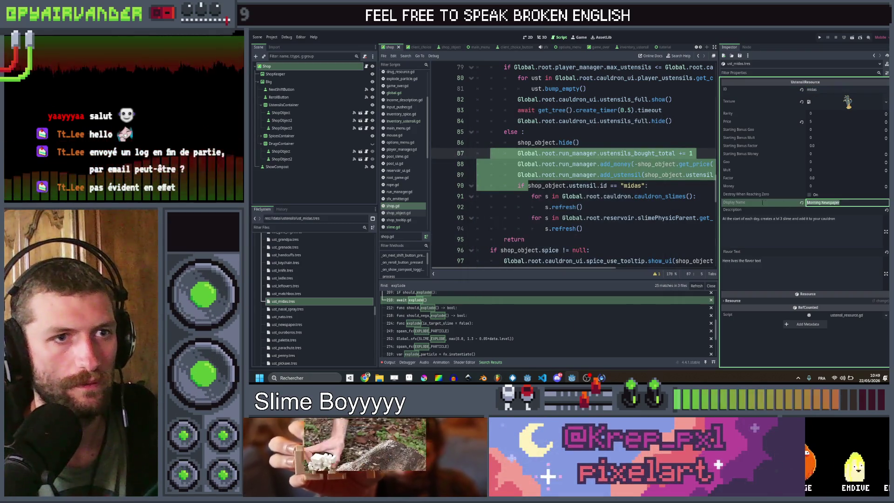
pyautogui.write('Midas')
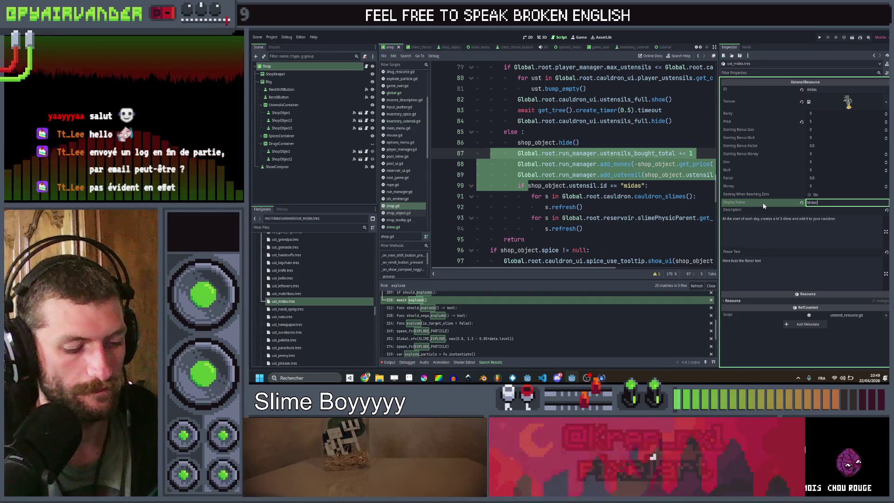
pyautogui.write("'s")
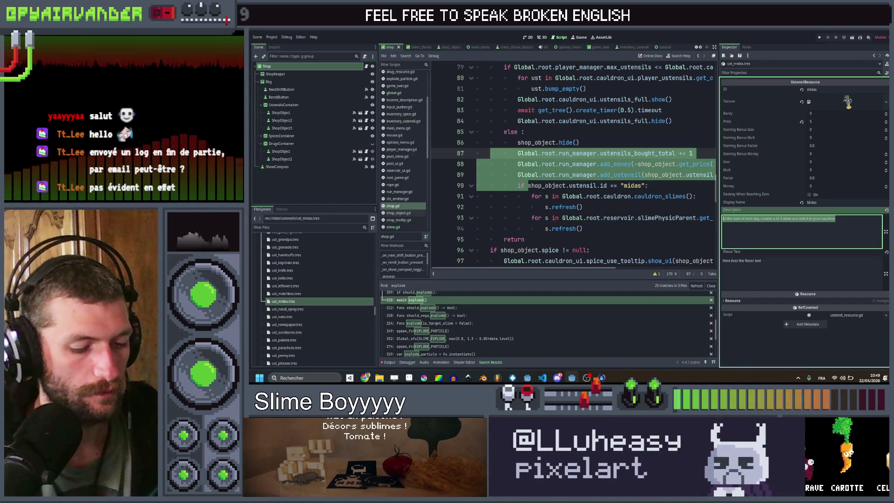
pyautogui.write('Transforms all %')
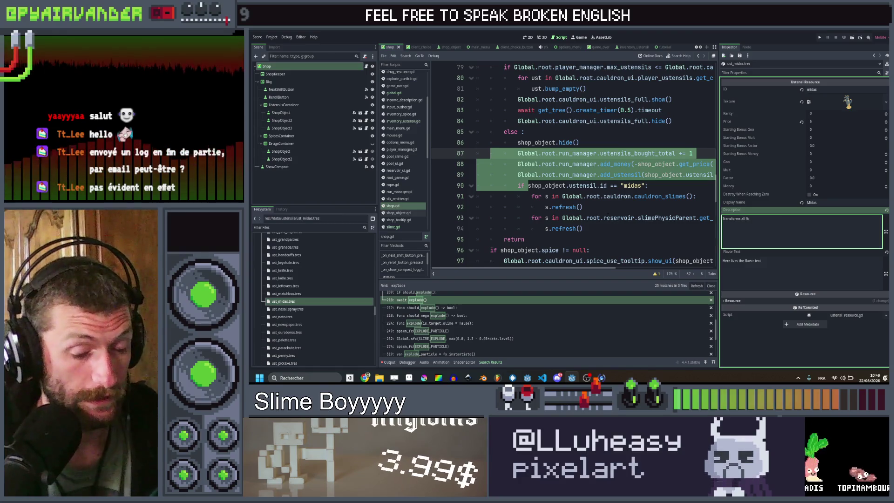
pyautogui.write('lime')
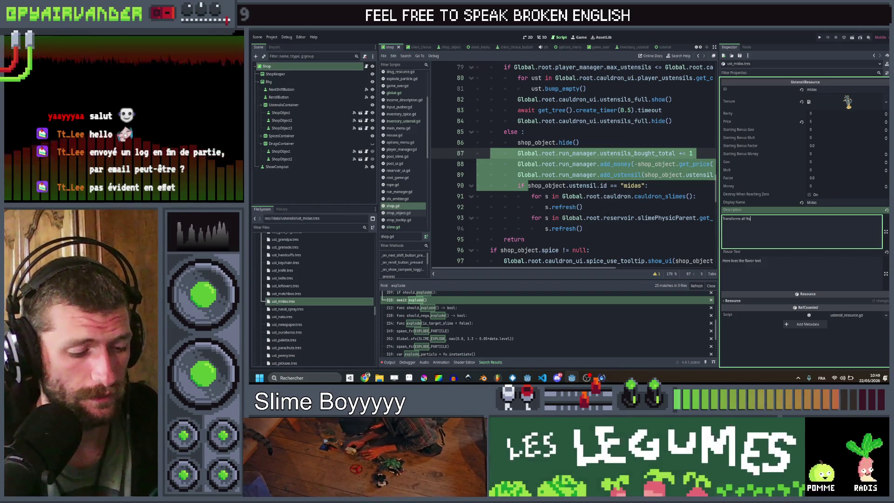
pyautogui.write(' int')
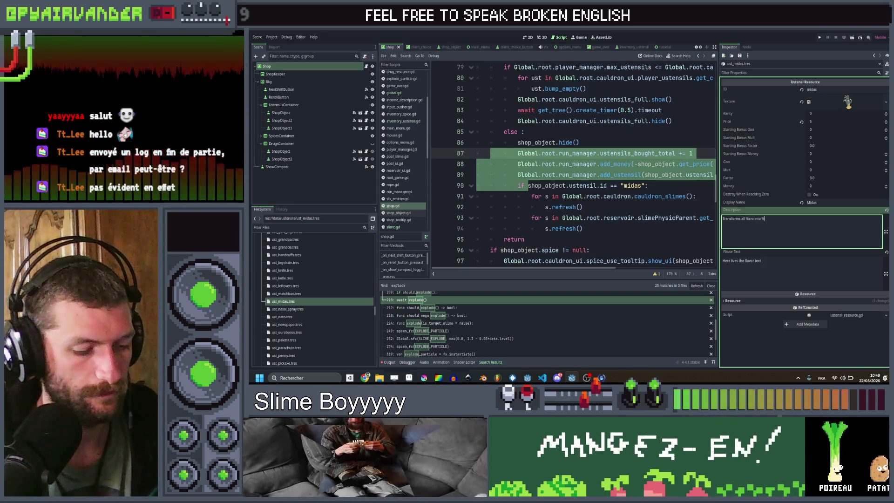
pyautogui.write('o gold')
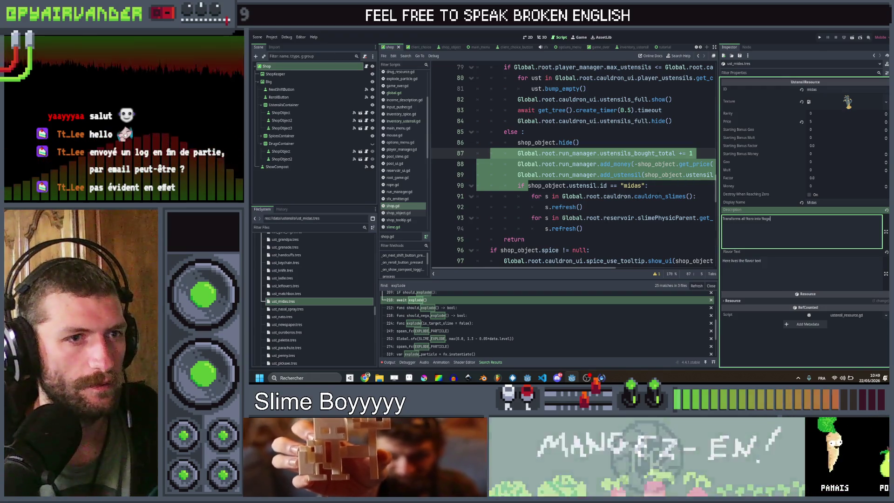
pyautogui.click(659, 196)
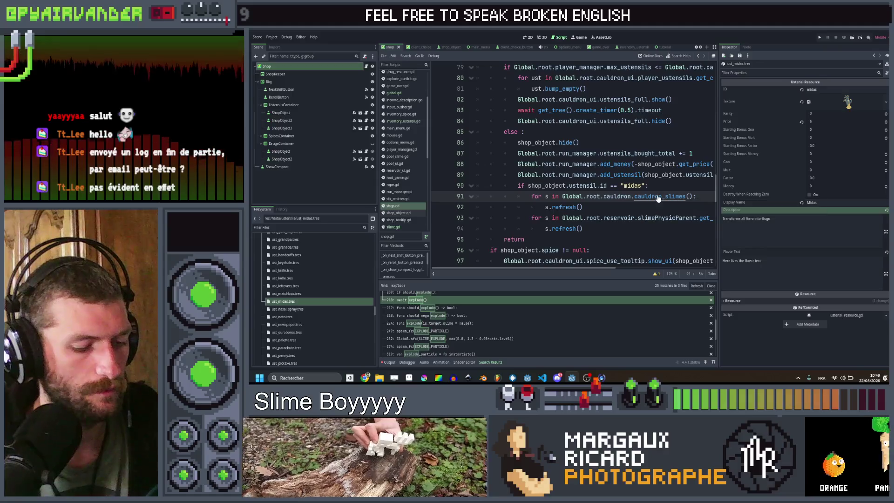
# - Search the project for 'sro' and jump to the rock placeholder line in global.gd
pyautogui.hotkey('ctrl', 'shift', 'f')
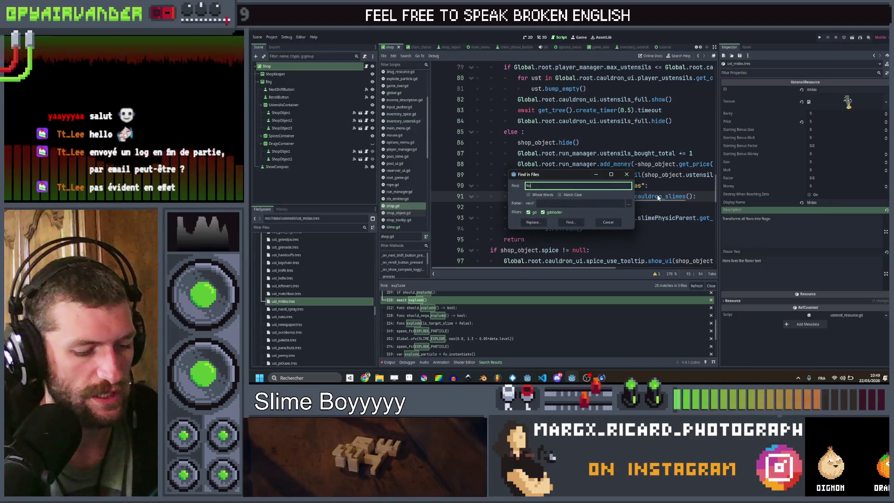
pyautogui.write('sro')
pyautogui.press('Return')
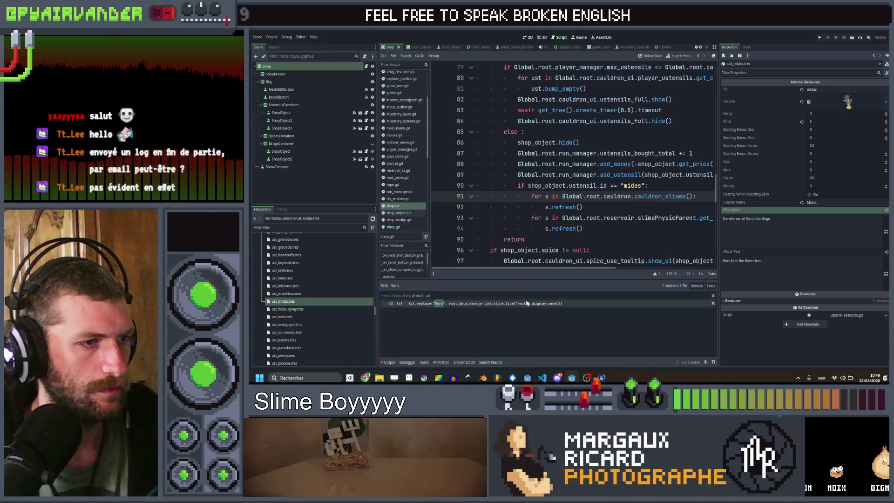
pyautogui.click(527, 304)
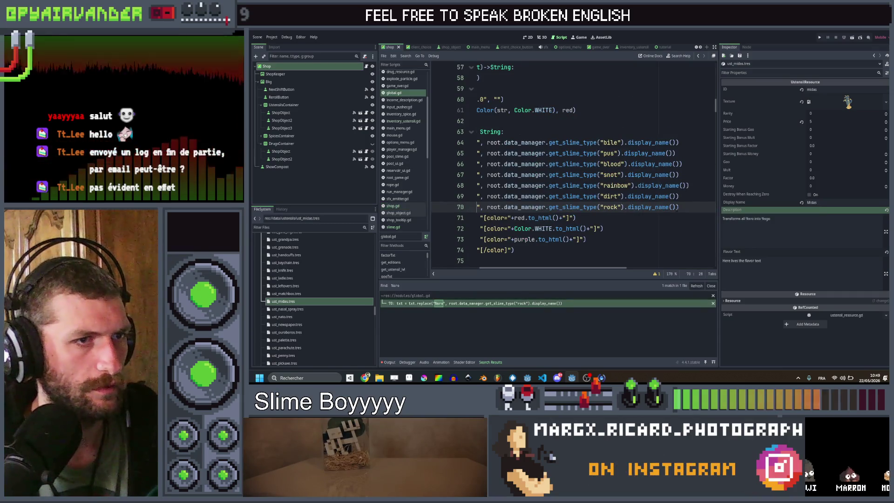
# - Duplicate that line as a %sgo placeholder for the gold slime type and save
pyautogui.hotkey('ctrl', 'shift', 'd')
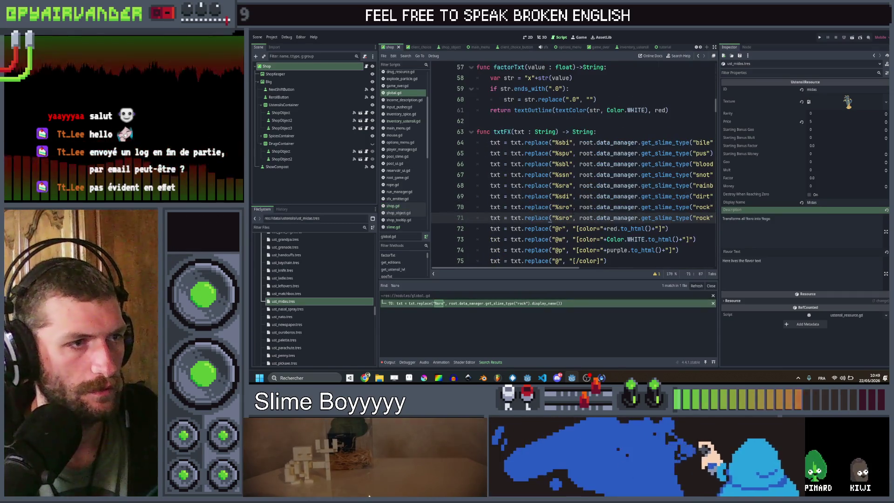
pyautogui.press('BackSpace')
pyautogui.write('g')
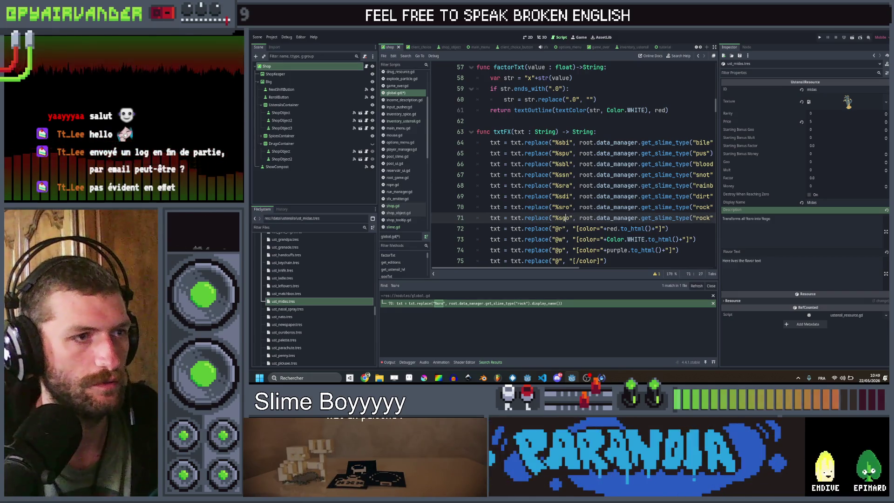
pyautogui.click(707, 218)
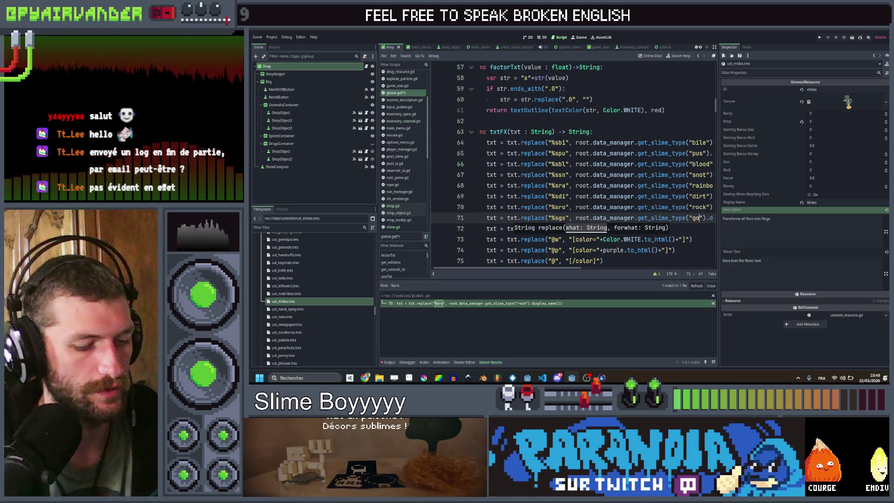
pyautogui.hscroll(5, 573, 187)
pyautogui.hotkey('ctrl', 's')
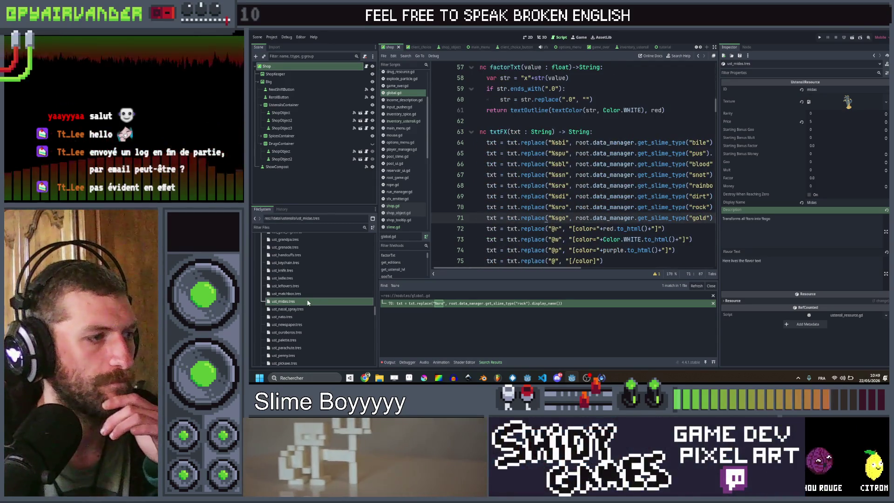
pyautogui.click(308, 303)
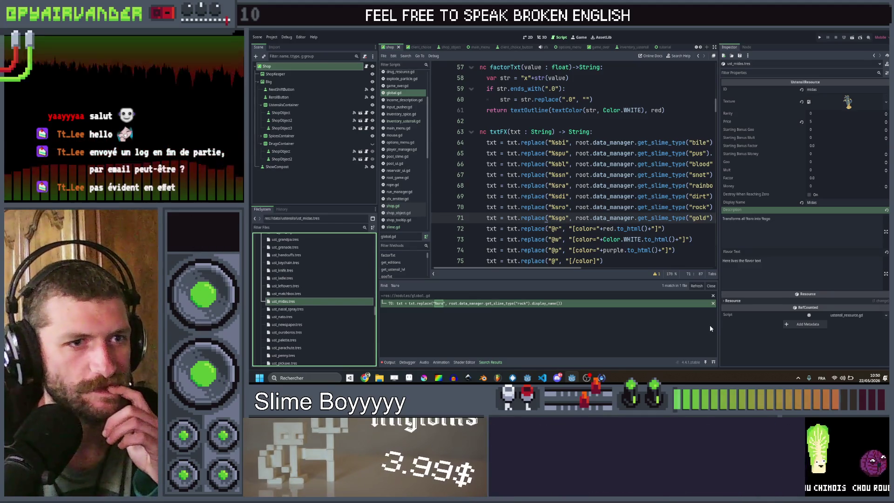
# - Append a %sgo sentence on what gold slimes give when broken, and set Money to 2
pyautogui.click(790, 220)
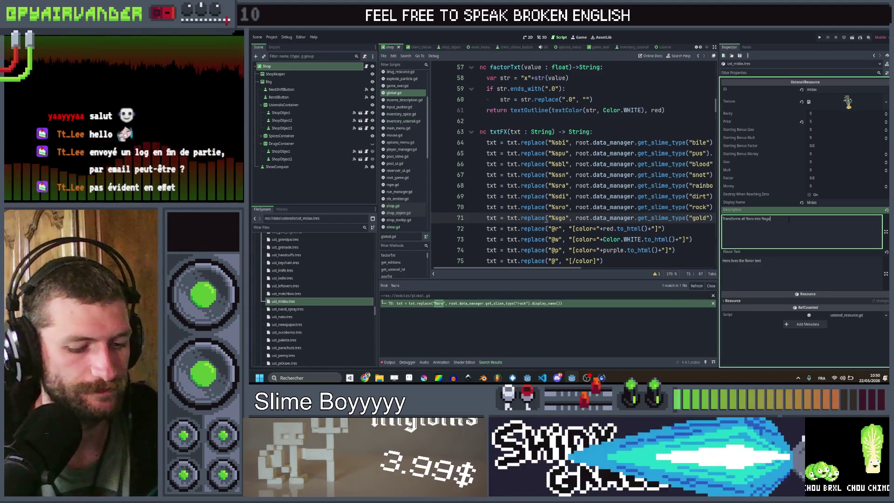
pyautogui.write('. %')
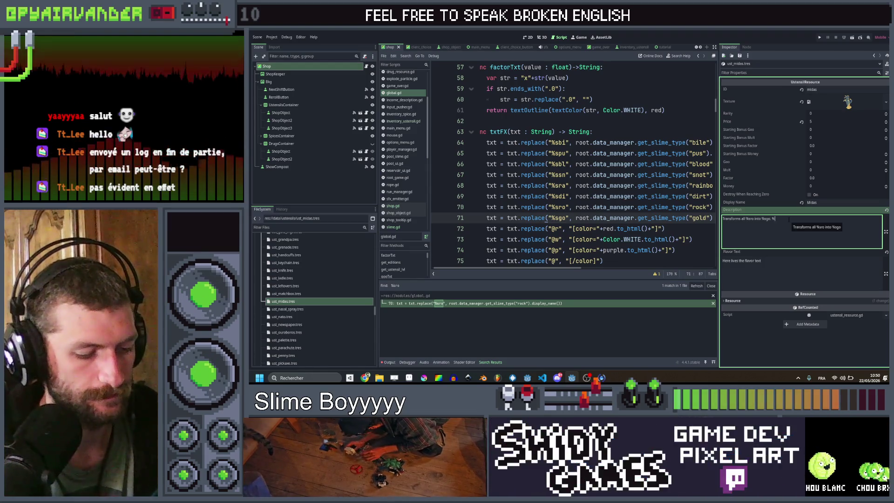
pyautogui.write('sgo give')
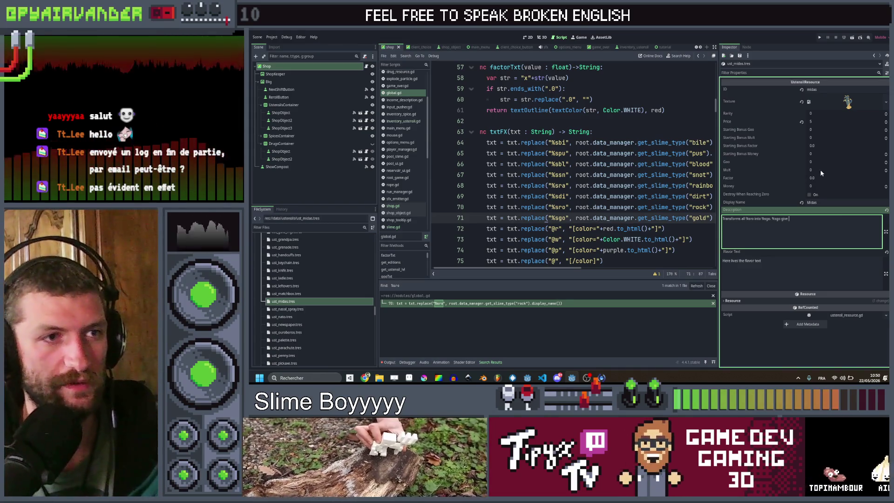
pyautogui.click(819, 186)
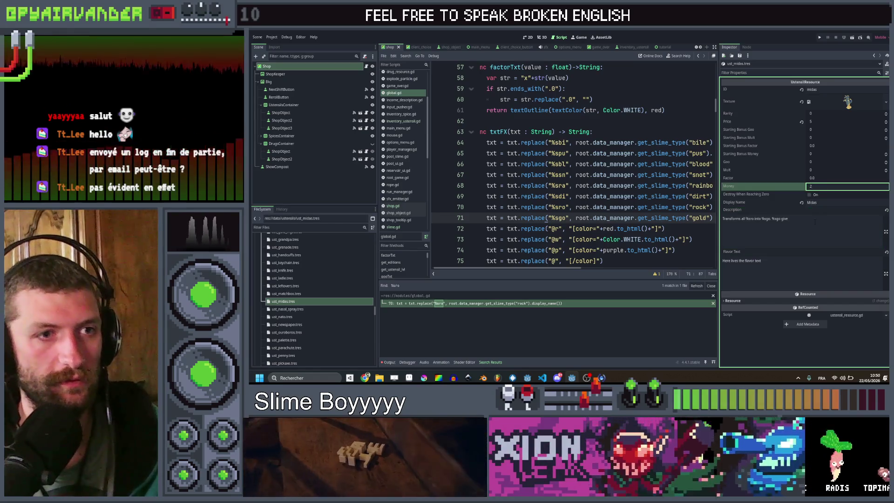
pyautogui.click(815, 223)
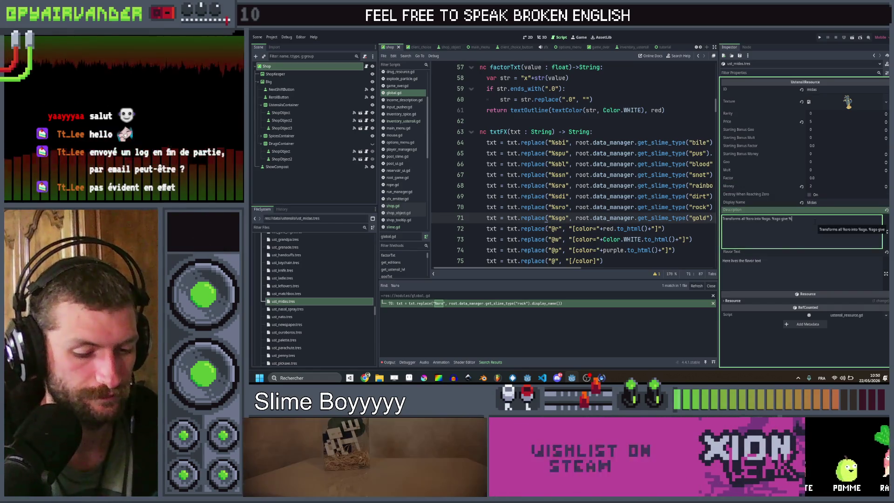
pyautogui.write('t')
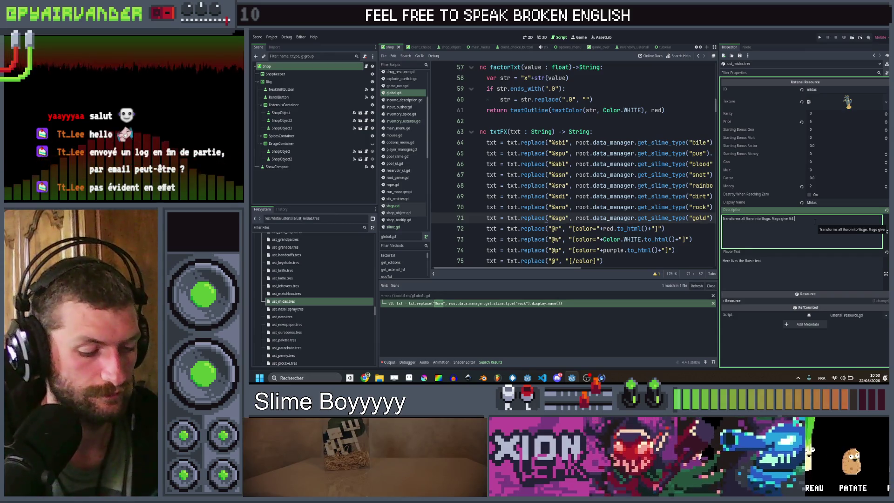
pyautogui.write(' when ')
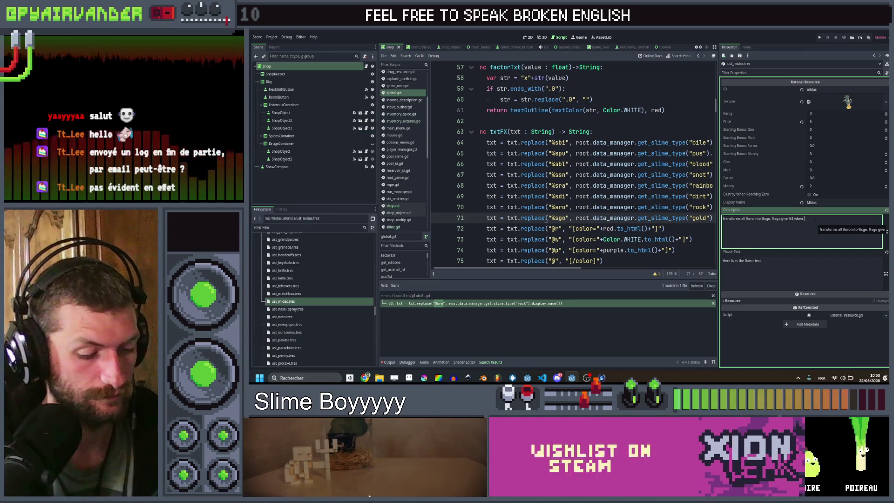
pyautogui.write('brok')
pyautogui.write('en')
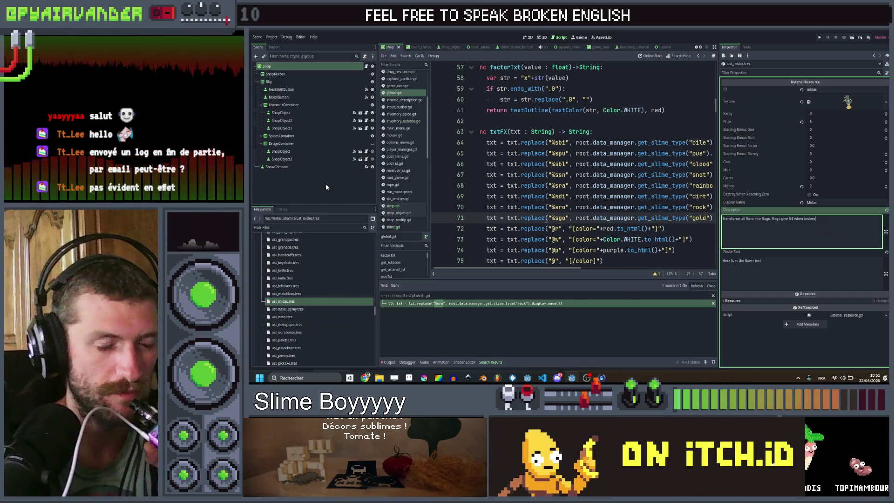
pyautogui.click(365, 378)
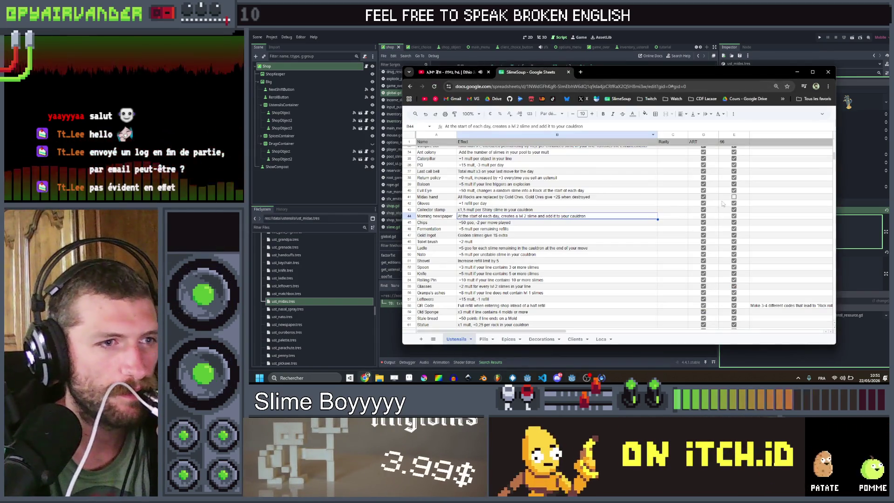
# - Tick Midas hand as done and select Mortar's effect cell B62
pyautogui.click(734, 197)
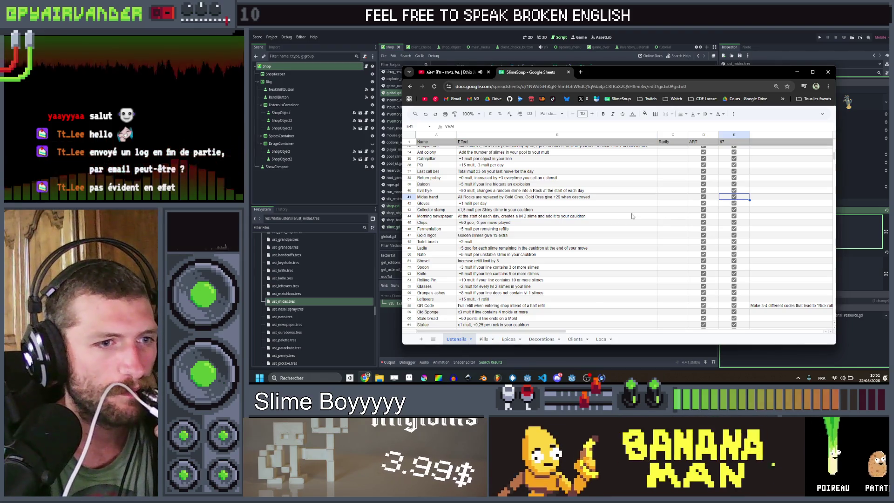
pyautogui.scroll(-3, 633, 216)
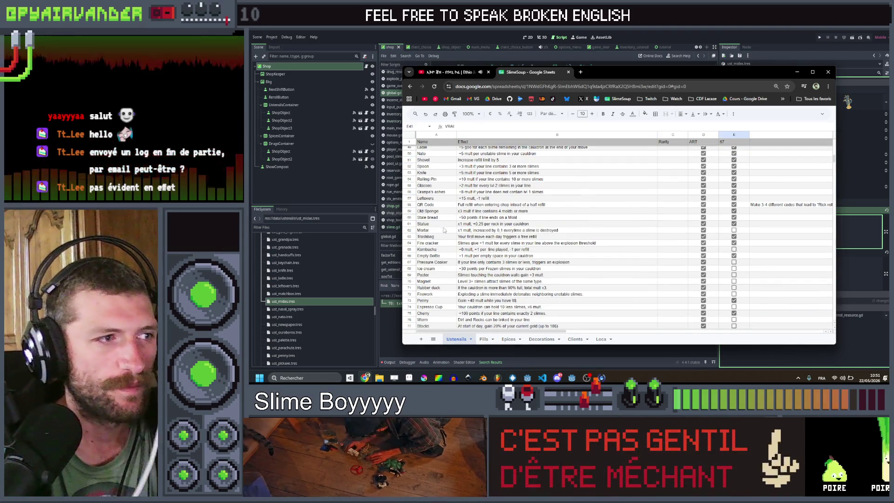
pyautogui.moveTo(444, 230); pyautogui.dragTo(612, 231)
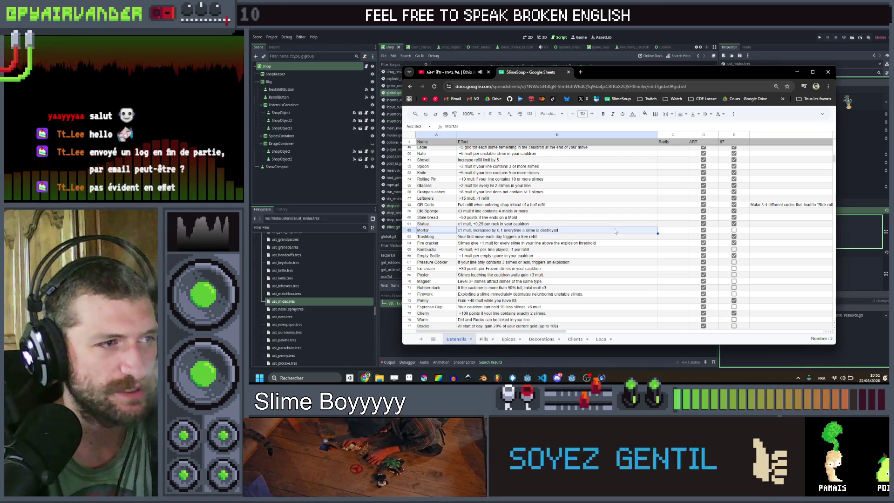
pyautogui.click(613, 231)
pyautogui.moveTo(437, 232); pyautogui.dragTo(737, 236)
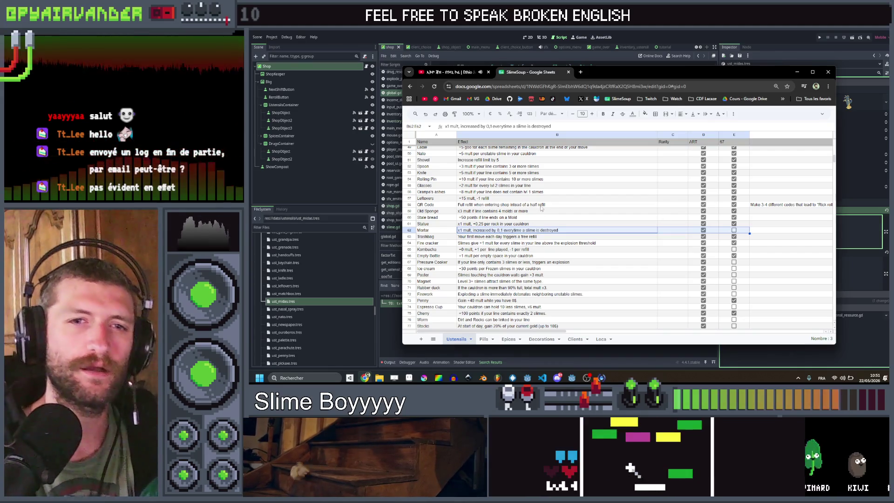
pyautogui.click(502, 233)
# - Change Mortar's mult increase from 0,1 to 0,05 per destroyed slime and return to Godot
pyautogui.doubleClick(501, 232)
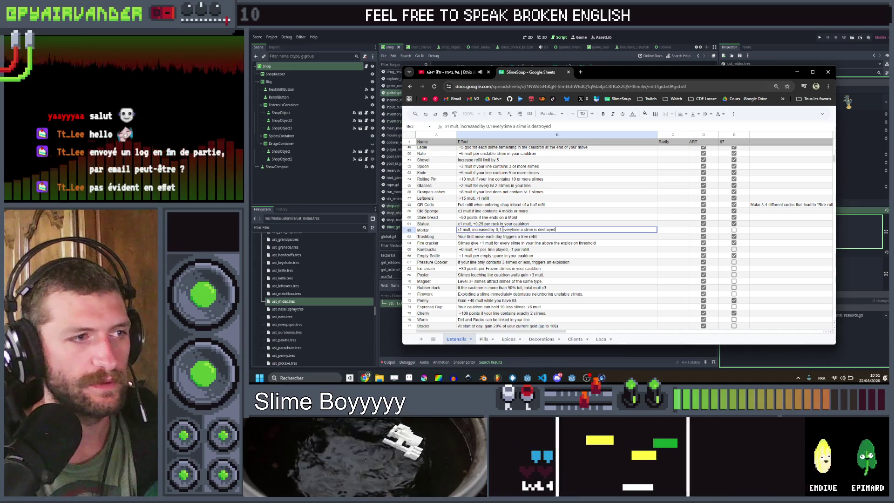
pyautogui.press('Delete')
pyautogui.press('Delete')
pyautogui.write('05')
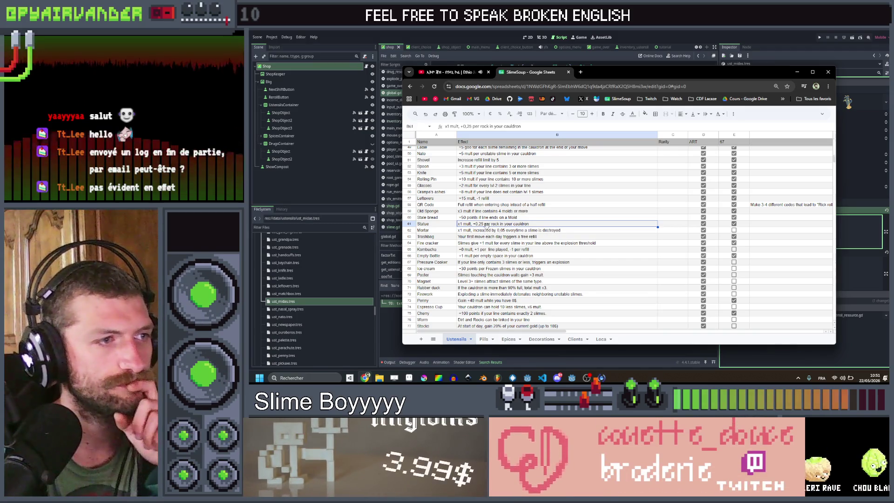
pyautogui.click(496, 232)
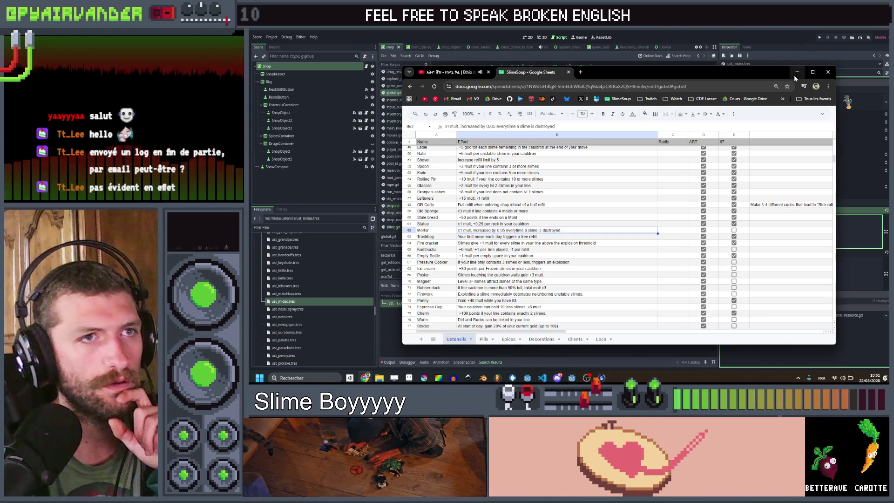
pyautogui.click(311, 304)
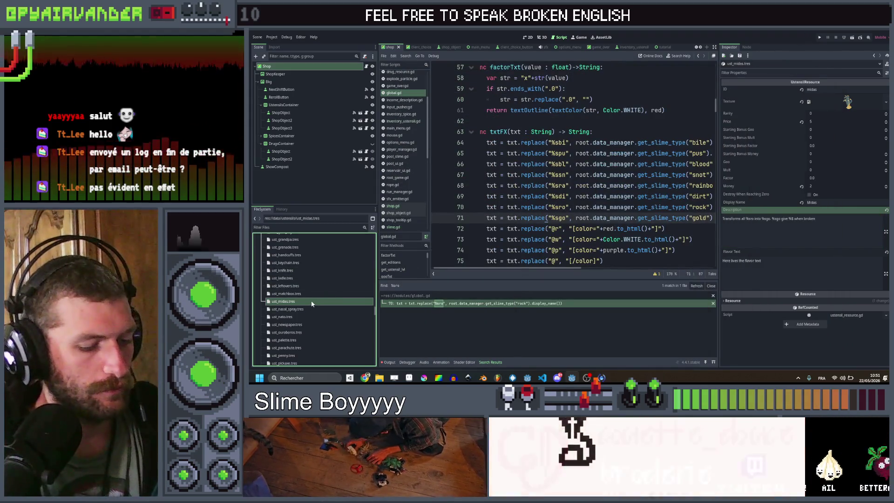
# - Duplicate ust_midas.tres as ust_mortar.tres and set its ID to mortar
pyautogui.hotkey('ctrl', 'd')
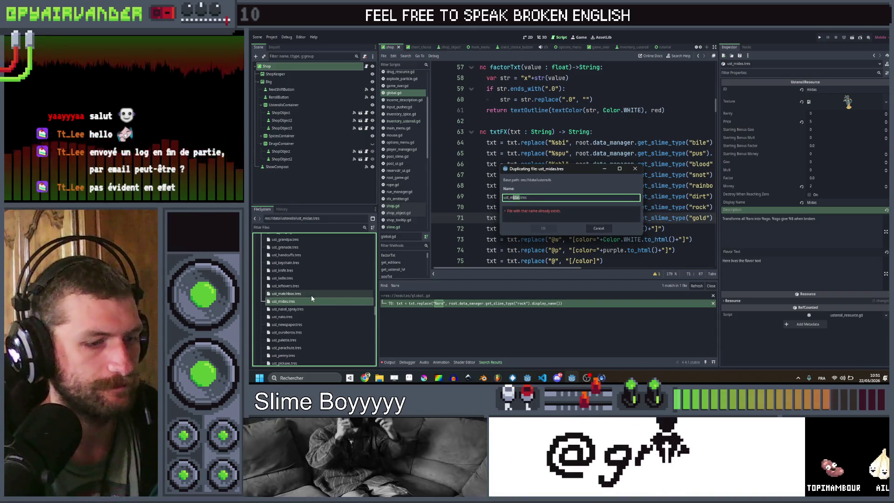
pyautogui.press('Escape')
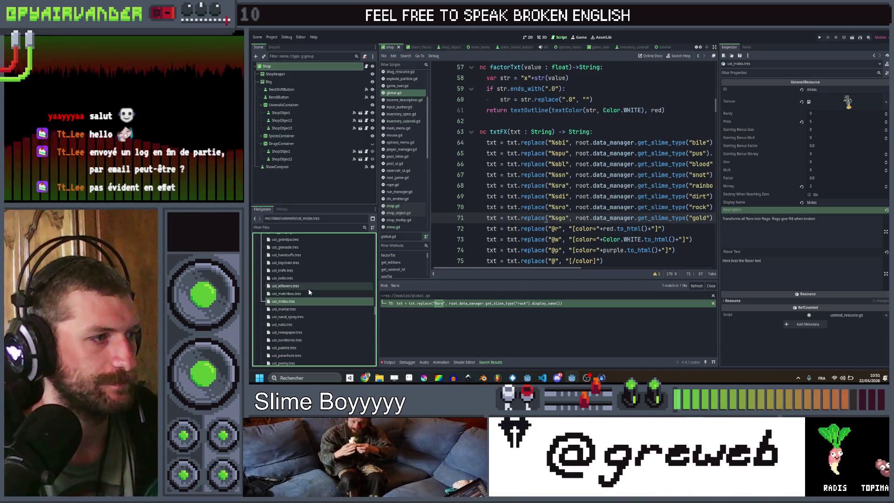
pyautogui.click(837, 90)
pyautogui.write('ortar')
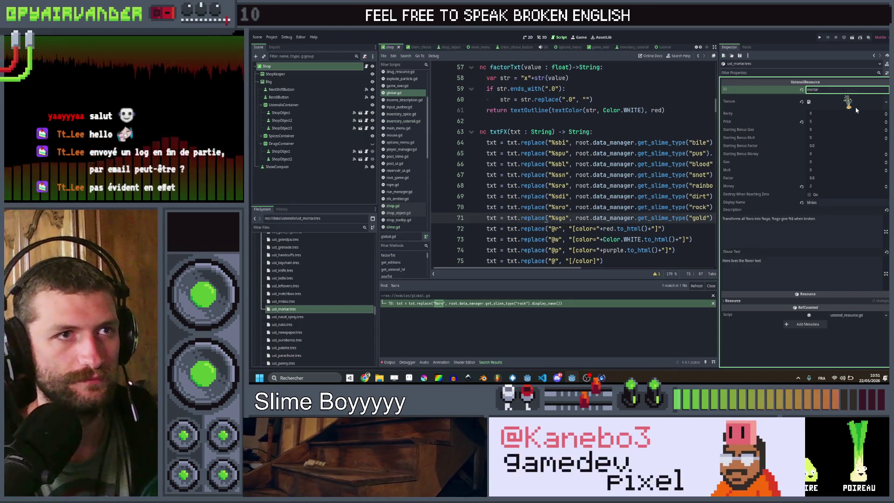
# - Quick-load the mortar texture and set Money to 0
pyautogui.click(854, 105)
pyautogui.click(847, 237)
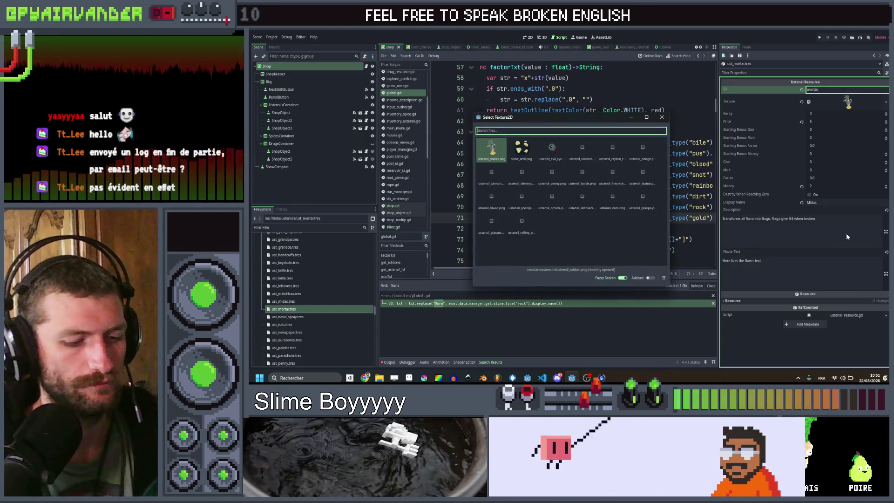
pyautogui.write('mortar')
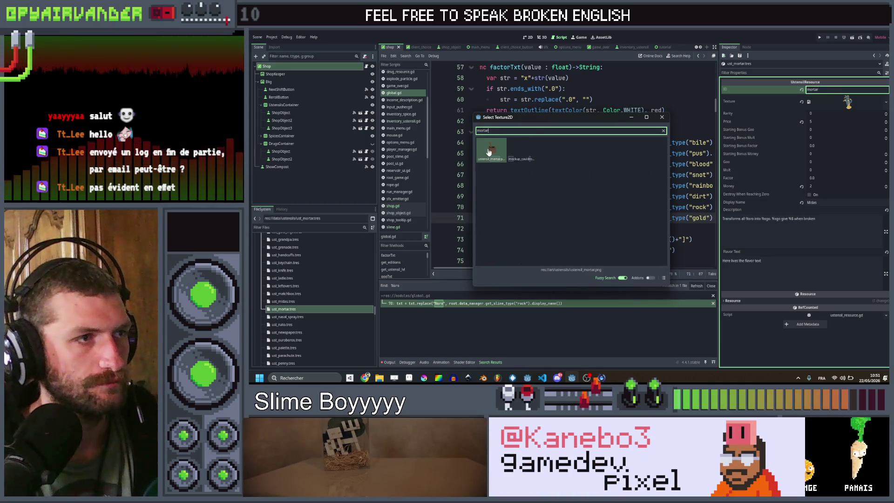
pyautogui.doubleClick(489, 152)
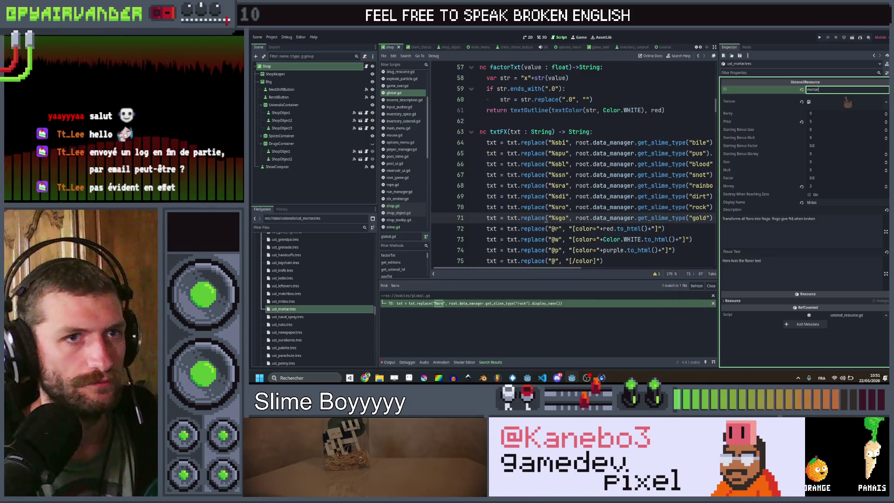
pyautogui.click(825, 186)
pyautogui.write('0')
pyautogui.click(825, 178)
# - Set the mortar's Starting Bonus Factor to 1 and its Factor to 0.05
pyautogui.write('1')
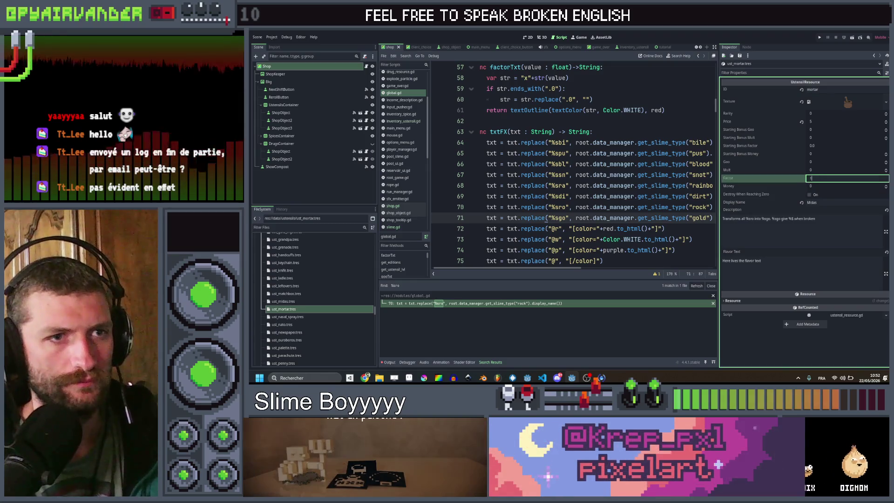
pyautogui.click(821, 146)
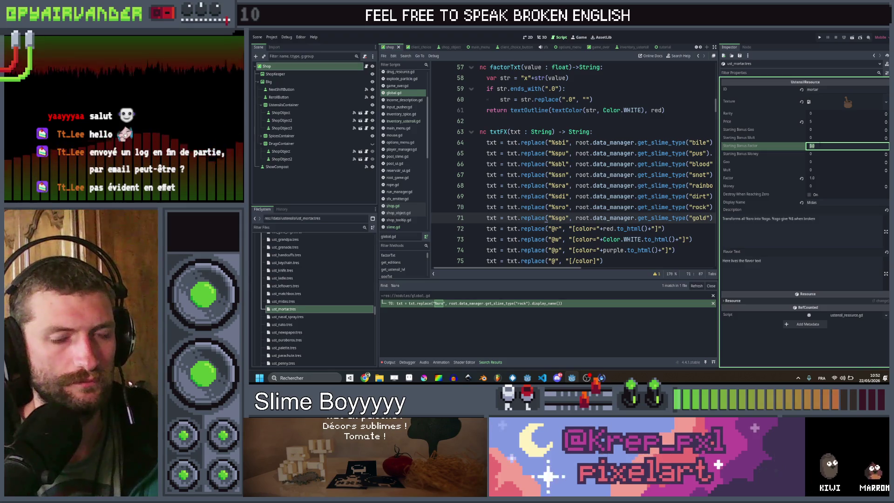
pyautogui.write('1')
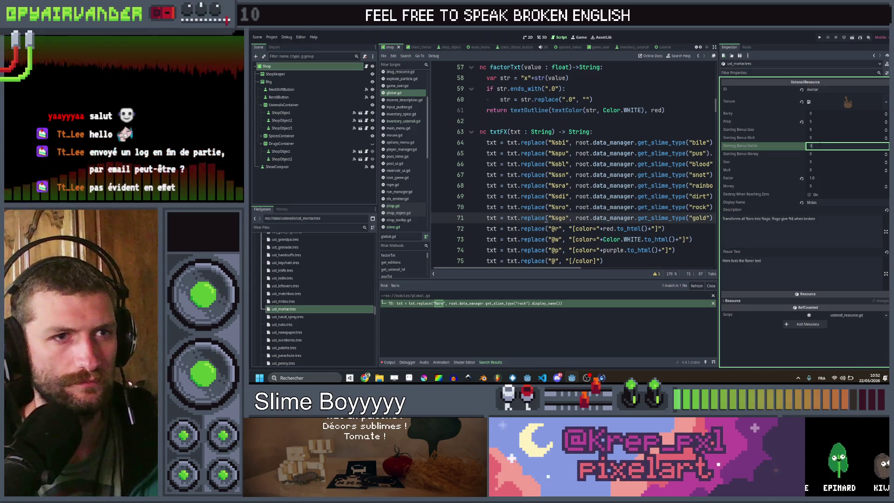
pyautogui.click(822, 178)
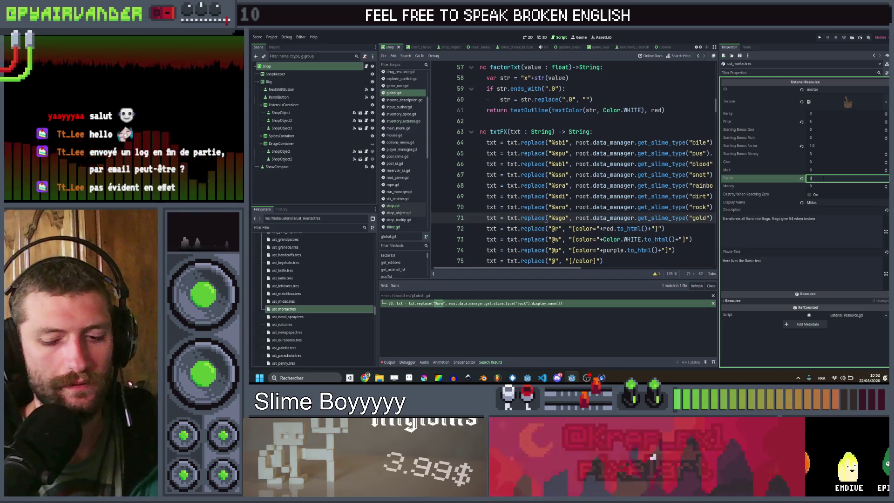
pyautogui.write('0.05')
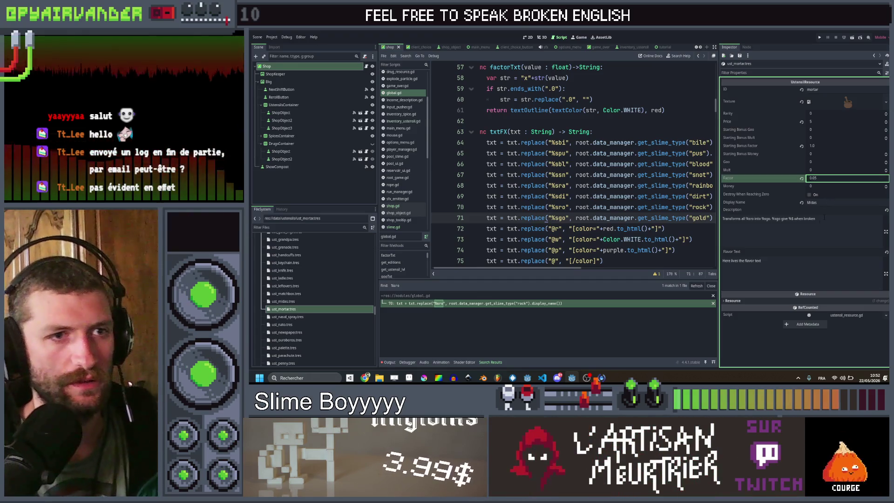
pyautogui.click(766, 204)
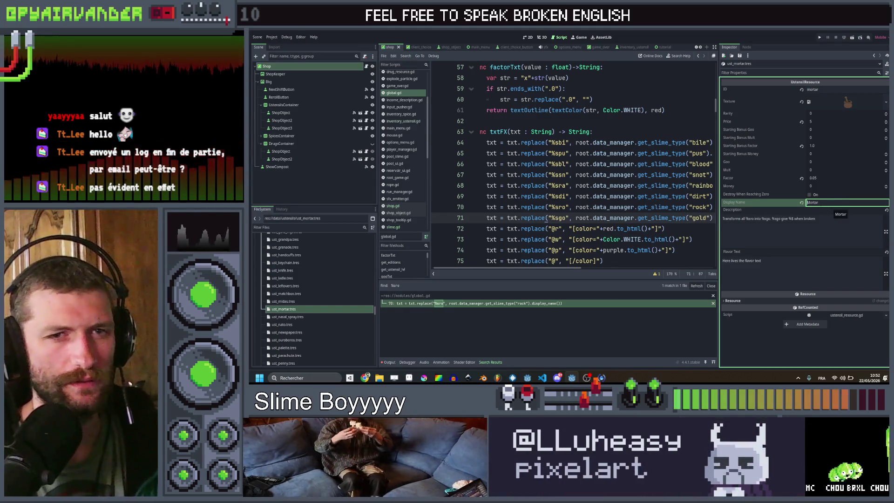
# - Keep the name Mortar and rewrite the description: total mult increases permanently for every destroyed slime
pyautogui.click(828, 222)
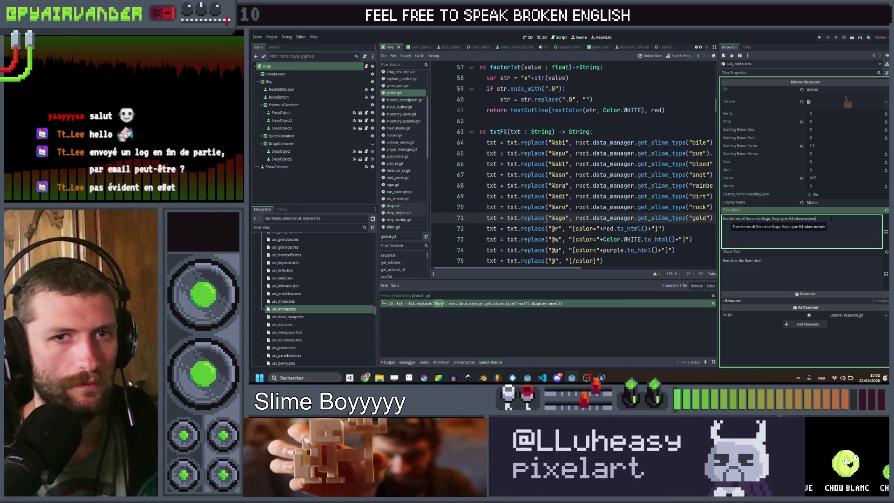
pyautogui.moveTo(831, 219); pyautogui.dragTo(789, 219)
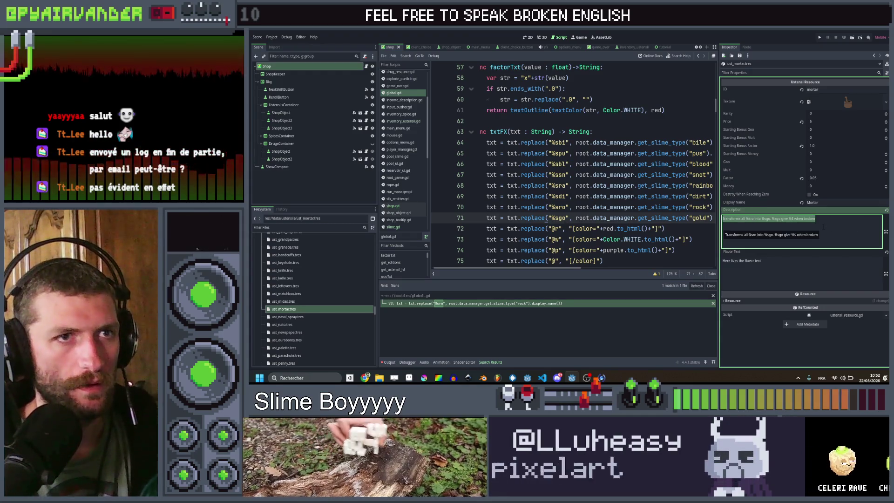
pyautogui.write('To')
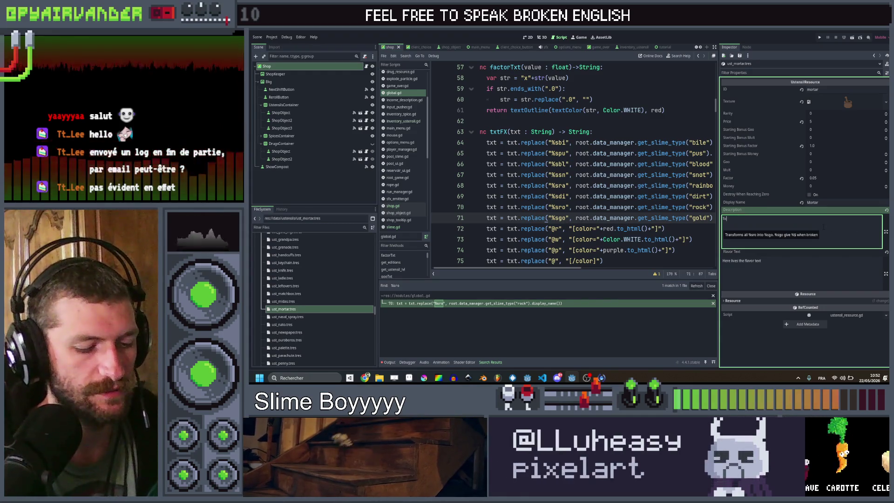
pyautogui.write('tal mult ')
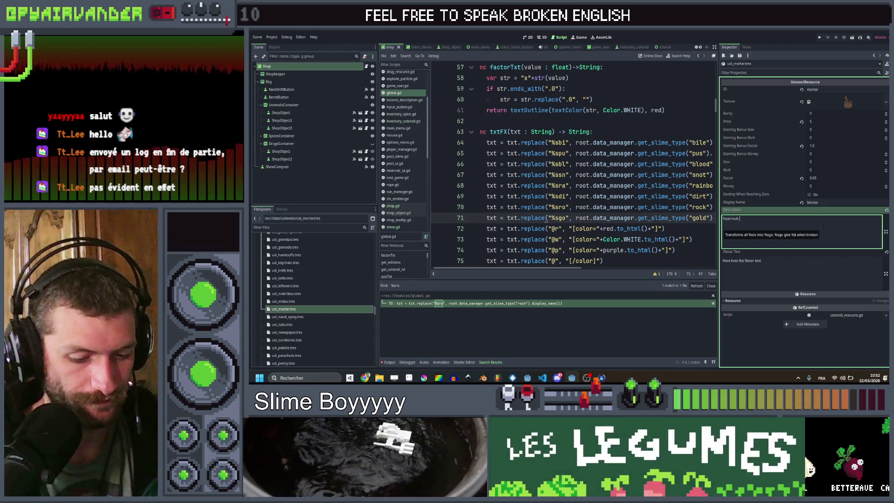
pyautogui.write('%')
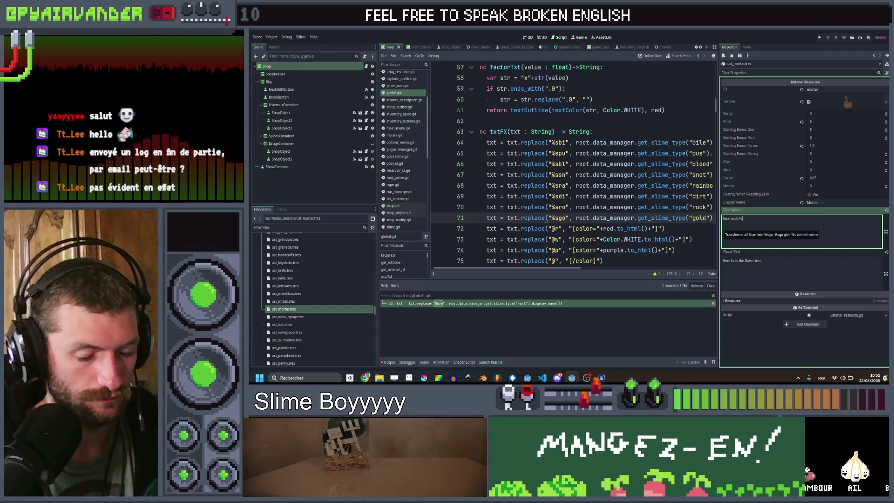
pyautogui.write('ft.')
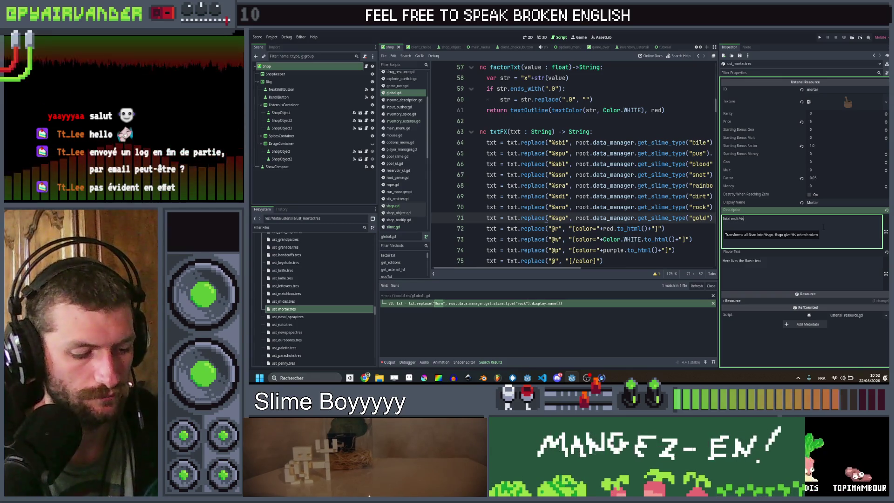
pyautogui.write(' inc')
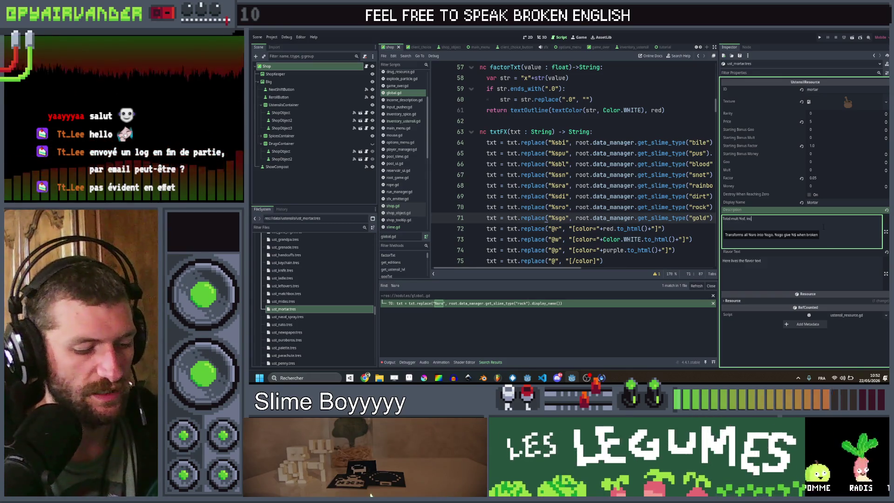
pyautogui.write('reased permanently')
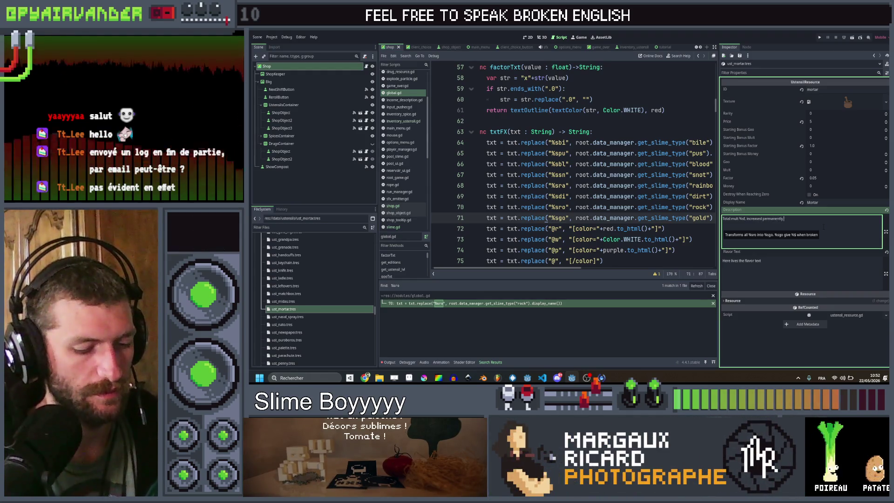
pyautogui.write(' by %f')
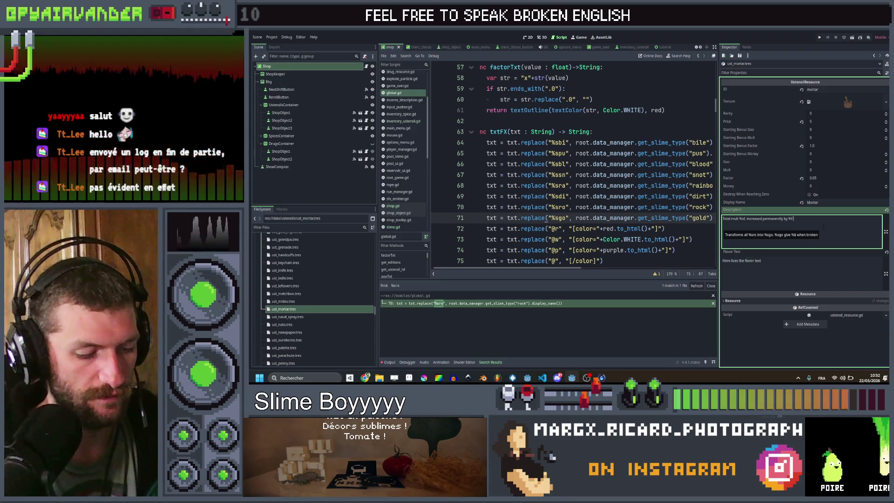
pyautogui.write('everytime a')
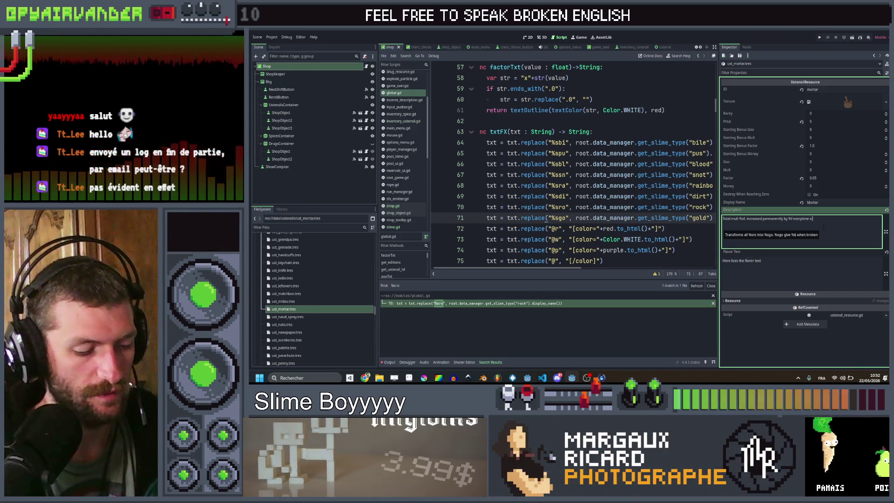
pyautogui.write('slime is de')
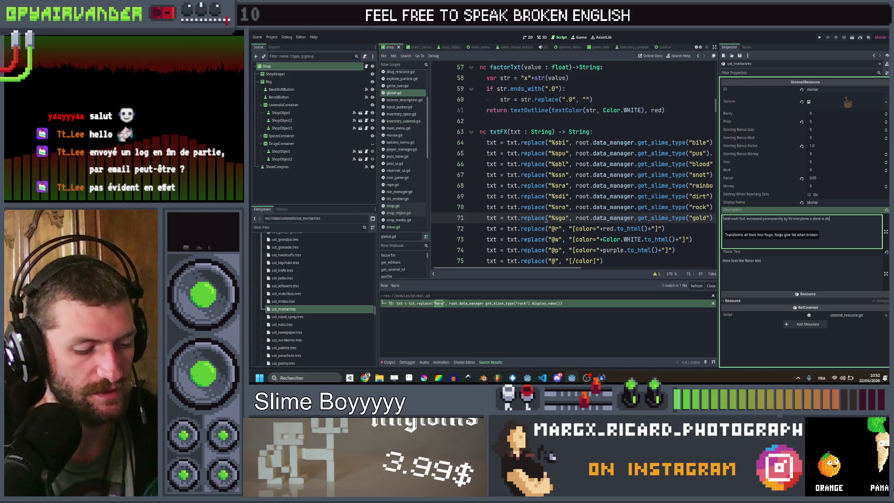
pyautogui.write('stroyed')
pyautogui.click(824, 226)
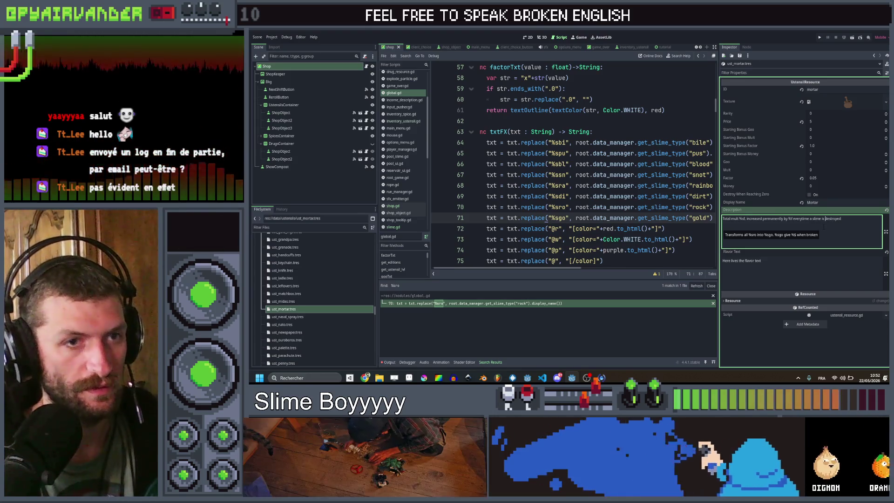
pyautogui.write('permanently')
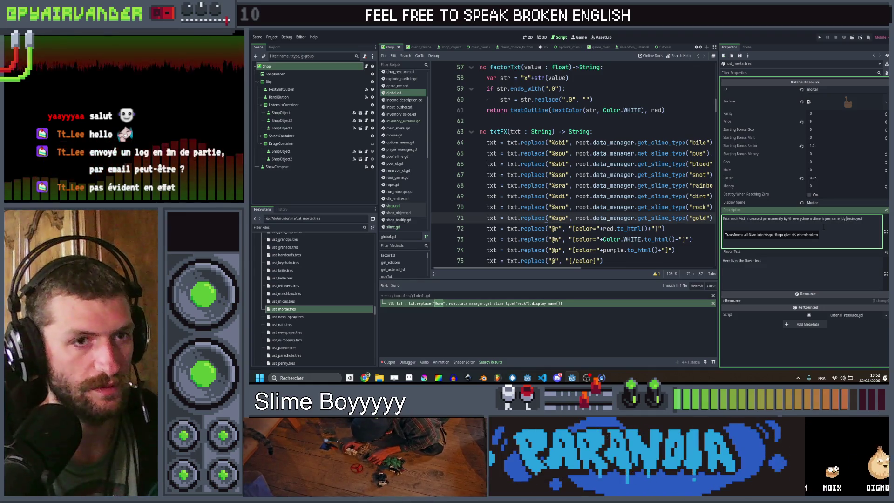
pyautogui.doubleClick(873, 222)
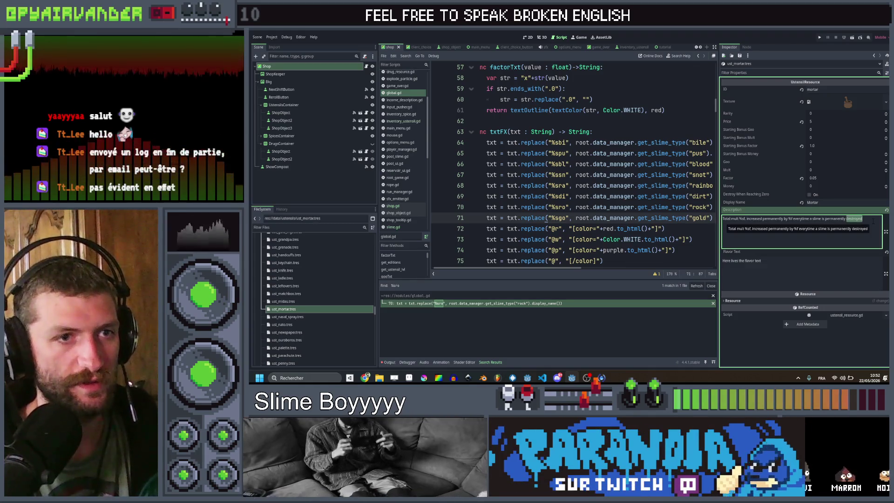
pyautogui.click(874, 221)
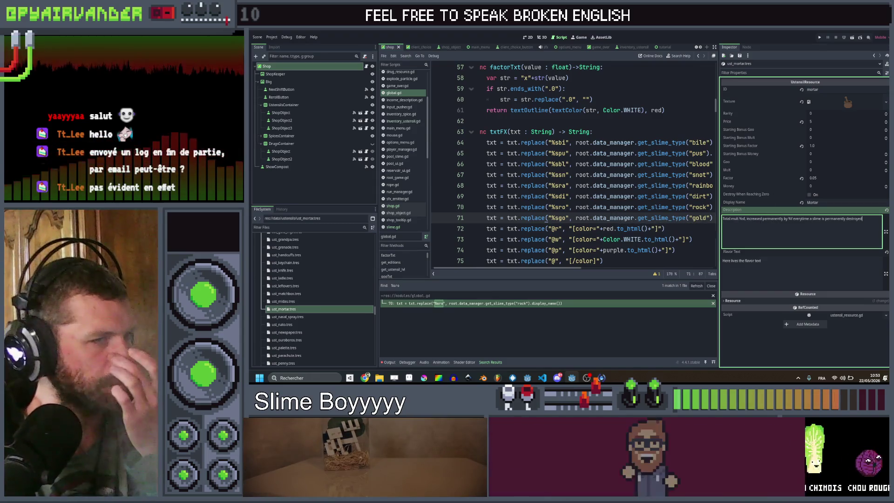
pyautogui.click(618, 217)
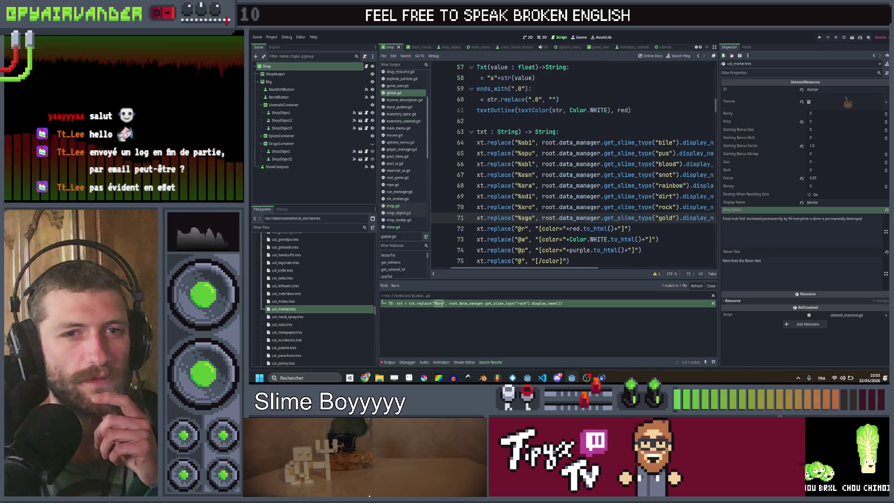
pyautogui.click(591, 186)
# - Search the whole project for 'cook' to find the cookbook code
pyautogui.hotkey('ctrl', 'shift', 'f')
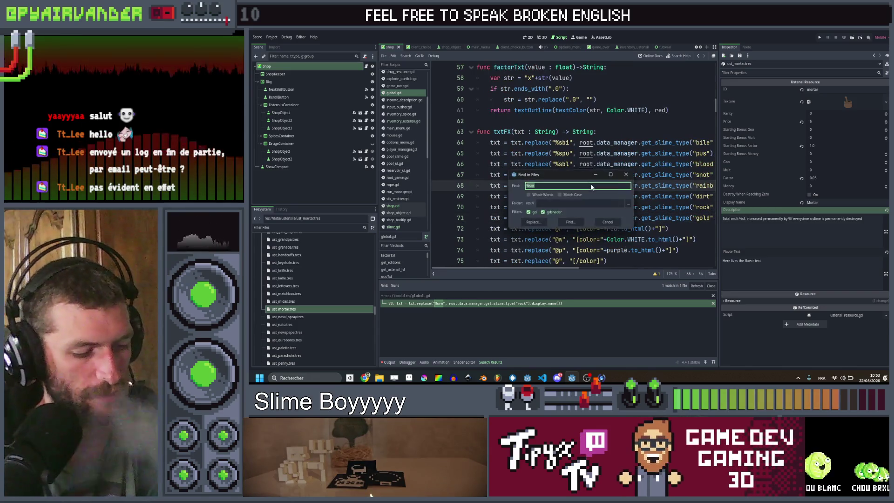
pyautogui.write('cookboo')
pyautogui.press('Return')
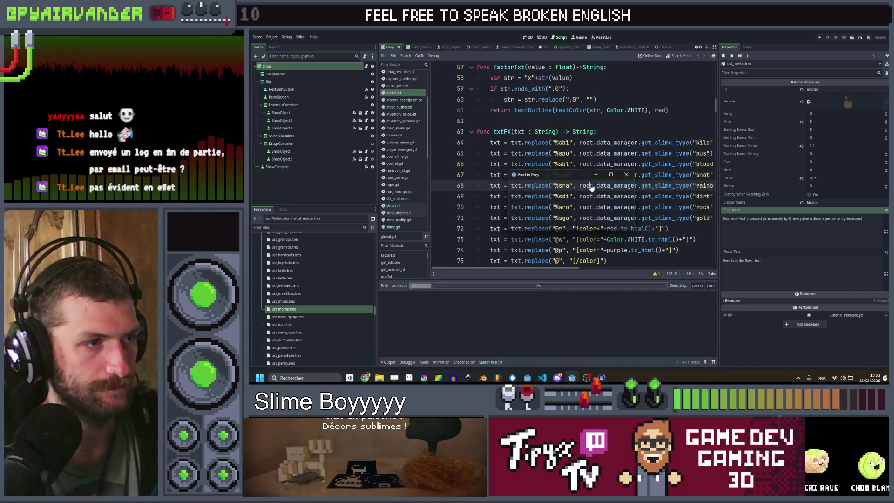
# - Duplicate the cookbook case in inventory_ustensil.gd below line 242 and rename the copy to "mortar"
pyautogui.click(415, 319)
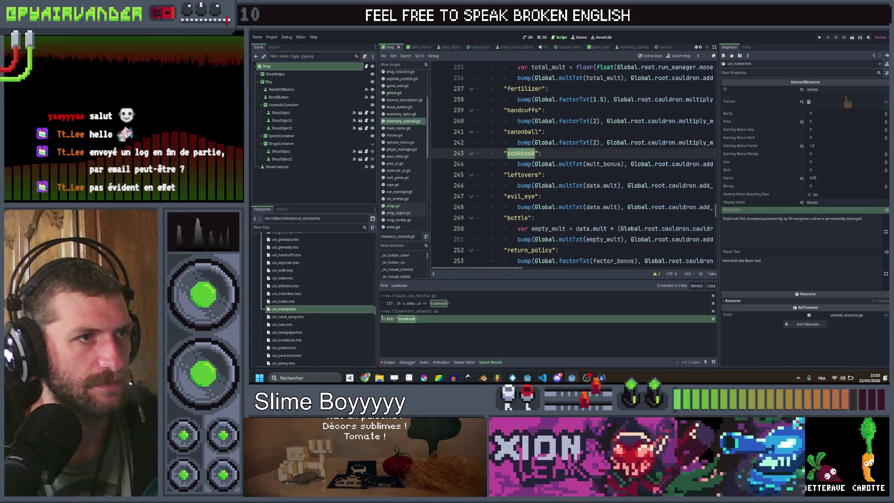
pyautogui.scroll(1, 632, 169)
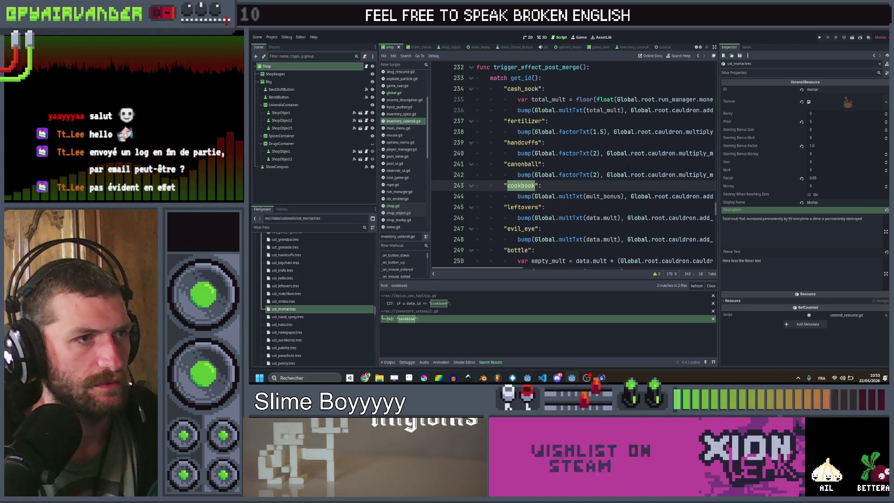
pyautogui.moveTo(712, 196); pyautogui.dragTo(477, 196)
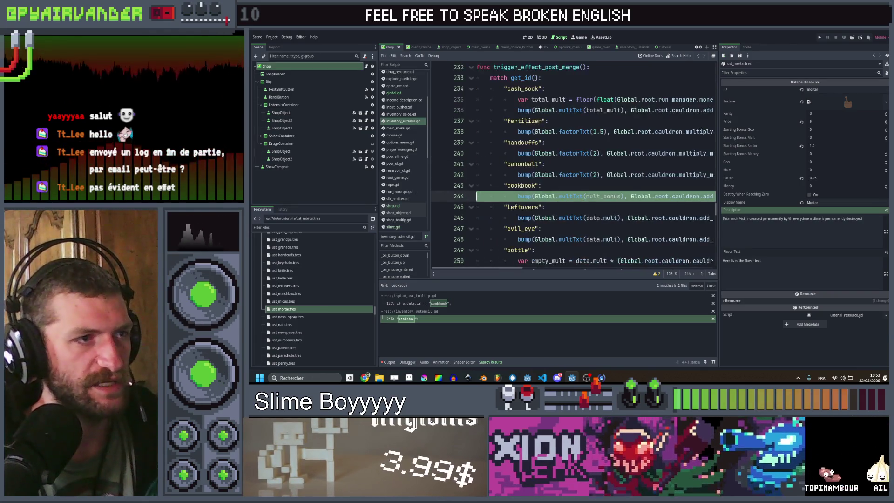
pyautogui.hotkey('shift', 'Up')
pyautogui.hscroll(5, 573, 167)
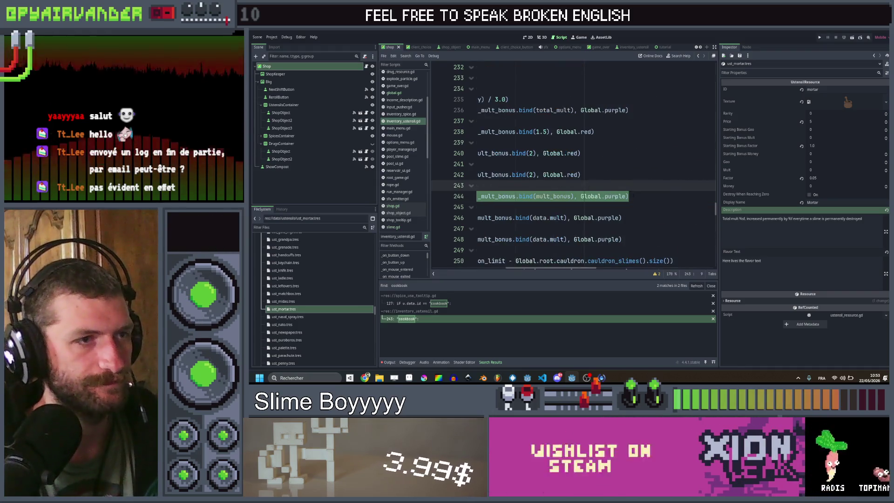
pyautogui.click(691, 175)
pyautogui.hscroll(-5, 691, 175)
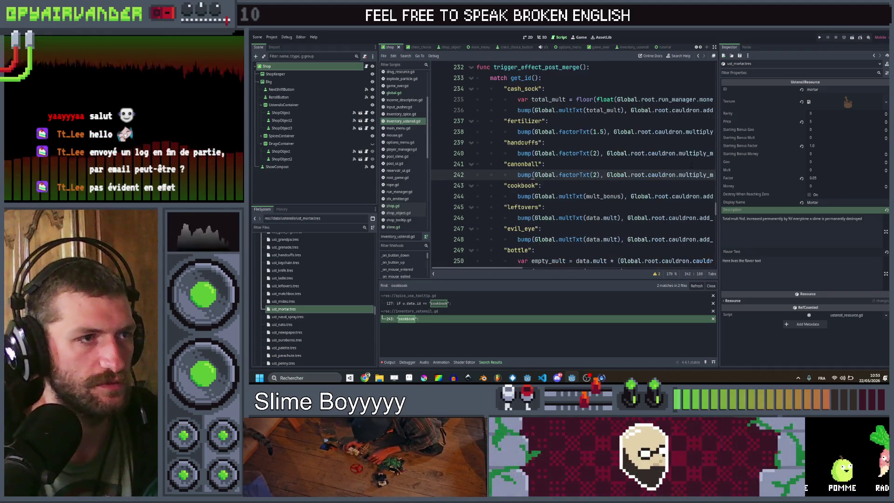
pyautogui.write('"cookbook": \t\t\tbump(Global.multTxt(mult_bonus), Global.root.cauldron.add_mult_bonus.bind(mult_bonus), Global.purple)')
pyautogui.hscroll(-5, 608, 185)
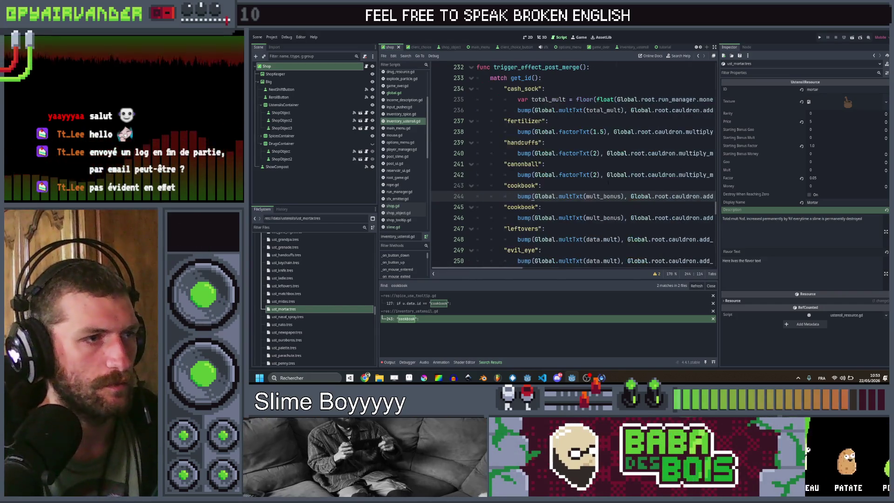
pyautogui.doubleClick(521, 186)
pyautogui.write('"mor')
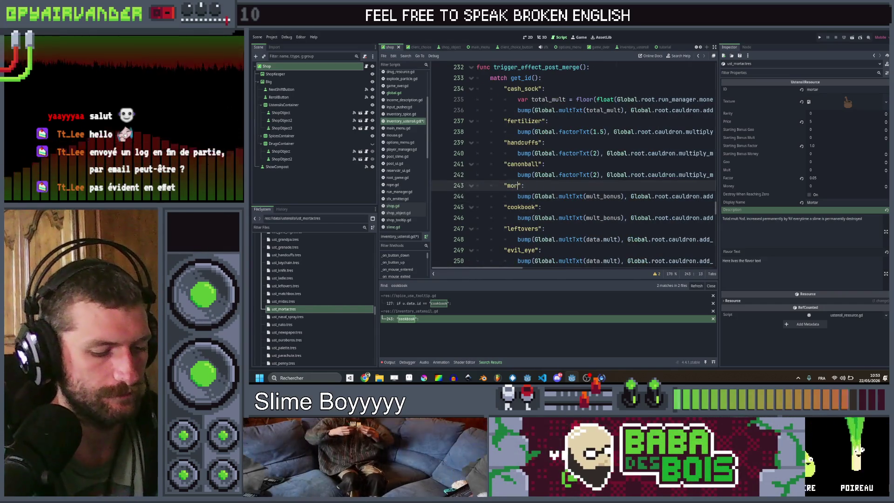
pyautogui.write('tar')
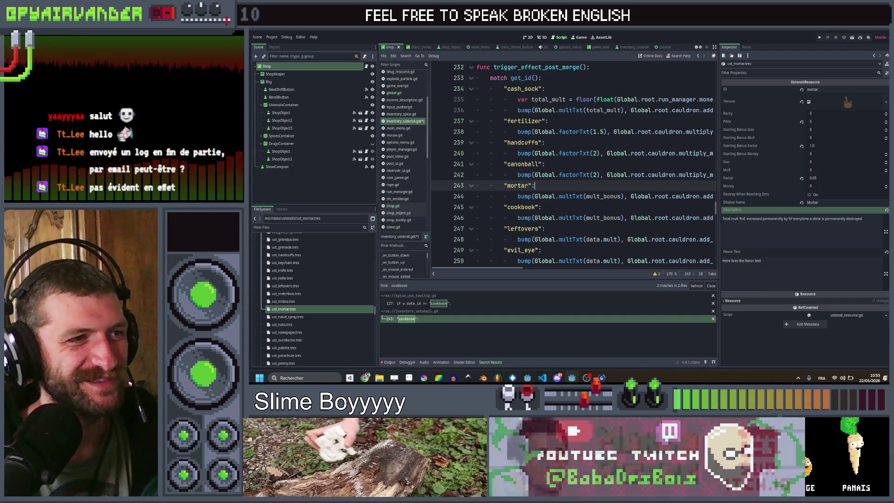
# - Make the mortar bump use factorTxt(factor_bonus) and multiply_mult_bonus, matching the canonball case
pyautogui.doubleClick(578, 174)
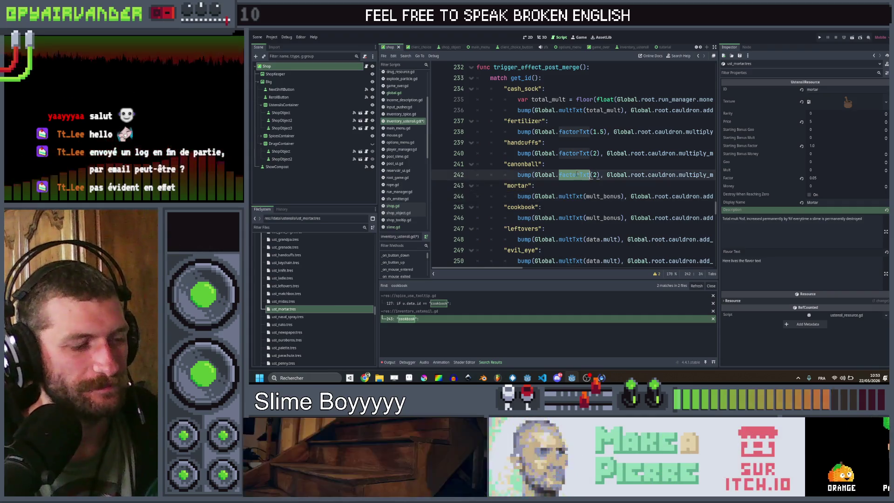
pyautogui.doubleClick(570, 196)
pyautogui.write('factor')
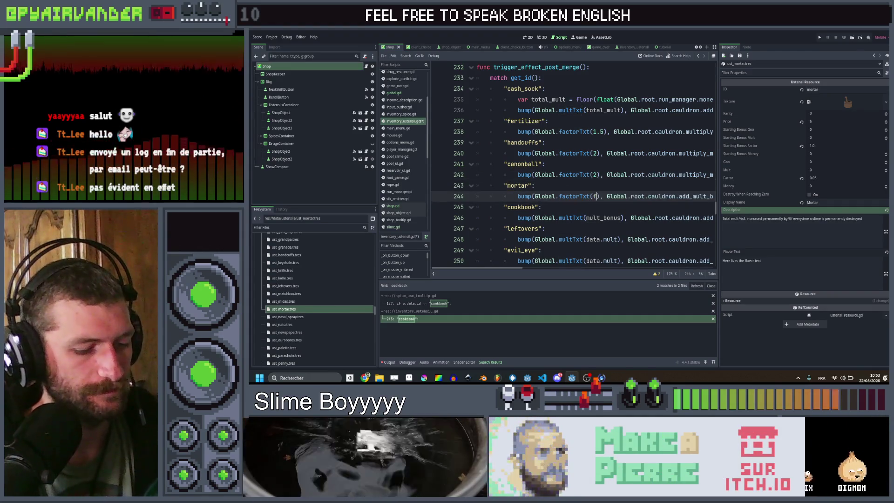
pyautogui.write('_bonus')
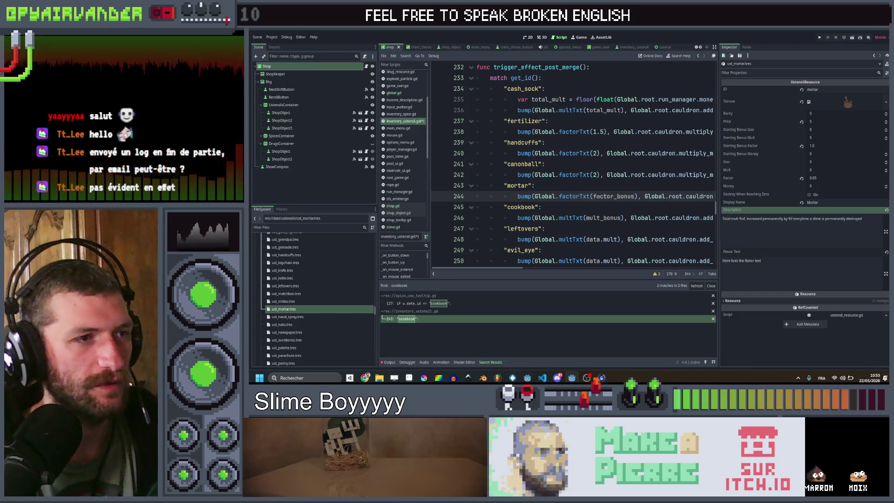
pyautogui.hscroll(3, 600, 201)
pyautogui.doubleClick(554, 175)
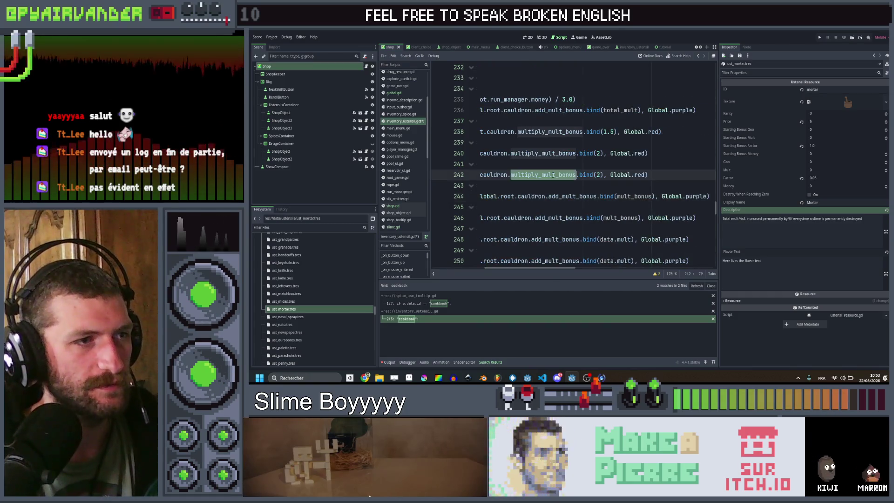
pyautogui.hotkey('ctrl', 'c')
pyautogui.doubleClick(547, 196)
pyautogui.hotkey('ctrl', 'v')
# - Bind factor_bonus in the mortar bump and change its colour from purple to Global.red
pyautogui.doubleClick(651, 196)
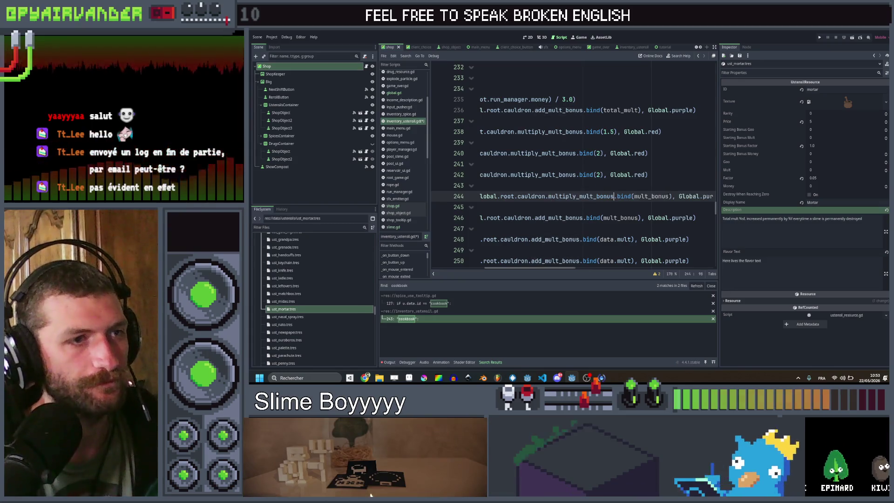
pyautogui.write('ctor')
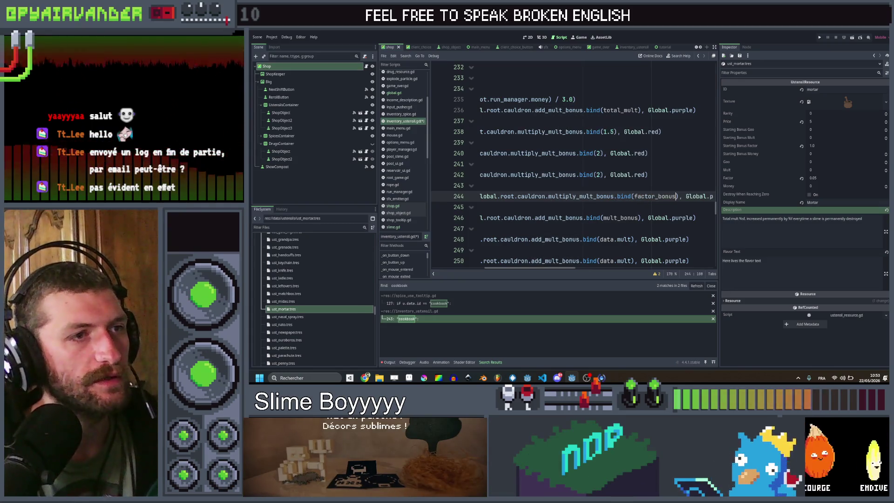
pyautogui.press('Return')
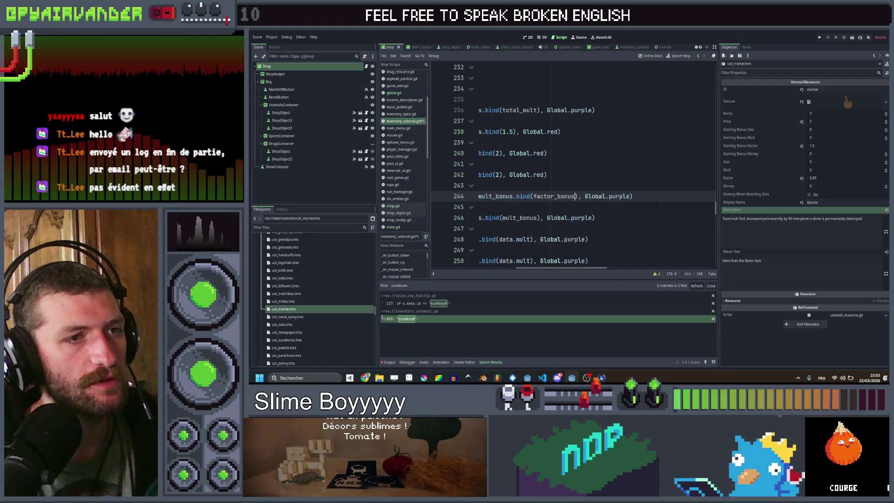
pyautogui.doubleClick(615, 196)
pyautogui.write('red')
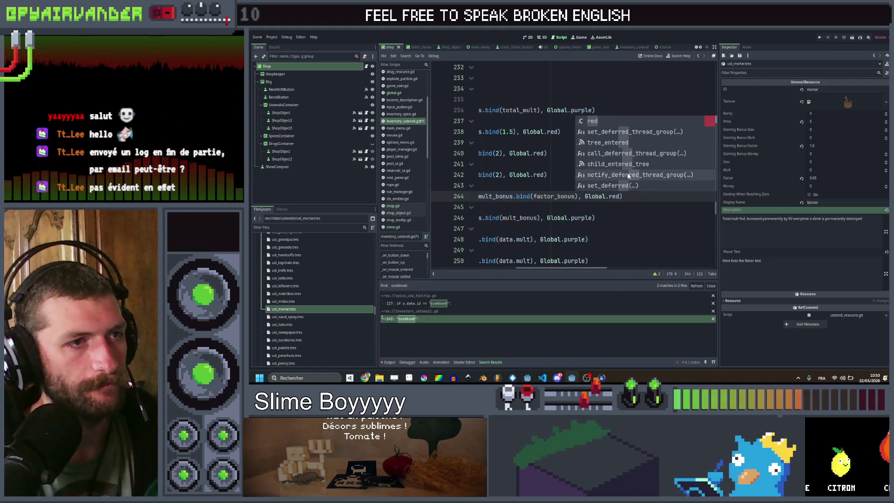
pyautogui.click(545, 174)
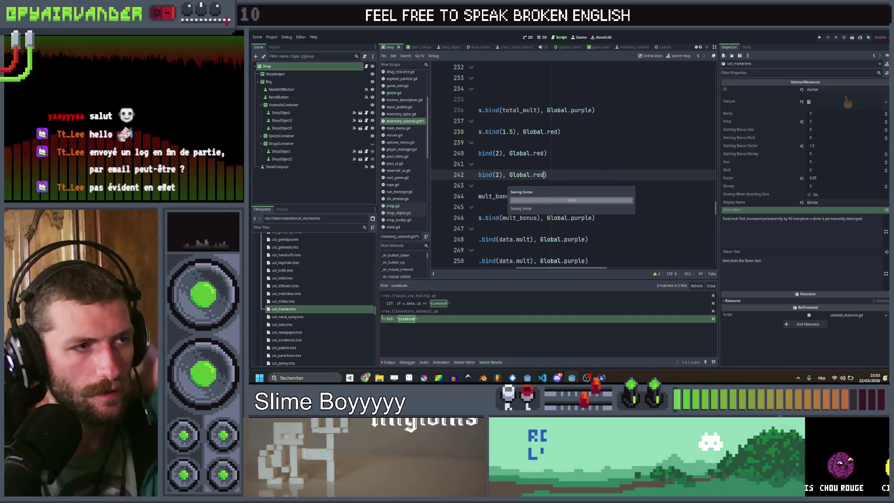
# - Open the cookbook match in spice_use_tooltip.gd and review the ginger case's burn calls
pyautogui.click(433, 303)
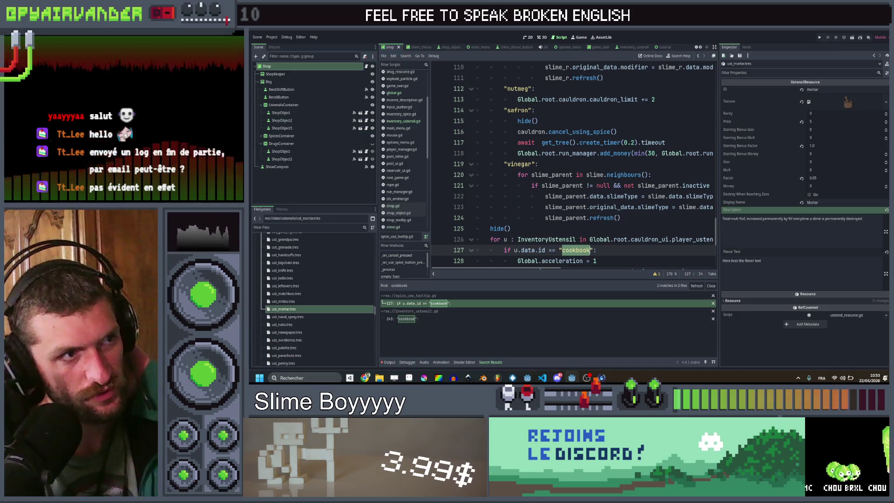
pyautogui.scroll(3, 613, 176)
pyautogui.scroll(10, 614, 176)
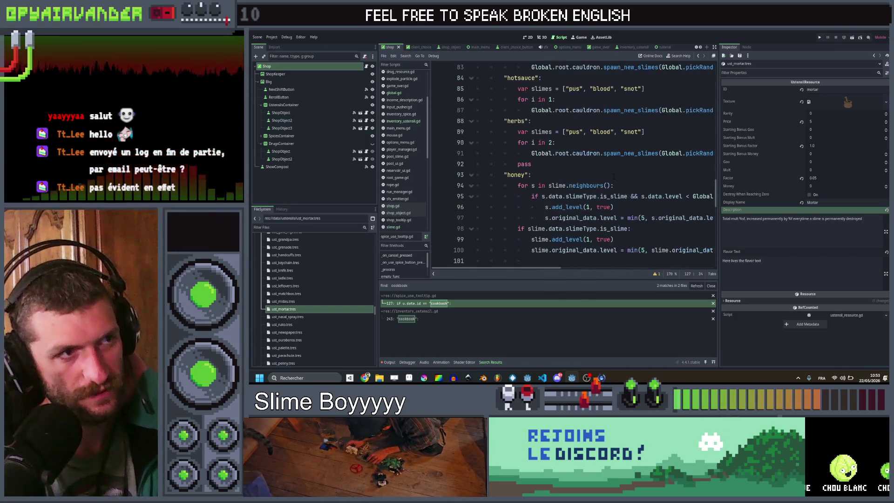
pyautogui.scroll(9, 614, 176)
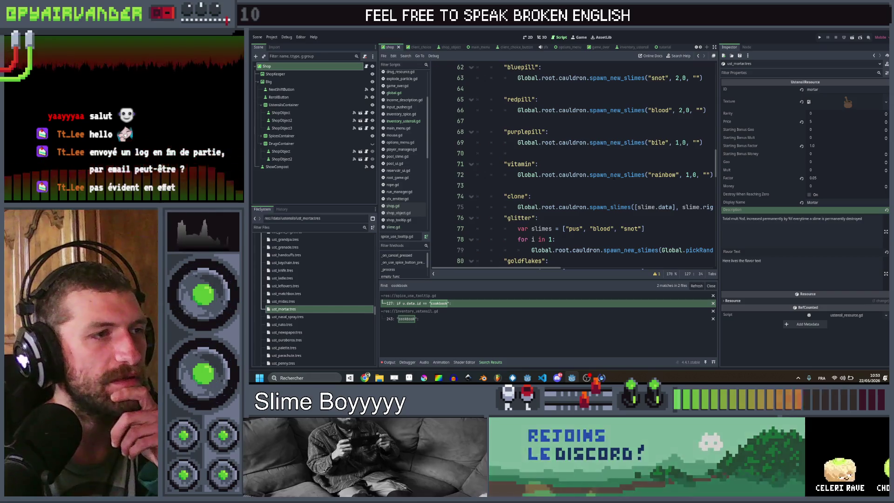
pyautogui.scroll(-9, 619, 180)
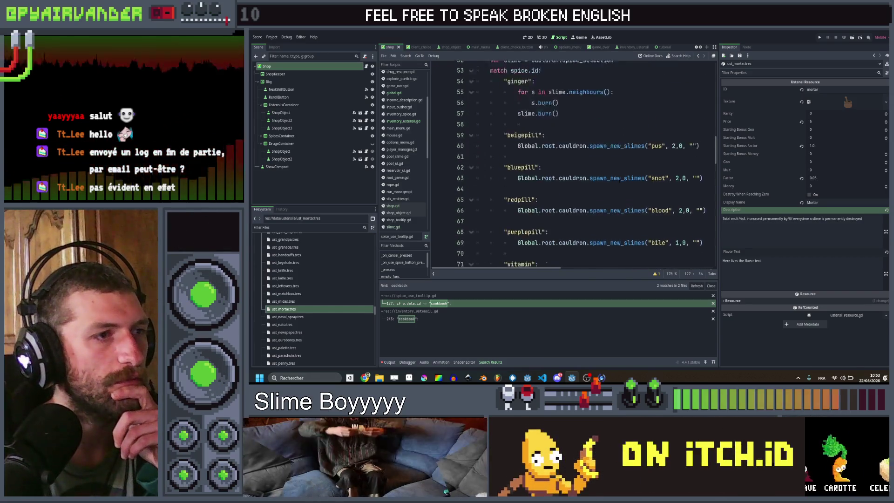
pyautogui.scroll(-12, 620, 179)
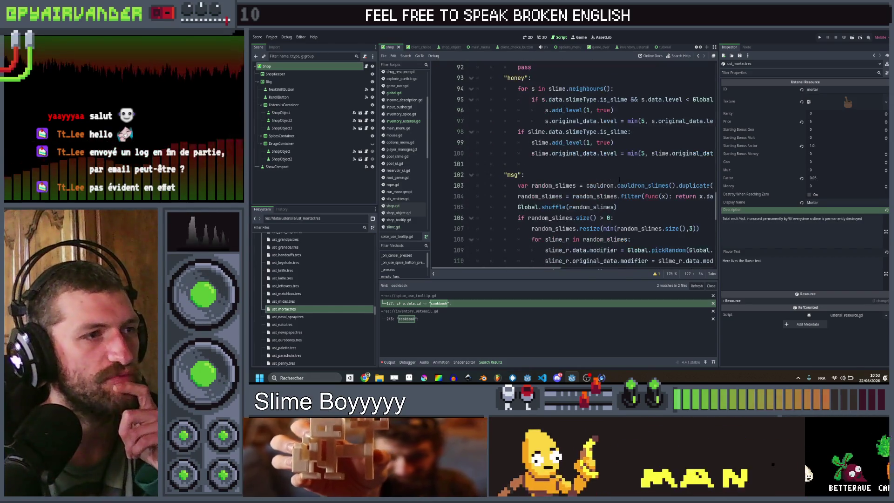
pyautogui.scroll(-1, 619, 179)
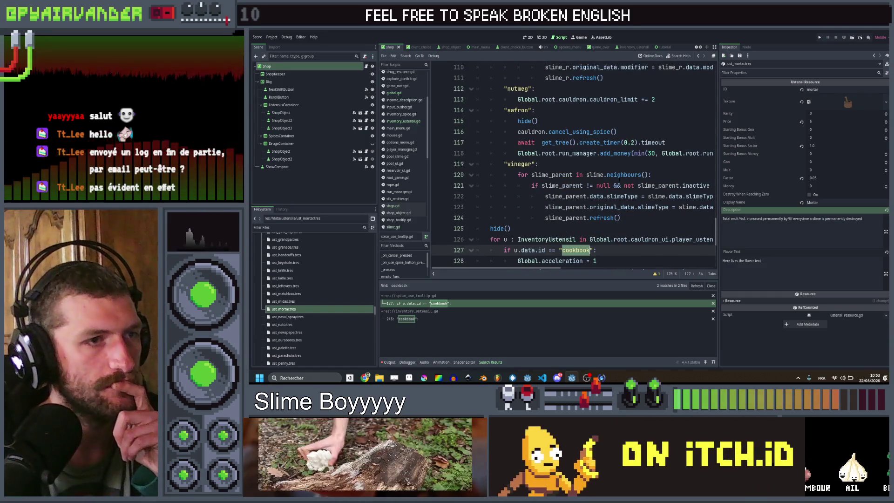
pyautogui.hscroll(2, 619, 180)
pyautogui.scroll(2, 619, 180)
pyautogui.scroll(13, 619, 181)
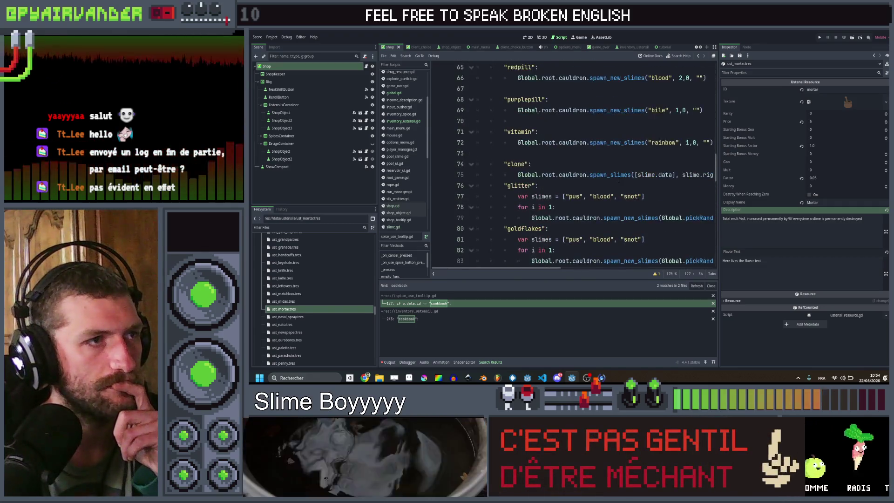
pyautogui.scroll(6, 620, 181)
# - Jump from the neighbours' burn() call to its definition in slime.gd
pyautogui.click(553, 174)
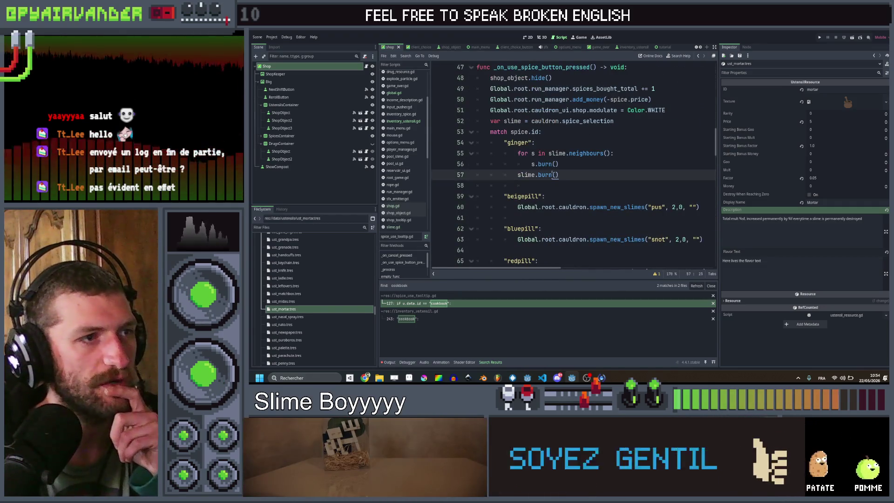
pyautogui.doubleClick(545, 164)
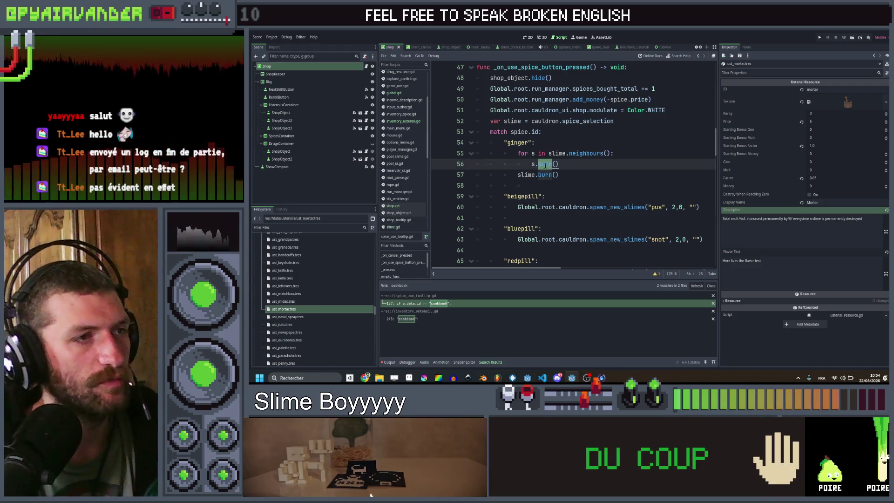
pyautogui.keyDown('ctrl'); pyautogui.click(545, 164); pyautogui.keyUp('ctrl')
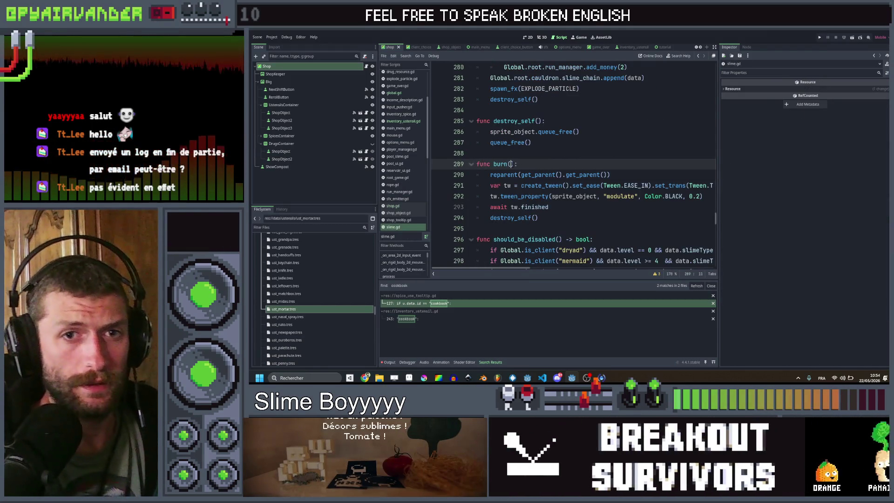
# - Change the signature to func burn(is_destroy : bool), then return to the cookbook code
pyautogui.write('bool')
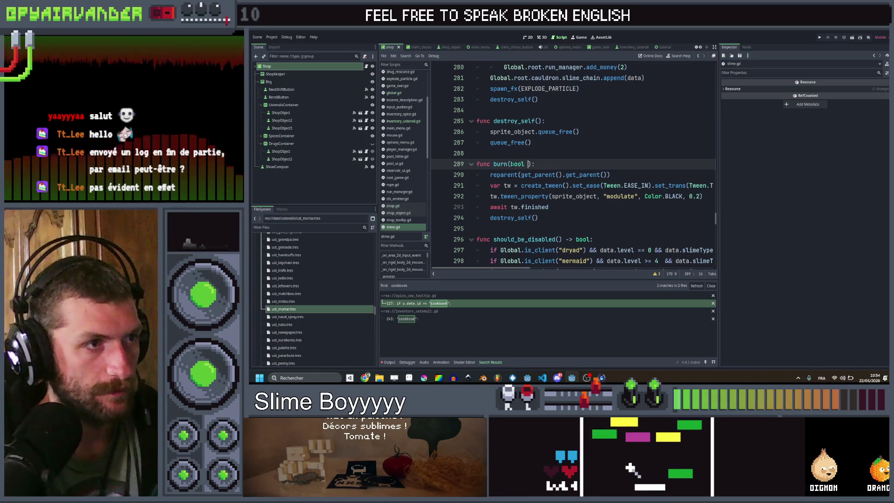
pyautogui.click(511, 164)
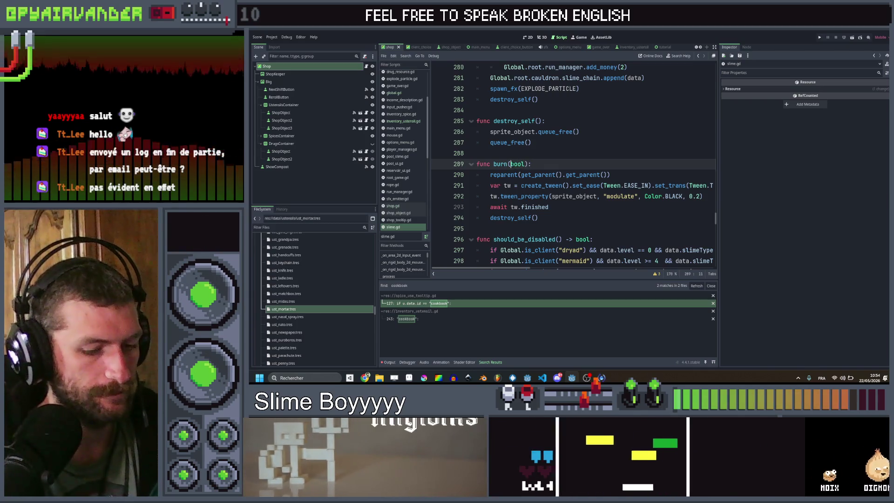
pyautogui.write('is_des')
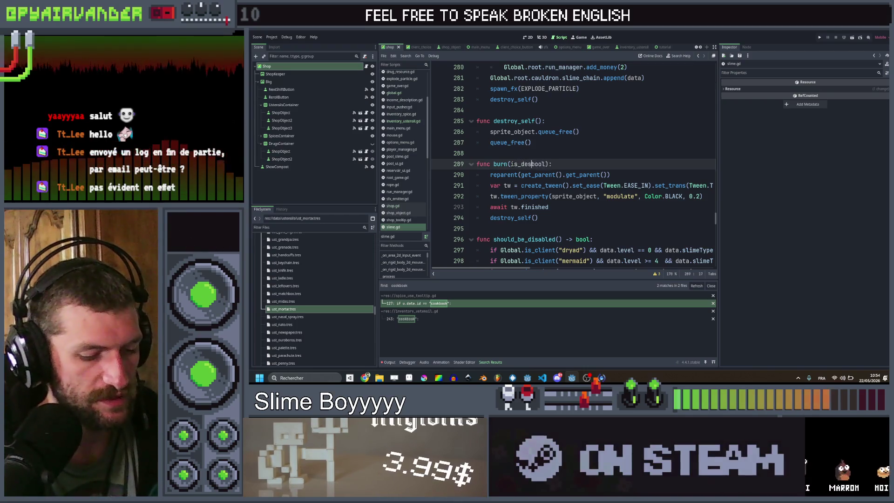
pyautogui.write('troy :')
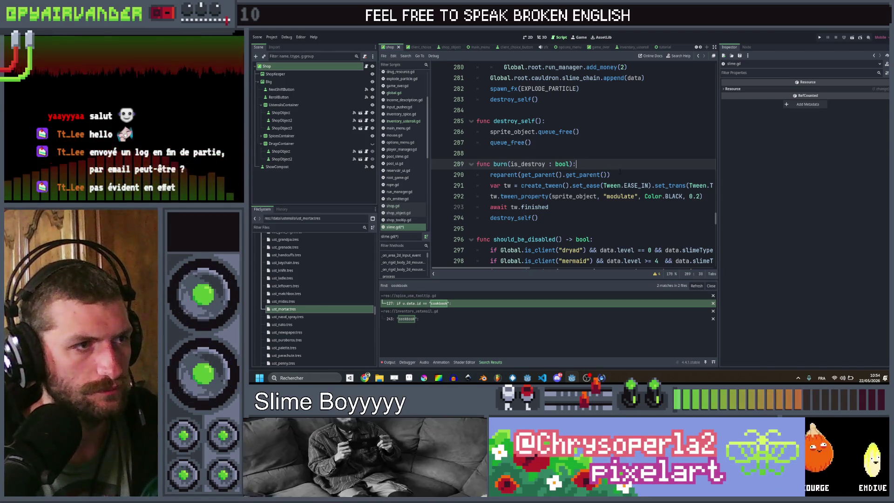
pyautogui.click(618, 175)
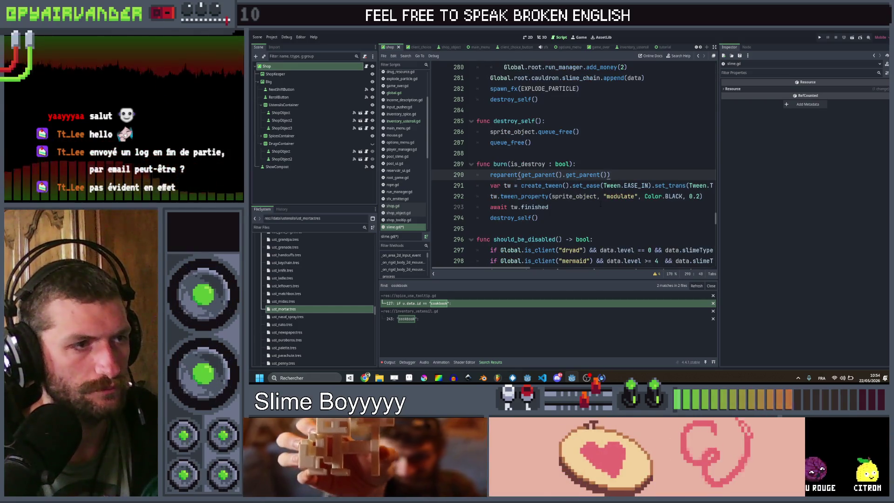
pyautogui.press('Up')
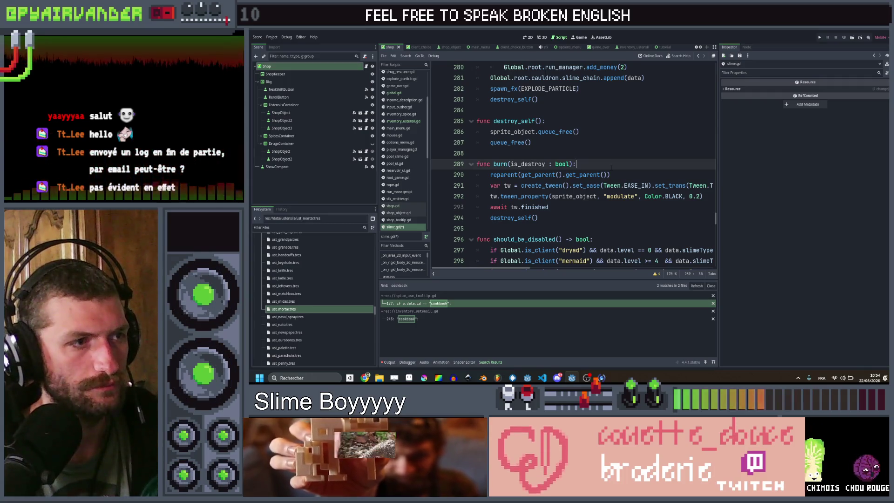
pyautogui.click(449, 302)
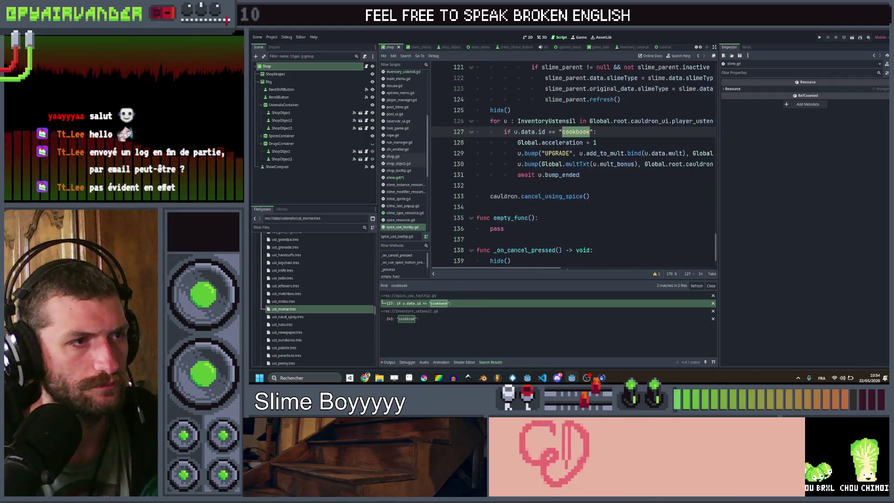
# - Select the cookbook bump loop (lines 126–131) in spice_use_tooltip.gd and open Find in Files
pyautogui.hscroll(2, 618, 177)
pyautogui.hscroll(-2, 590, 175)
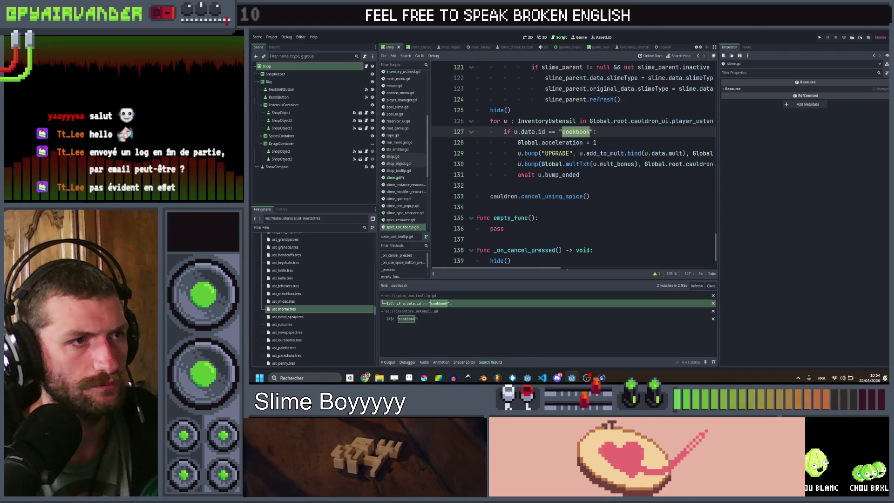
pyautogui.moveTo(580, 175); pyautogui.dragTo(490, 122)
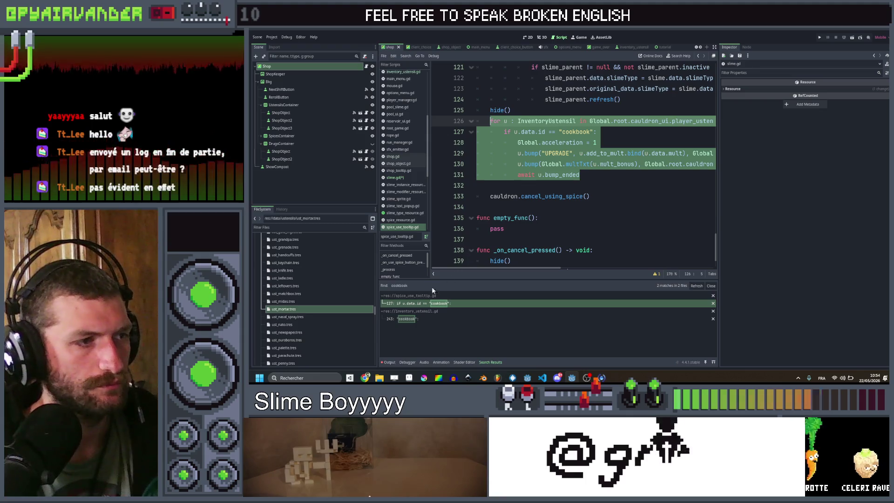
pyautogui.click(405, 318)
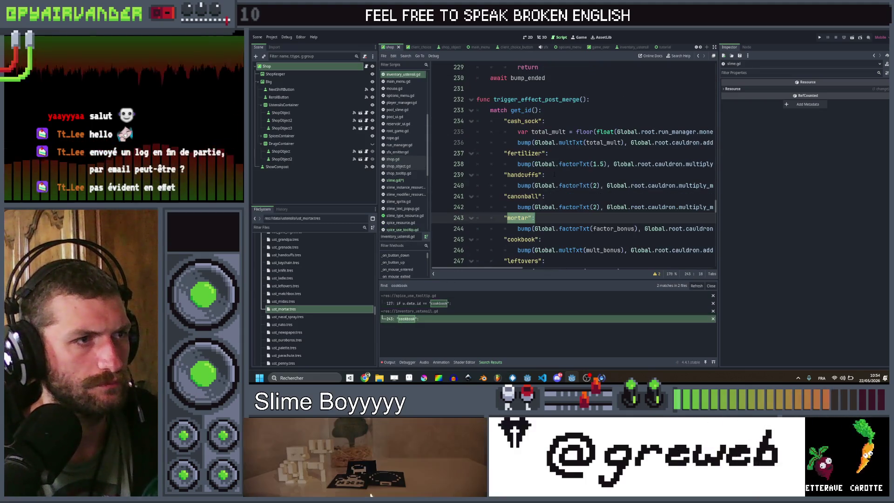
pyautogui.click(410, 303)
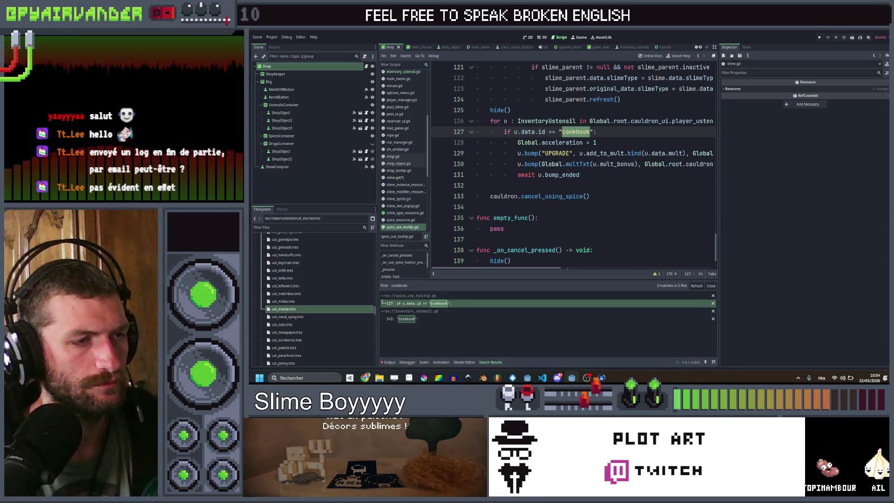
pyautogui.click(639, 207)
pyautogui.hotkey('ctrl', 'shift', 'f')
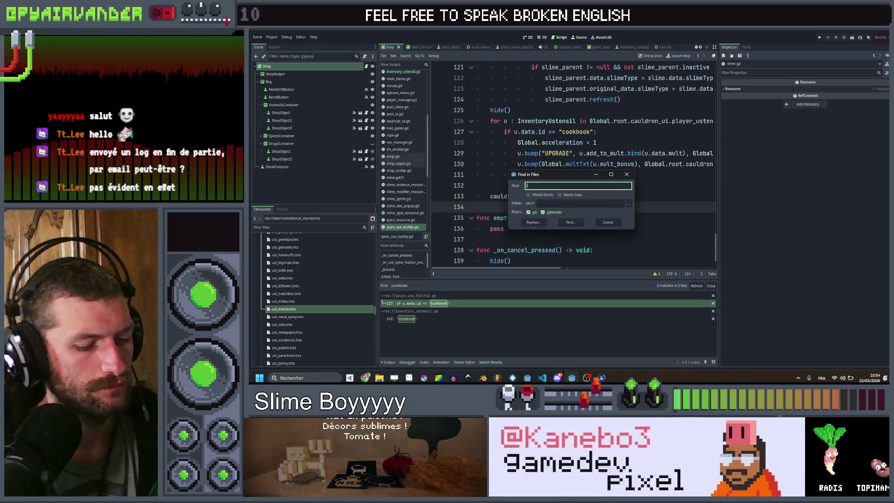
# - Search the whole project for 'destroy', listing 10 matches across 4 files
pyautogui.write('destroy')
pyautogui.press('Return')
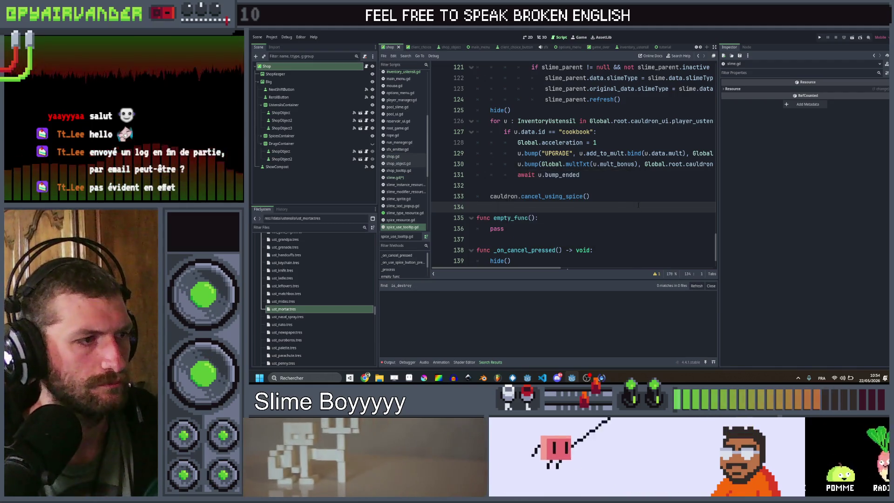
pyautogui.hotkey('ctrl', 'shift', 'f')
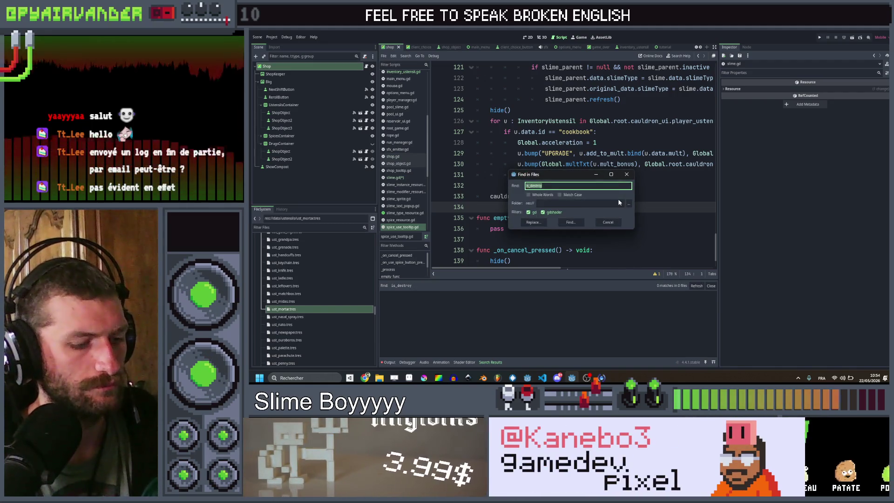
pyautogui.write('destroy')
pyautogui.press('Return')
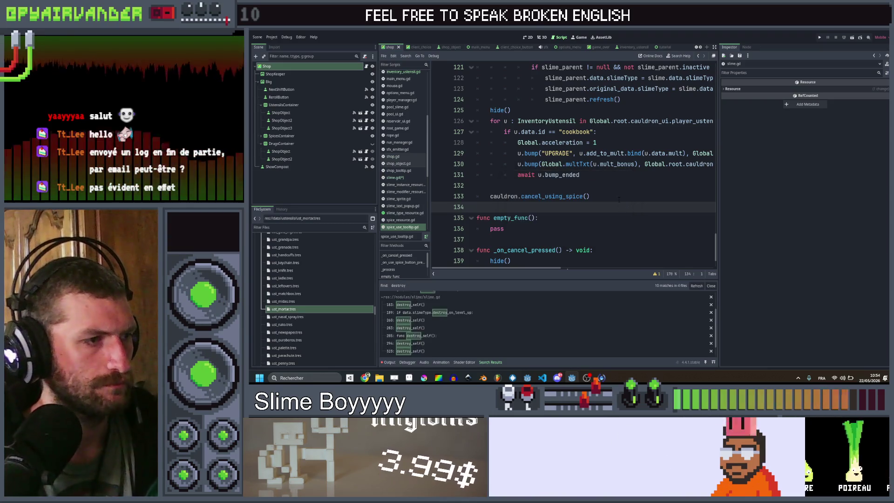
# - Check the destroy matches in cauldron_manager.gd and slime.gd, ending at the burn function header
pyautogui.scroll(-1, 527, 329)
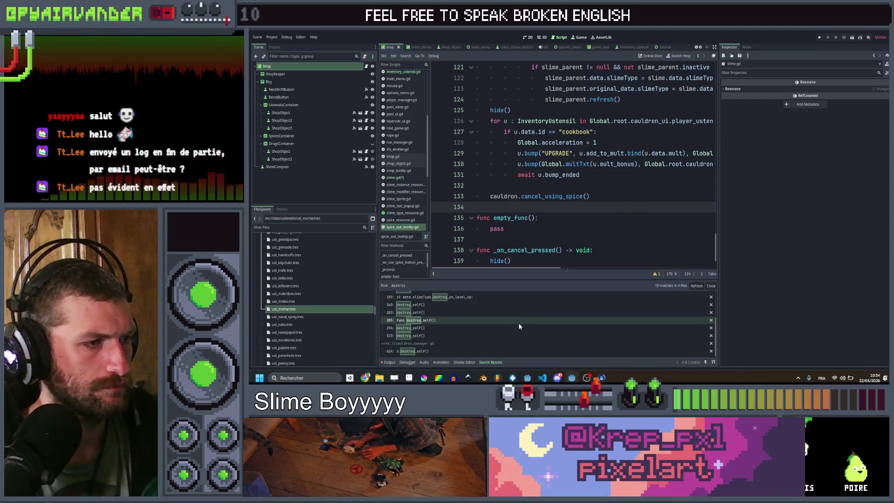
pyautogui.click(436, 351)
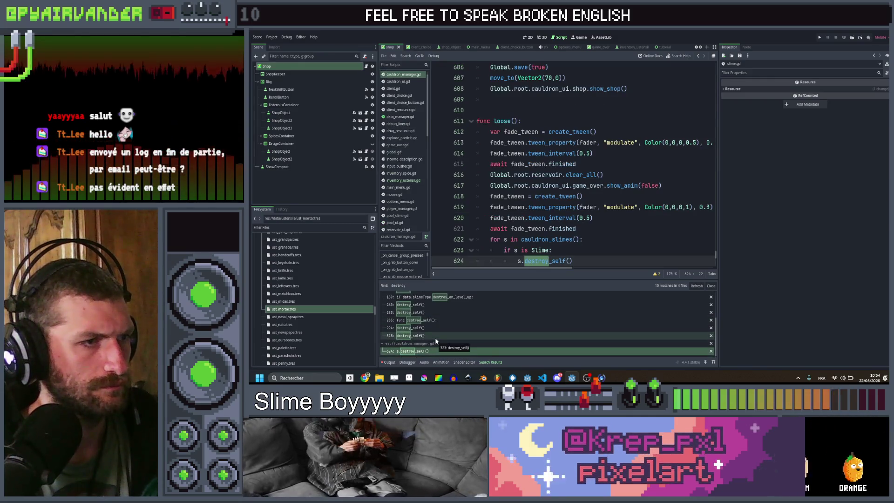
pyautogui.click(435, 337)
pyautogui.click(437, 329)
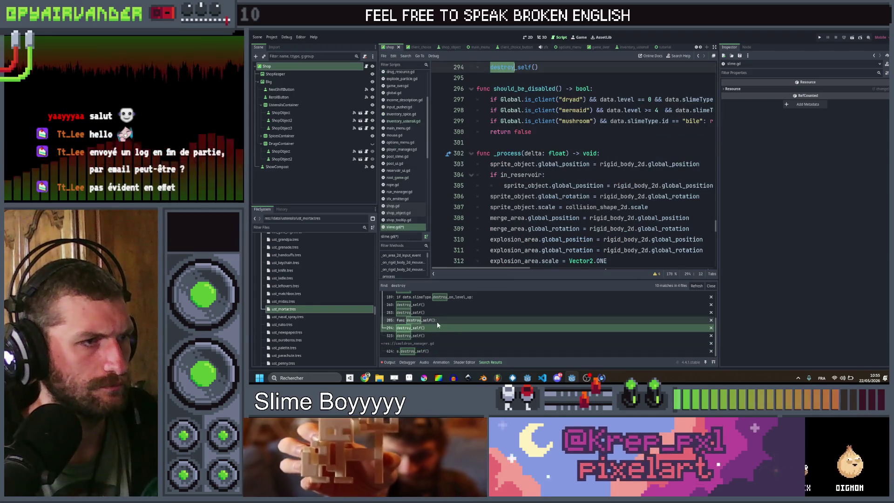
pyautogui.scroll(5, 559, 187)
pyautogui.click(607, 191)
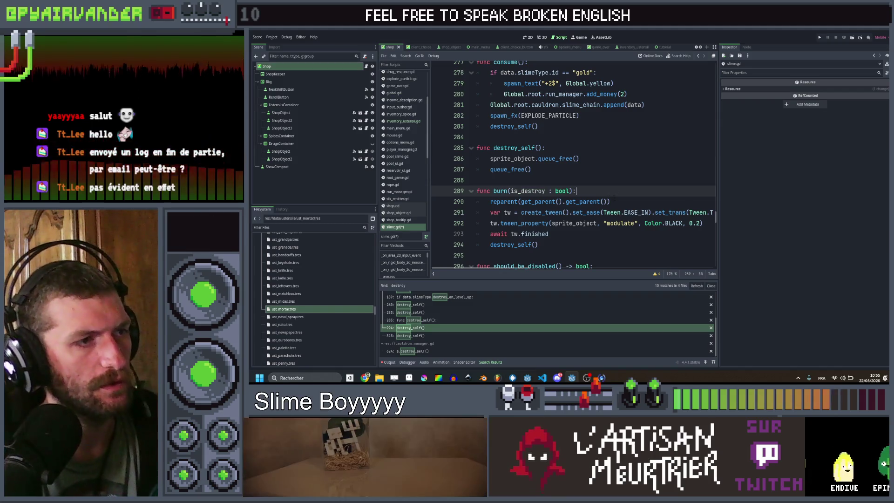
# - Add and then remove a new line below the reparent call in burn(), leaving the code unchanged
pyautogui.click(614, 202)
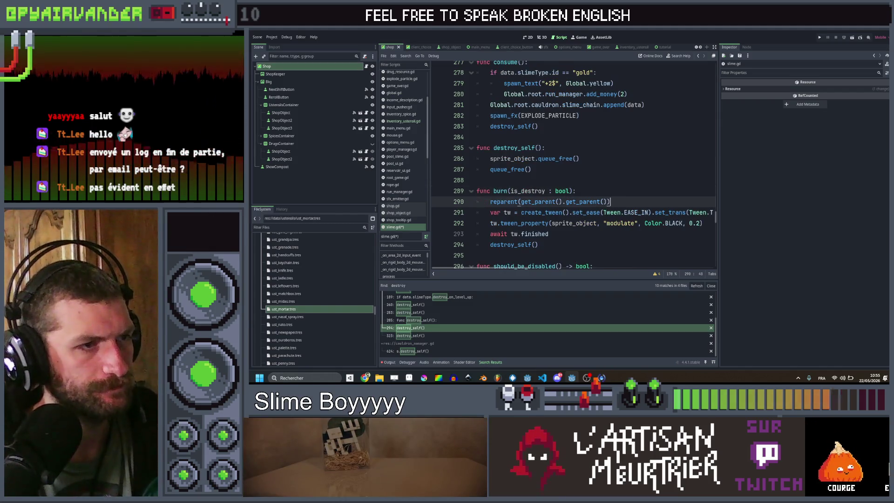
pyautogui.click(565, 234)
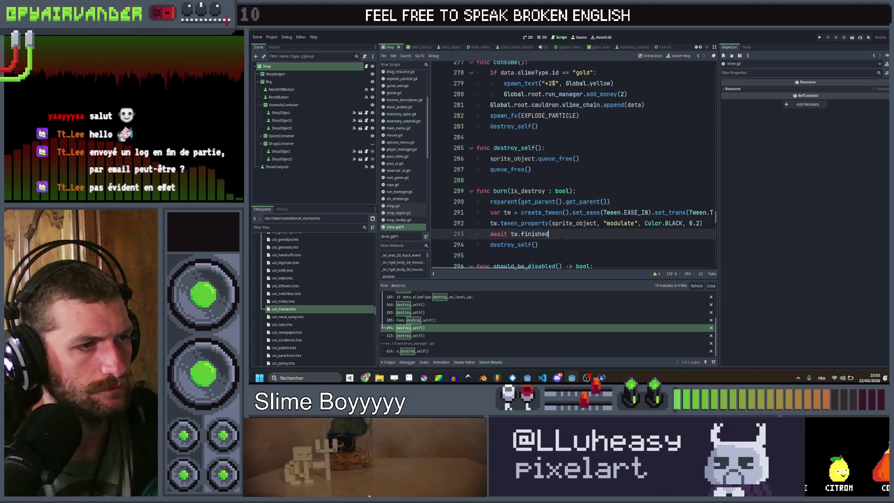
pyautogui.click(617, 202)
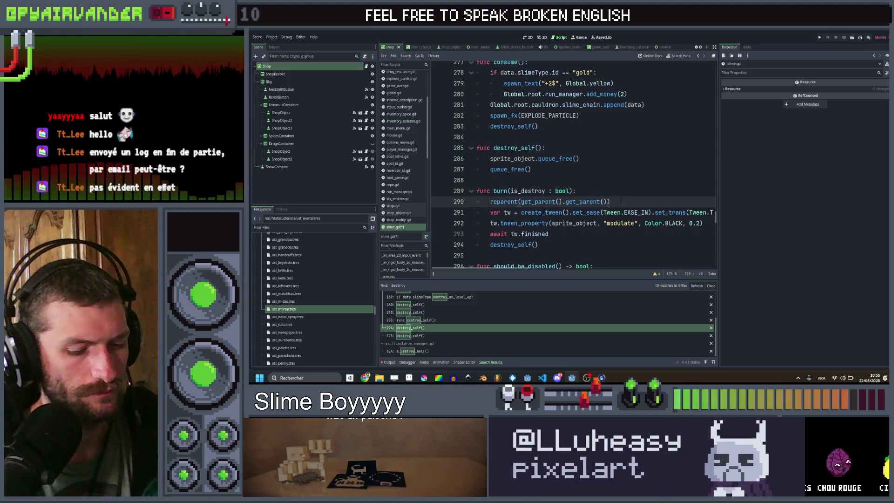
pyautogui.press('Return')
pyautogui.press('BackSpace')
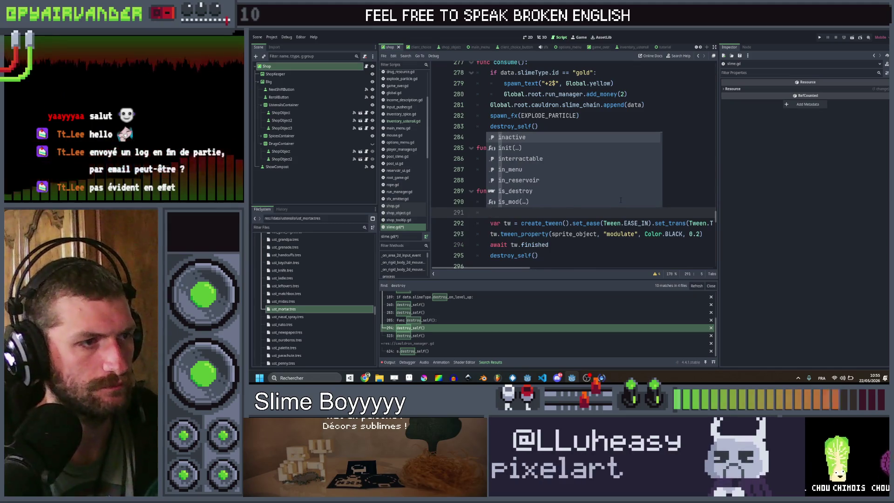
pyautogui.press('BackSpace')
pyautogui.press('BackSpace')
pyautogui.press('Down')
pyautogui.press('Down')
pyautogui.press('Down')
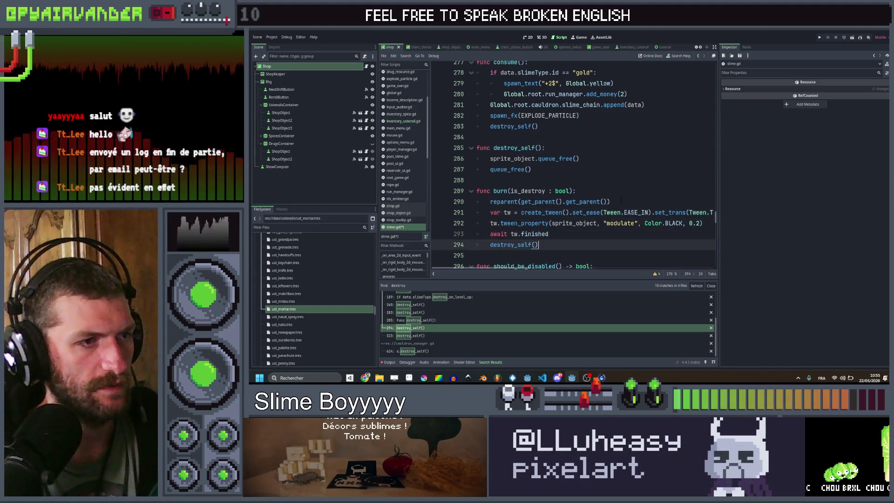
# - Paste the cookbook utensil bump loop after await tw.finished, before destroy_self(), and handle the stray 'if'
pyautogui.press('Up')
pyautogui.press('End')
pyautogui.press('Return')
pyautogui.write('if')
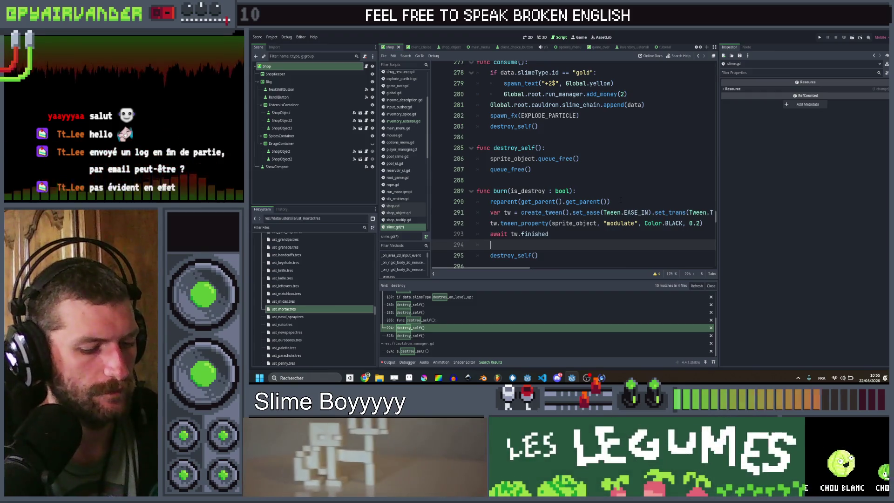
pyautogui.hotkey('ctrl', 'v')
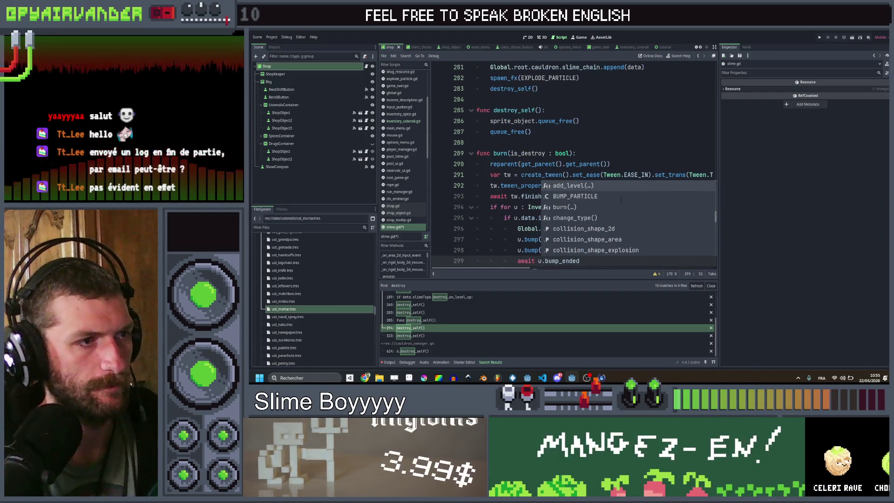
pyautogui.press('Escape')
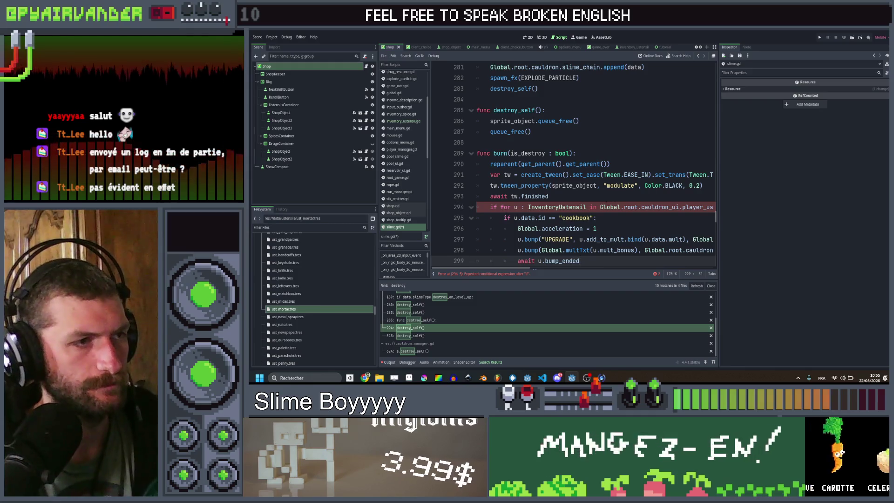
pyautogui.click(509, 208)
pyautogui.press('Delete')
pyautogui.hotkey('ctrl', 'z')
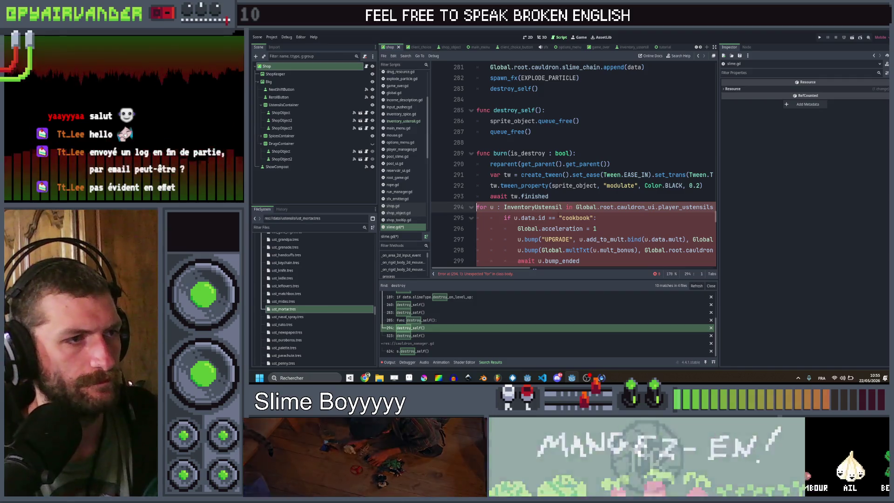
pyautogui.hotkey('ctrl', 'y')
pyautogui.hotkey('ctrl', 'y')
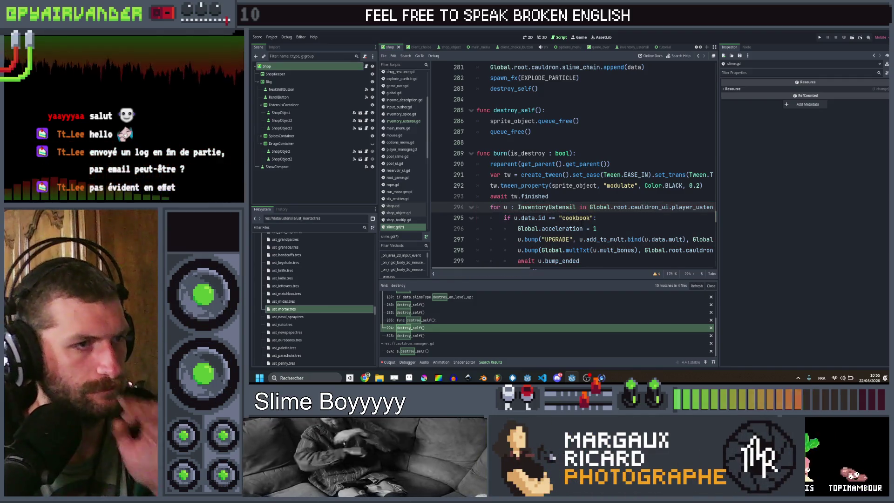
# - Retarget the pasted loop's utensil check from cookbook to "mortar"
pyautogui.doubleClick(576, 218)
pyautogui.write('m')
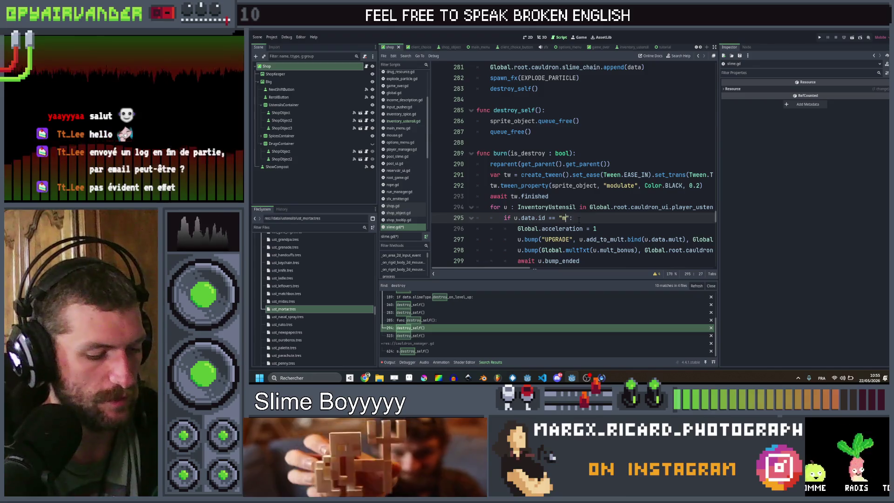
pyautogui.write('ortar')
pyautogui.click(657, 228)
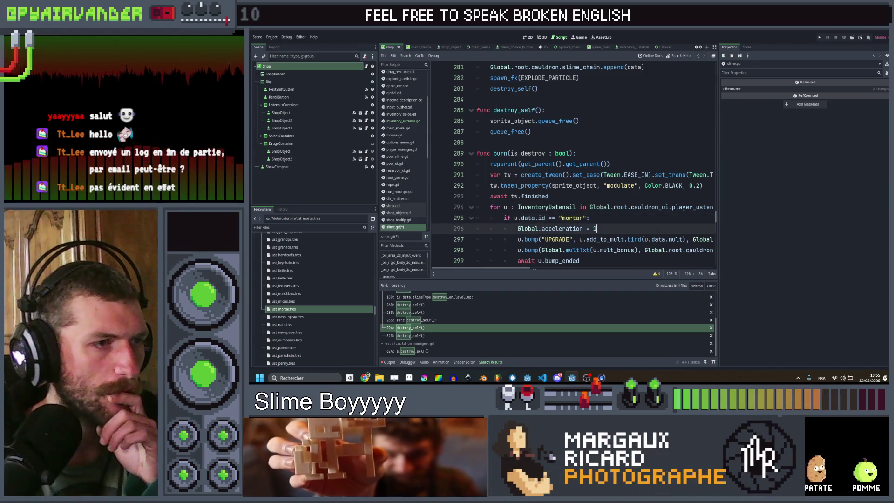
pyautogui.scroll(3, 642, 228)
pyautogui.scroll(-3, 645, 227)
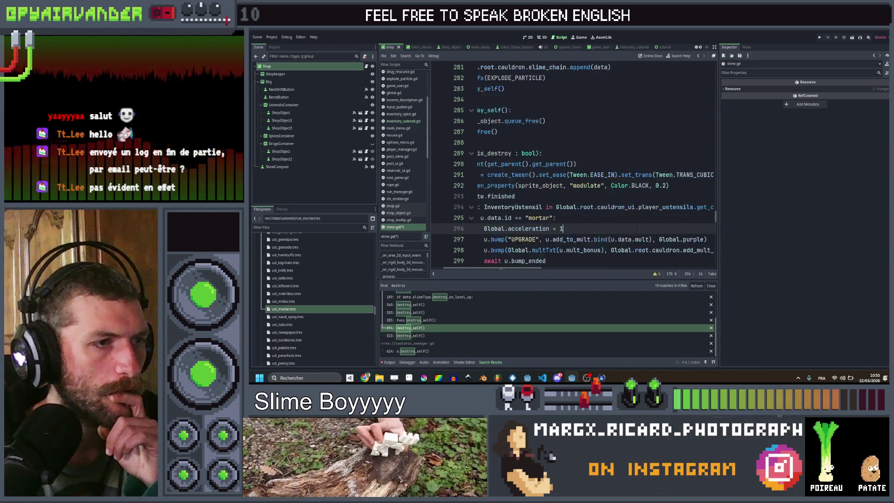
pyautogui.scroll(-2, 647, 228)
pyautogui.hscroll(5, 615, 207)
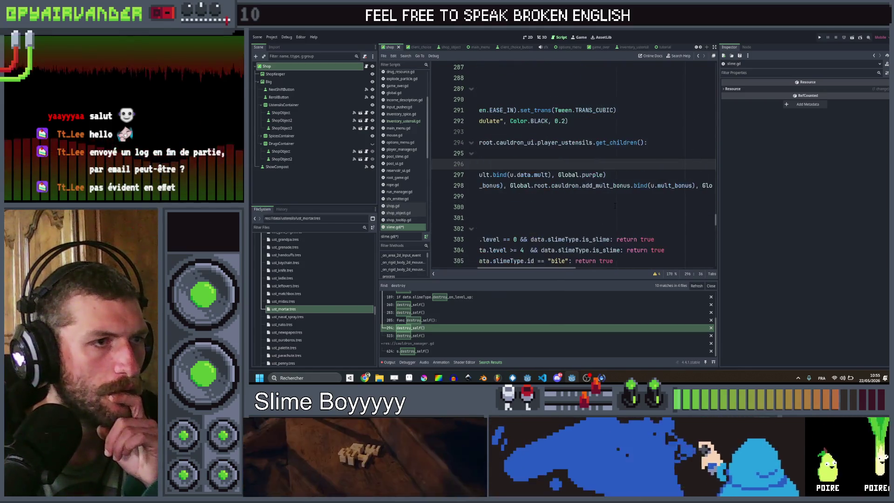
pyautogui.hscroll(-5, 612, 205)
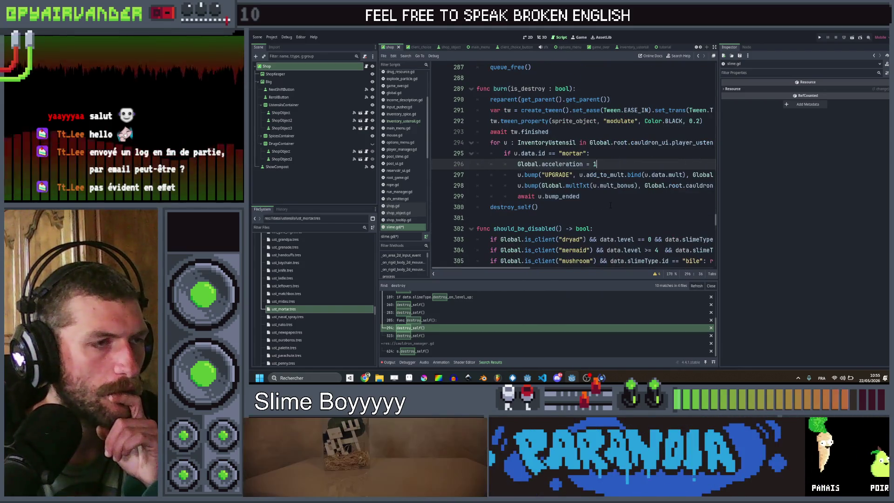
# - Make the mortar bump call add_to_factor bound to u.data.factor instead of add_to_mult
pyautogui.doubleClick(557, 174)
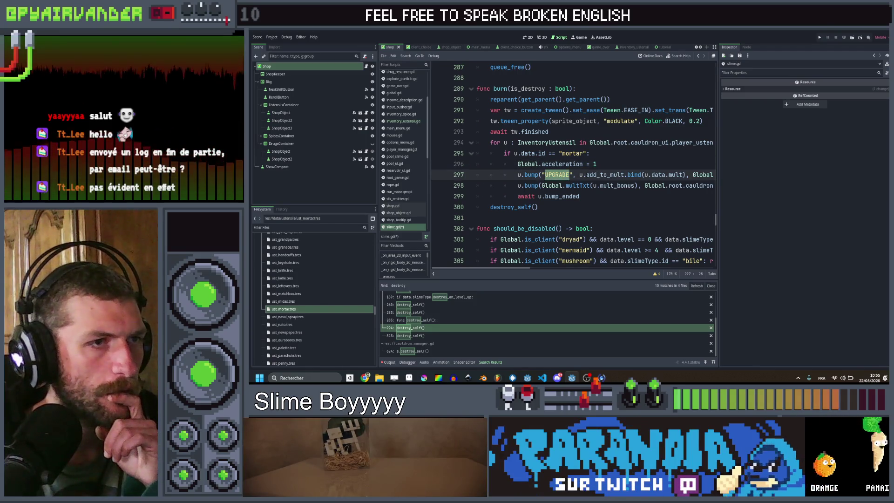
pyautogui.hscroll(1, 557, 174)
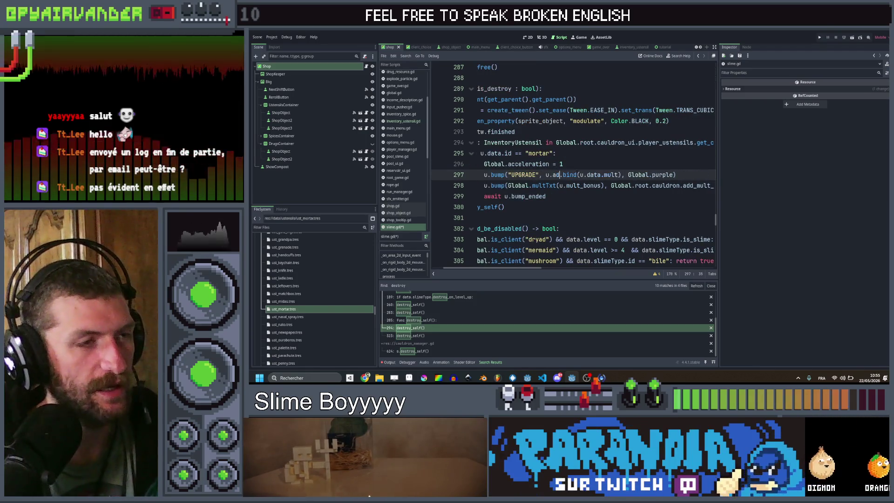
pyautogui.write('d')
pyautogui.press('Return')
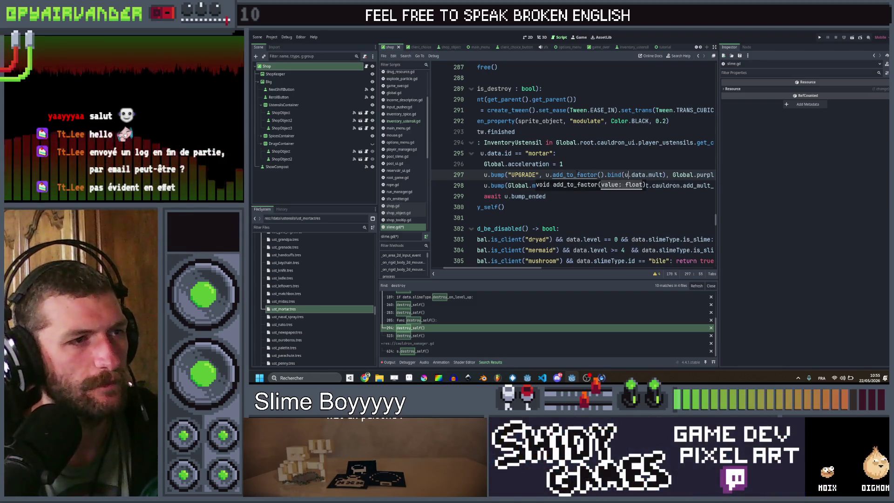
pyautogui.press('BackSpace')
pyautogui.press('BackSpace')
pyautogui.click(638, 175)
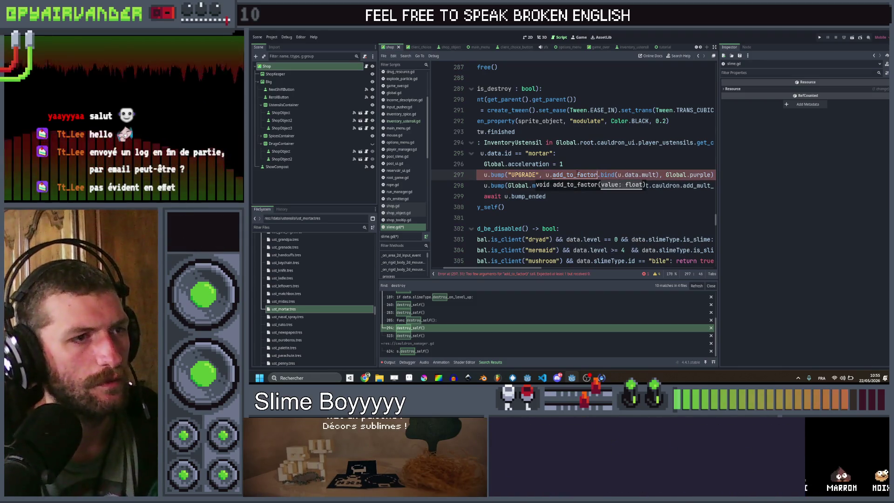
pyautogui.press('Delete')
pyautogui.press('Delete')
pyautogui.press('Delete')
pyautogui.write('.fa')
pyautogui.press('Return')
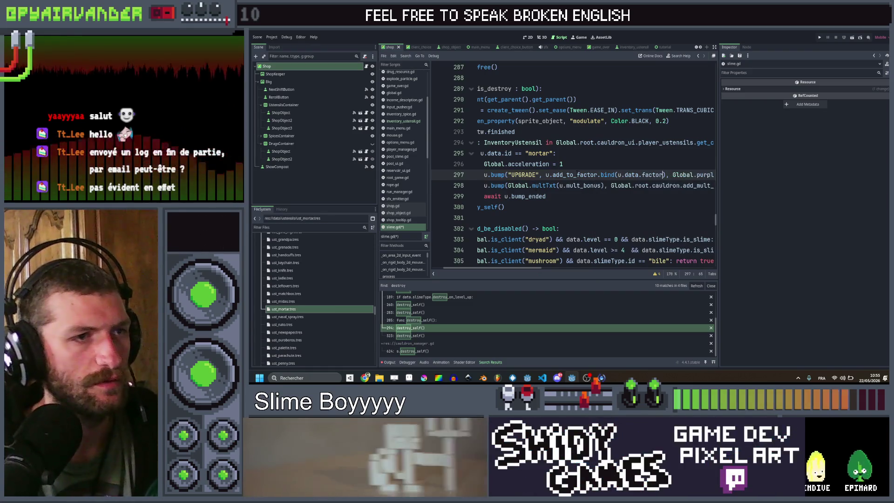
# - Change the mortar bump colour from Global.purple to Global.red
pyautogui.doubleClick(642, 175)
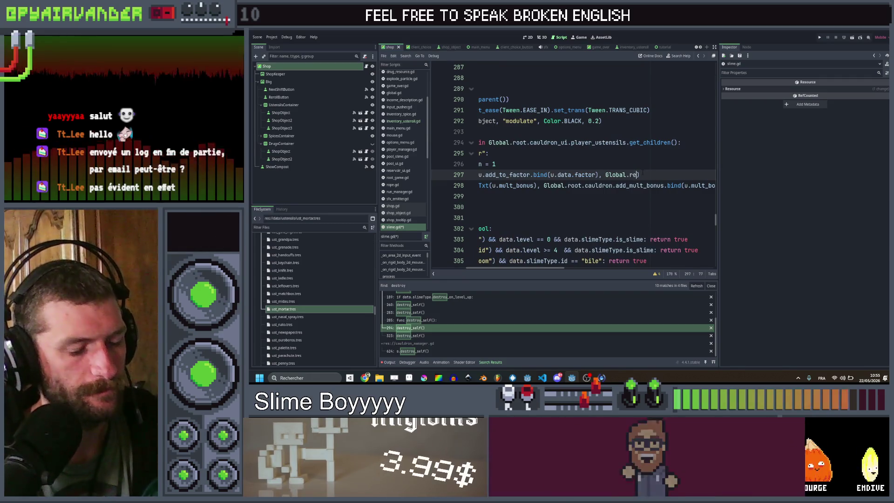
pyautogui.write('red')
pyautogui.click(631, 162)
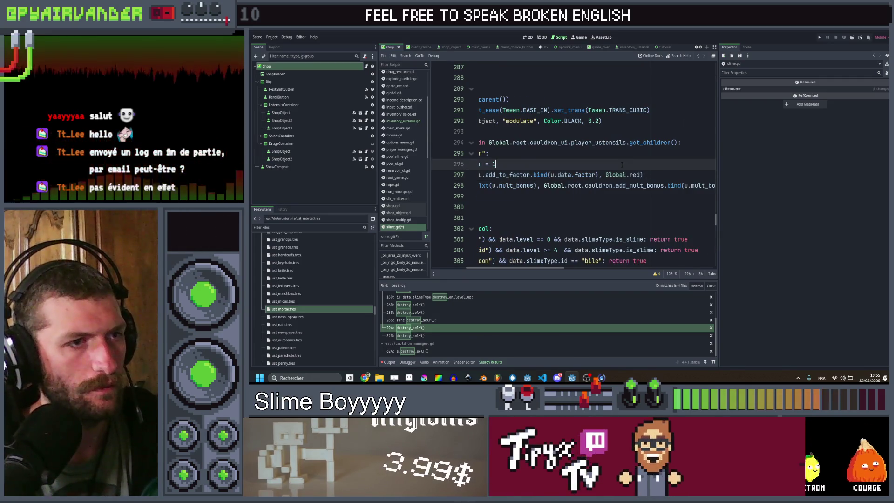
pyautogui.hscroll(-3, 622, 164)
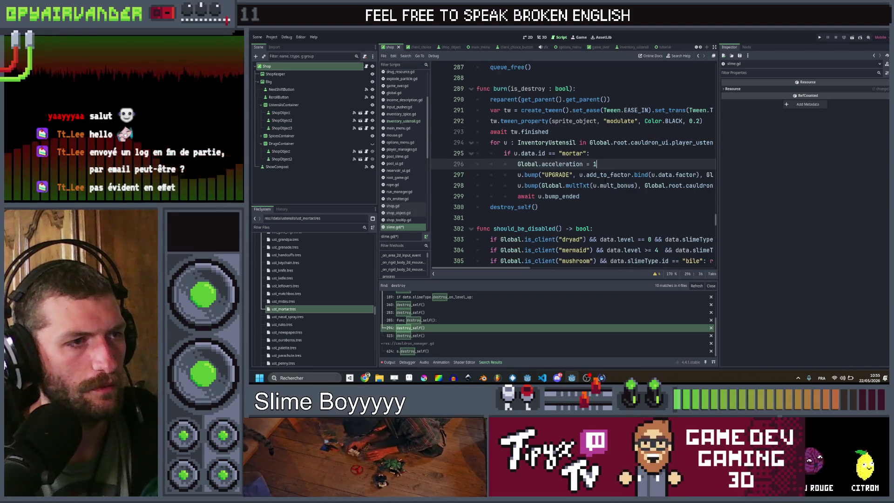
pyautogui.hscroll(2, 606, 186)
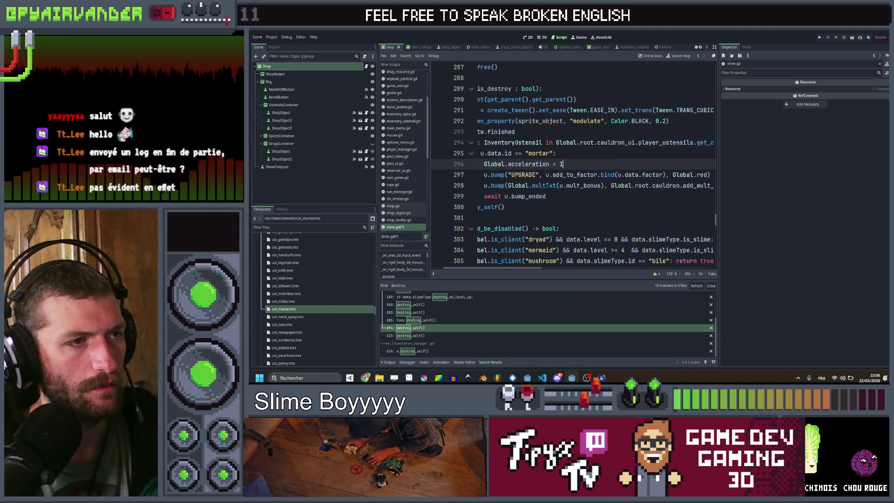
# - On line 298, change mult_bonus to factor_bonus and add_mult_bonus to multiply_mult_bonus
pyautogui.doubleClick(578, 186)
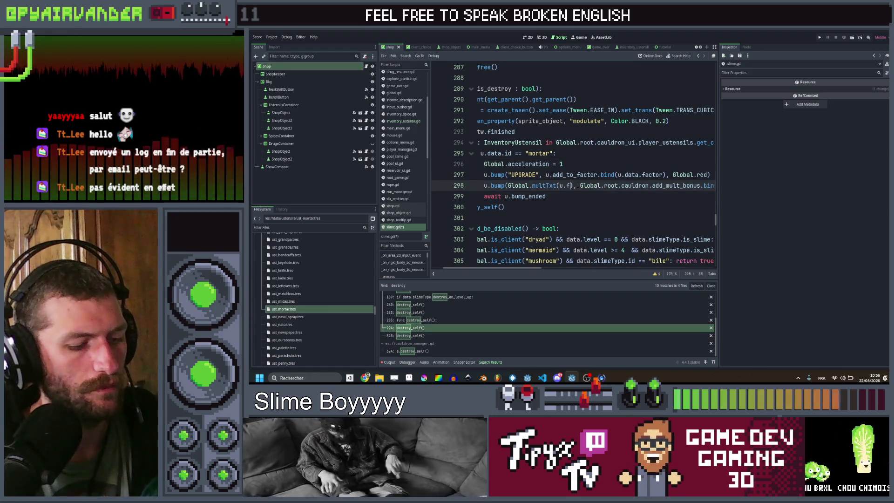
pyautogui.write('actor_bonus')
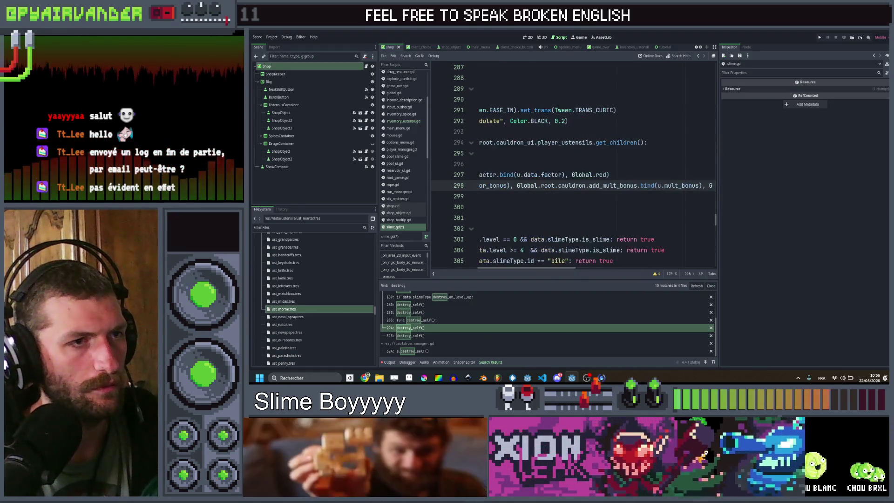
pyautogui.hscroll(2, 581, 186)
pyautogui.click(581, 185)
pyautogui.write('add')
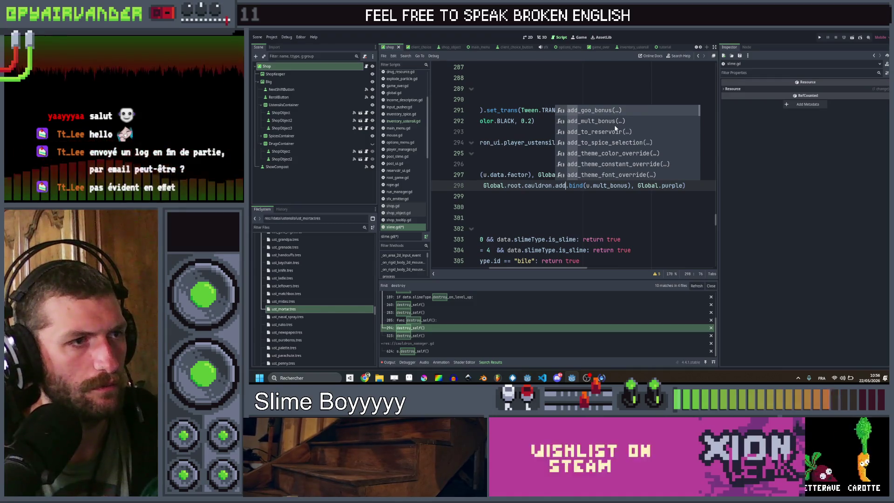
pyautogui.press('BackSpace')
pyautogui.press('BackSpace')
pyautogui.press('BackSpace')
pyautogui.write('mult')
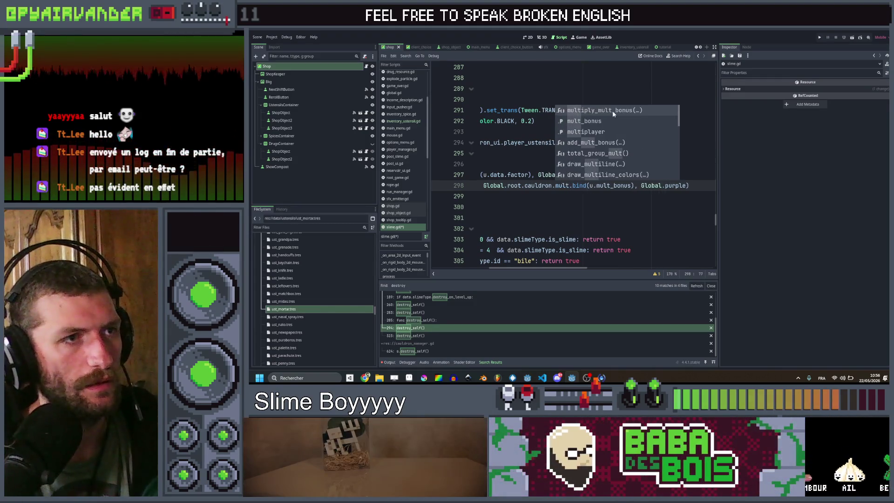
pyautogui.click(613, 111)
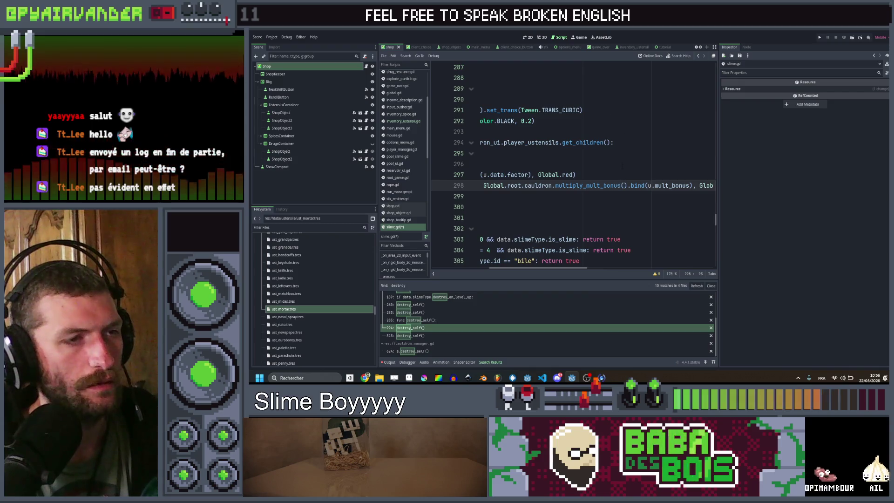
pyautogui.press('Right')
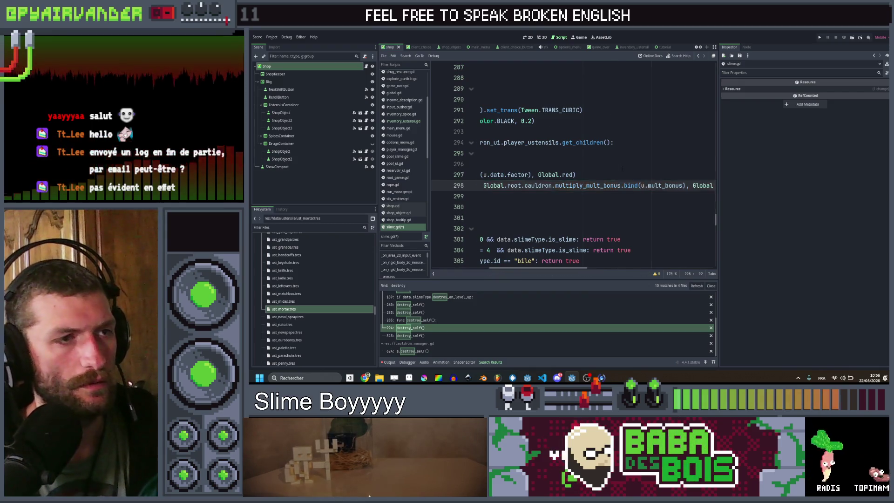
# - Bind the call's argument to 1.0, change purple to red, and save the script
pyautogui.hscroll(4, 622, 169)
pyautogui.hscroll(-5, 618, 171)
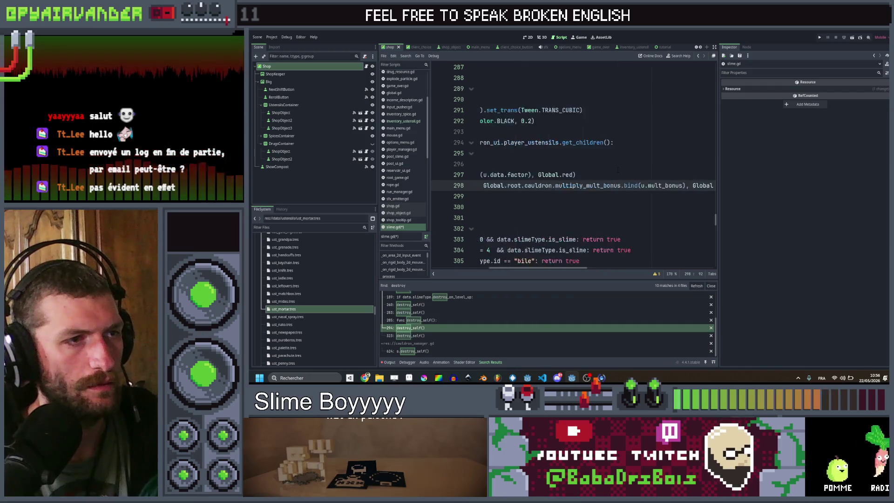
pyautogui.hscroll(2, 615, 172)
pyautogui.moveTo(683, 186)
pyautogui.mouseDown()
pyautogui.moveTo(470, 185)
pyautogui.moveTo(651, 185)
pyautogui.mouseUp()
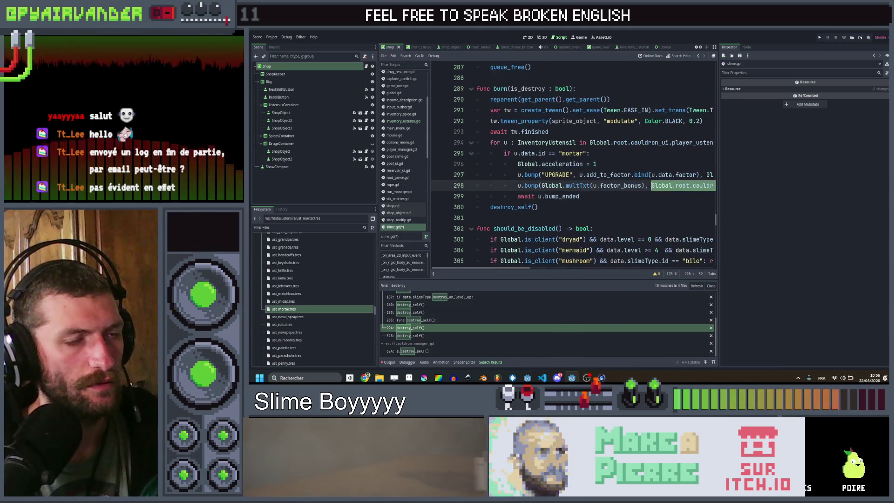
pyautogui.hscroll(5, 635, 186)
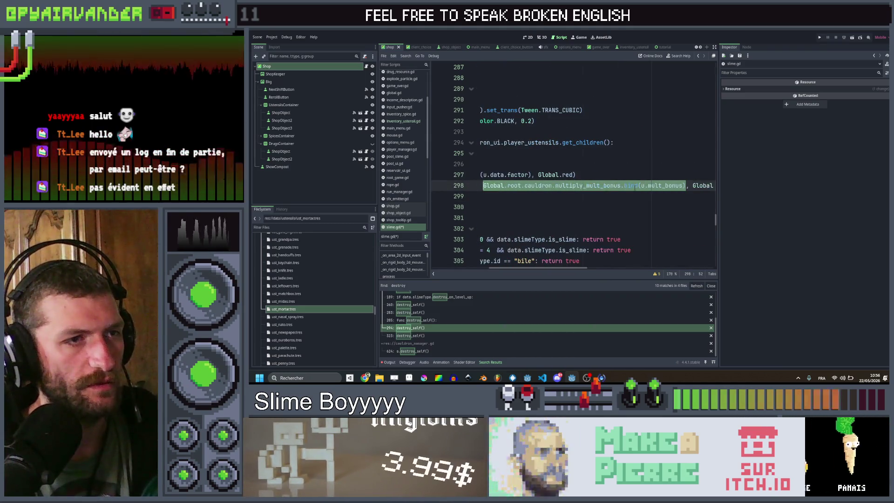
pyautogui.click(660, 186)
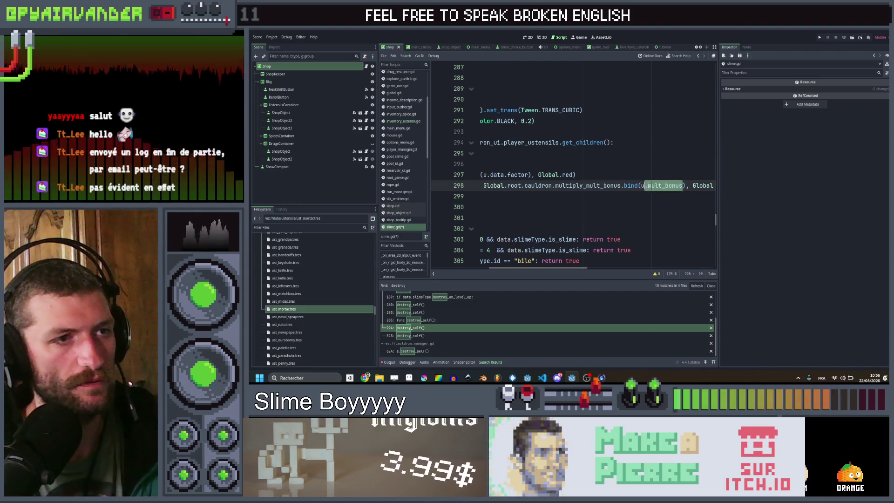
pyautogui.write('1')
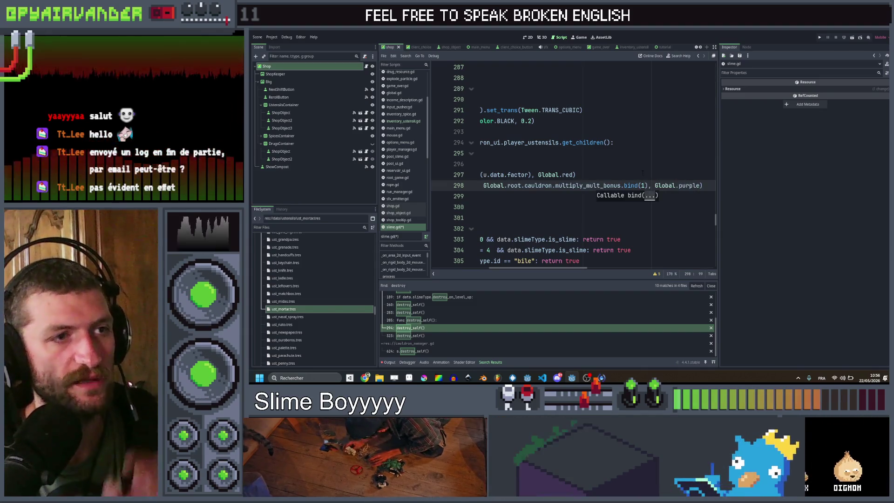
pyautogui.click(642, 175)
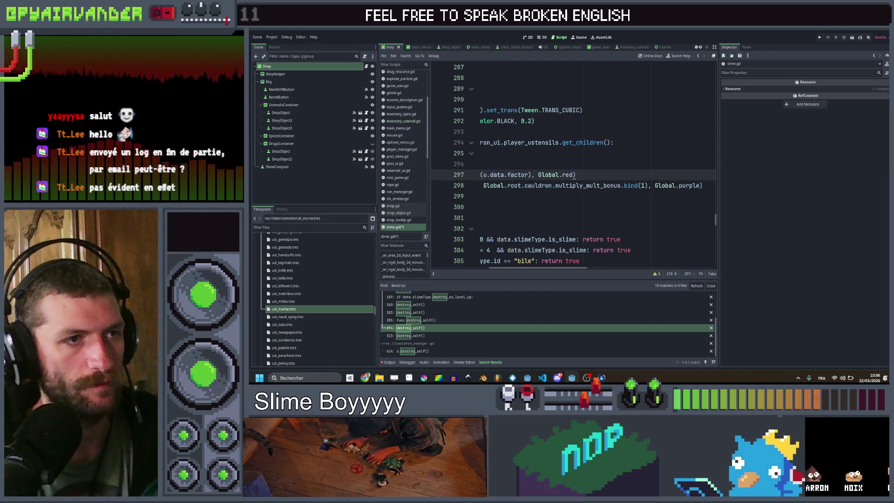
pyautogui.click(645, 186)
pyautogui.write('.0')
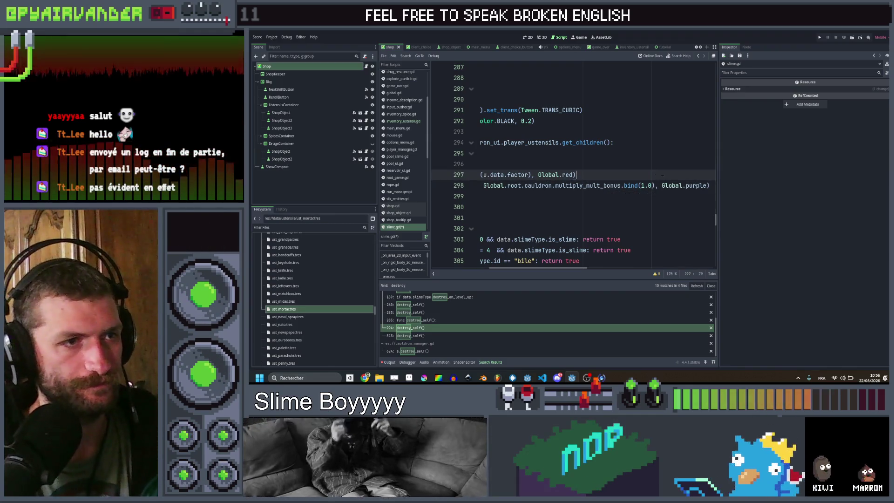
pyautogui.doubleClick(696, 185)
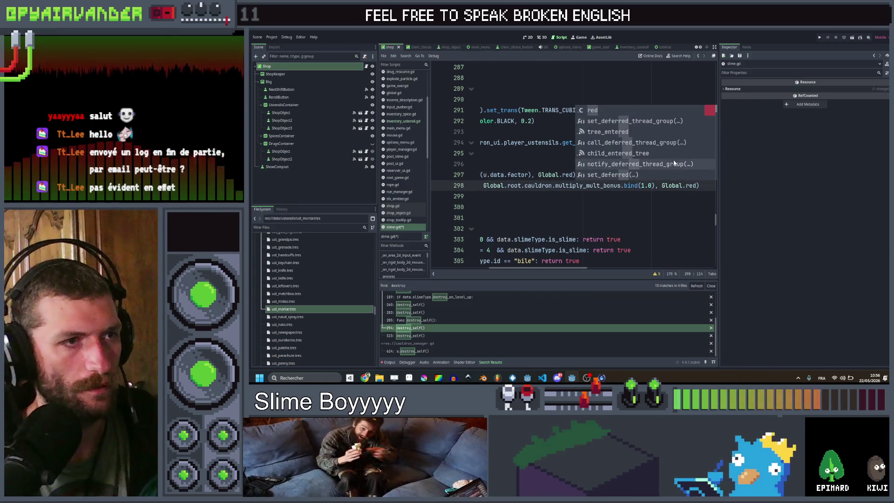
pyautogui.click(590, 153)
pyautogui.hotkey('ctrl', 's')
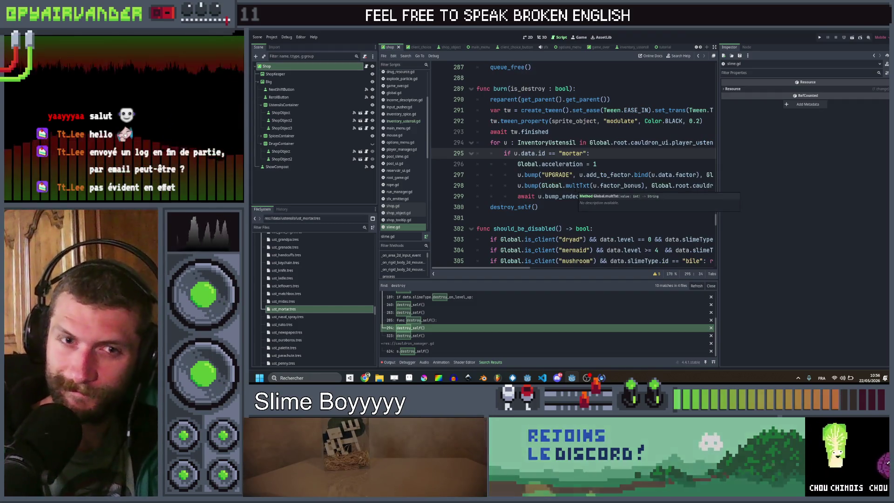
pyautogui.hscroll(3, 573, 163)
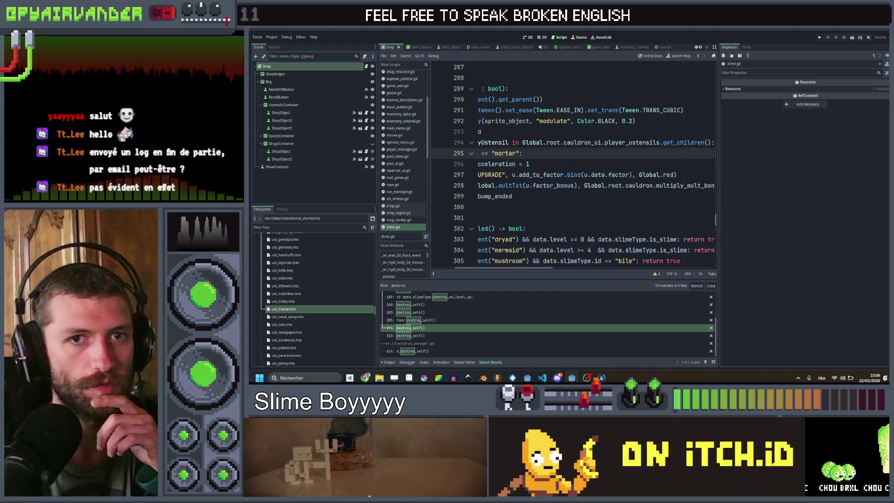
pyautogui.click(513, 196)
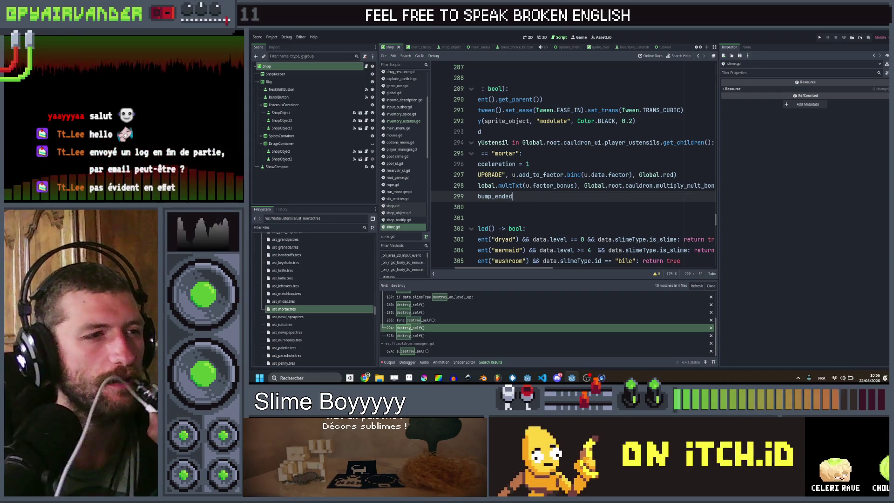
pyautogui.hscroll(-3, 573, 163)
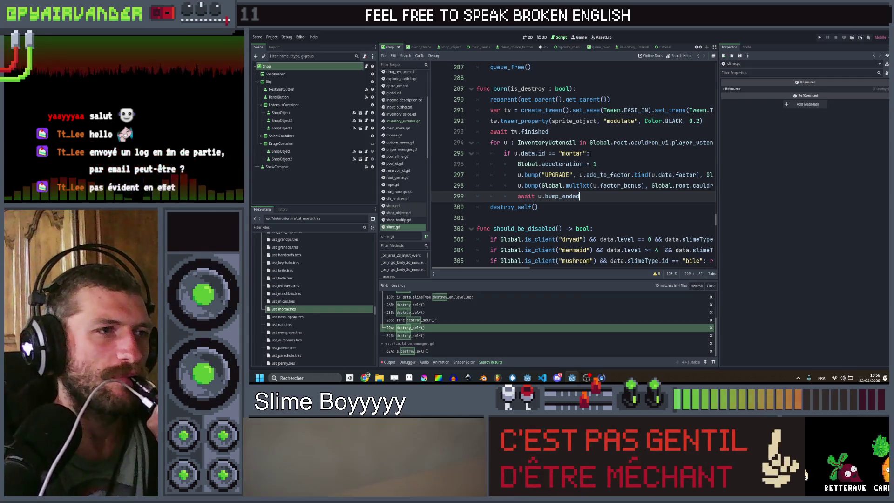
pyautogui.doubleClick(501, 89)
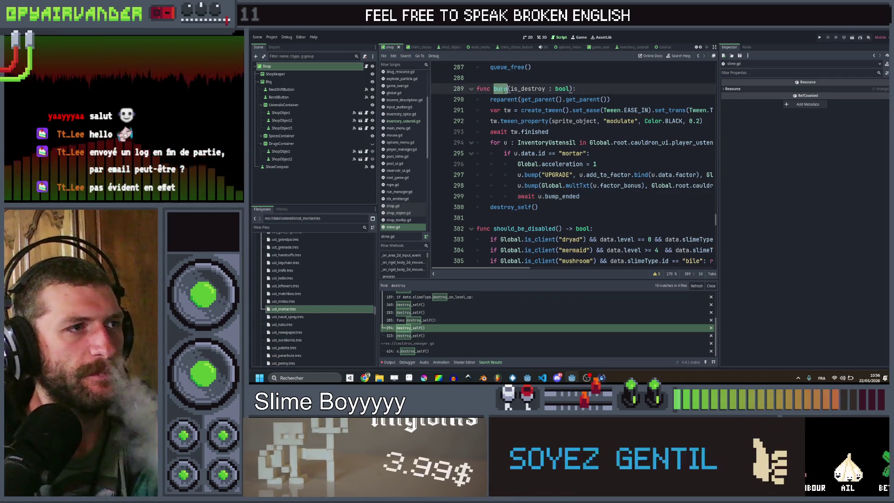
# - Search the whole project for burn calls and open the spice_use_tooltip.gd line 56 result
pyautogui.hotkey('ctrl', 'shift', 'f')
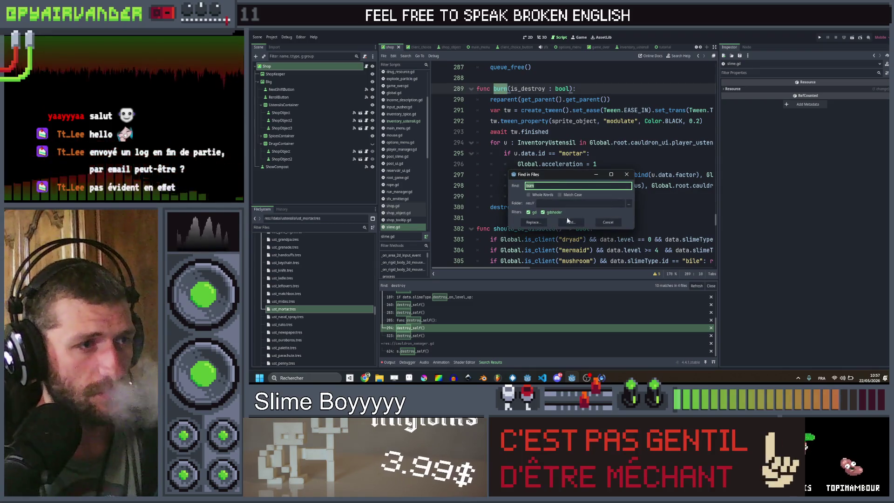
pyautogui.press('Return')
pyautogui.scroll(1, 475, 308)
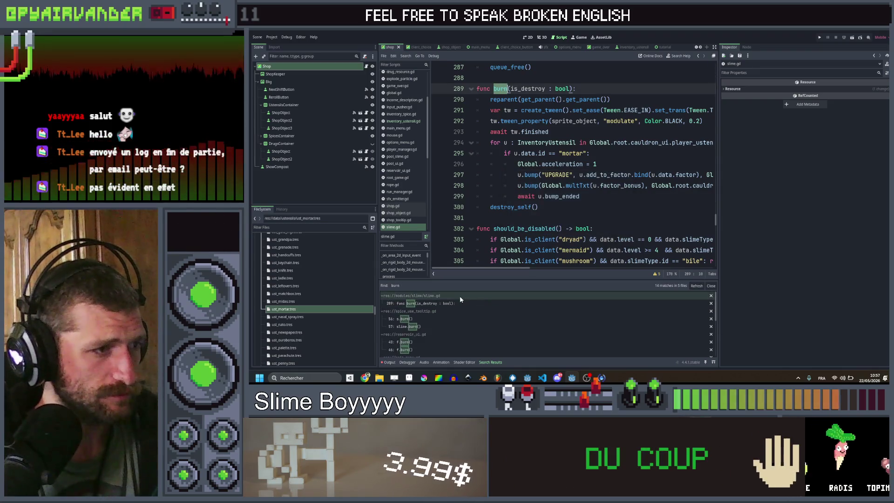
pyautogui.click(440, 318)
# - Pass true to the ginger s.burn() and slime.burn() calls on lines 56 and 57
pyautogui.scroll(1, 573, 166)
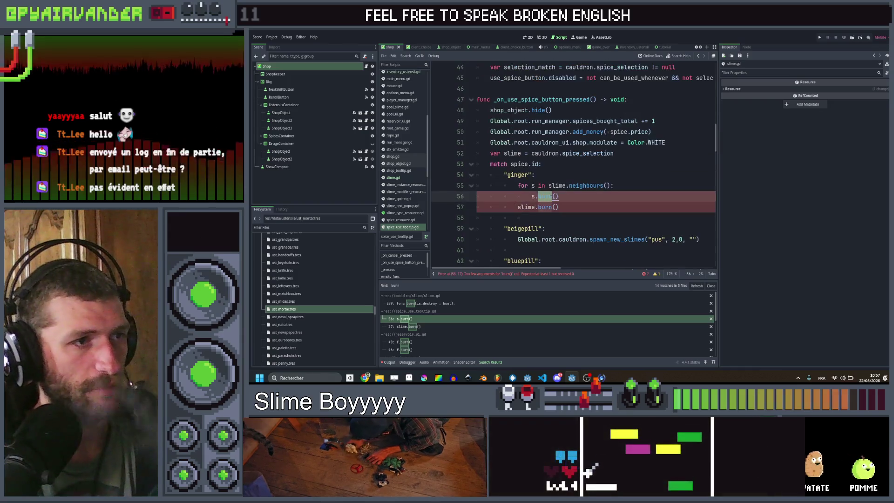
pyautogui.write('true')
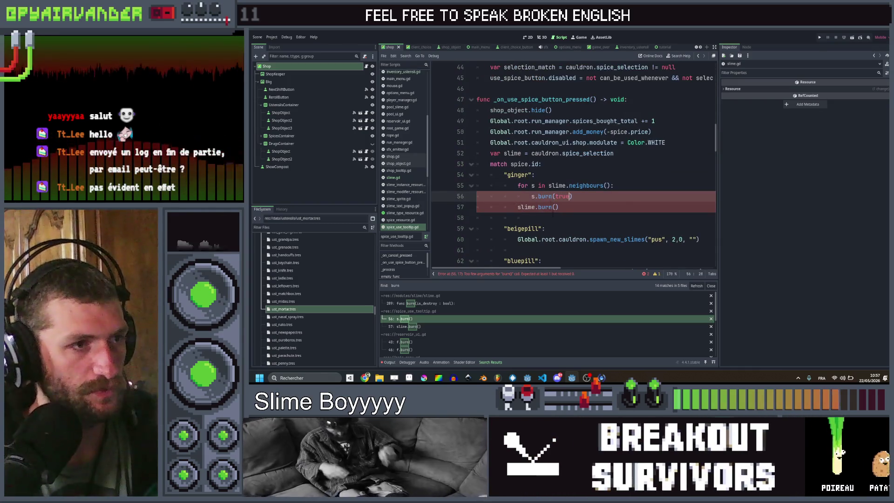
pyautogui.click(556, 207)
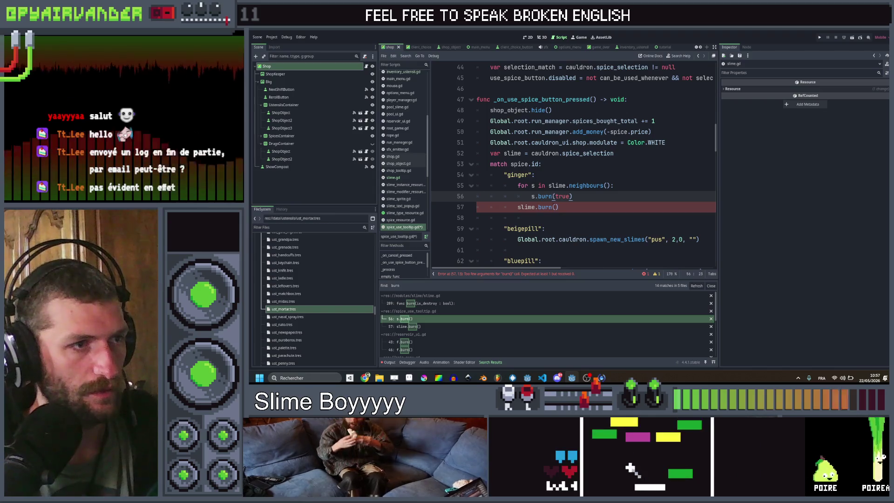
pyautogui.click(557, 207)
pyautogui.write('rue')
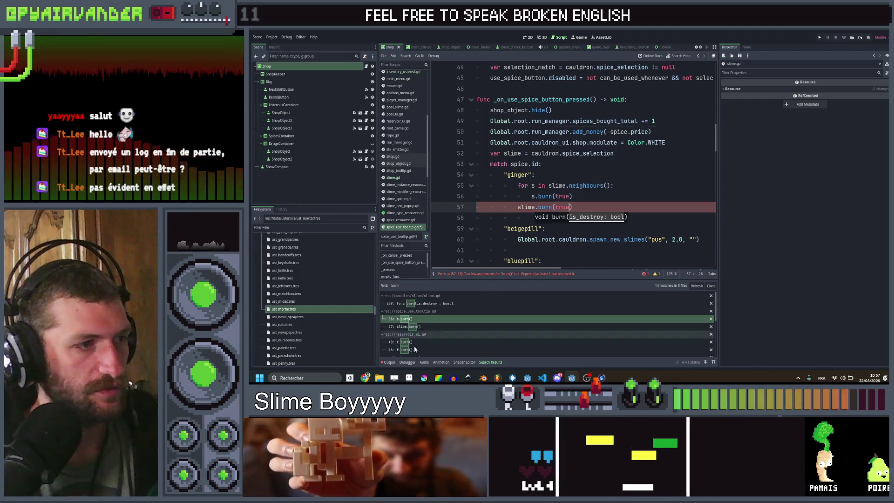
pyautogui.click(403, 341)
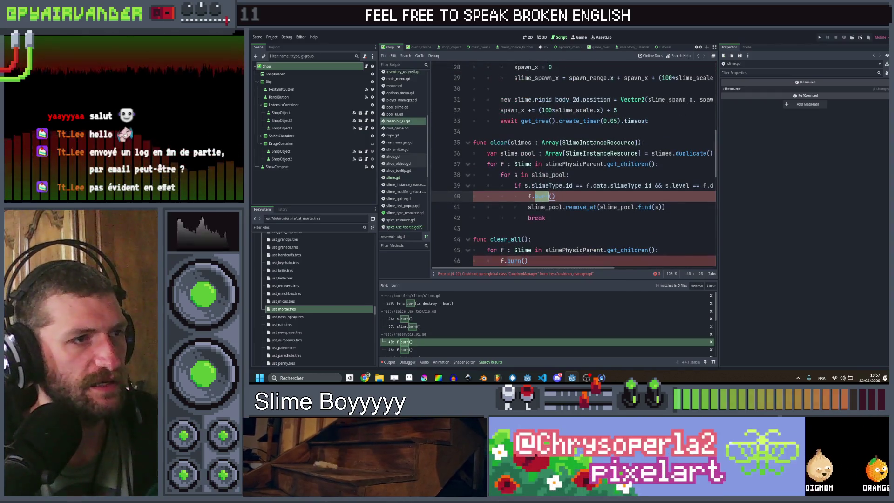
# - Pass false to f.burn() on lines 40 and 46 of reservoir_ui.gd
pyautogui.write('false')
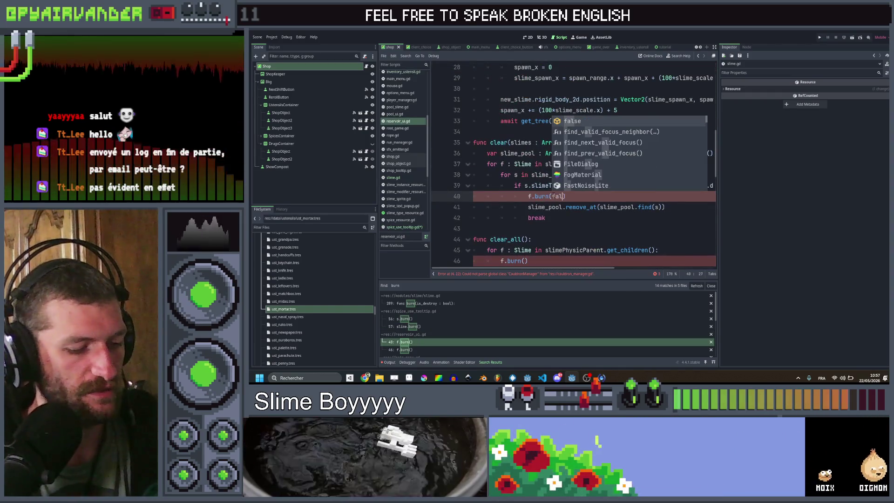
pyautogui.scroll(-2, 513, 210)
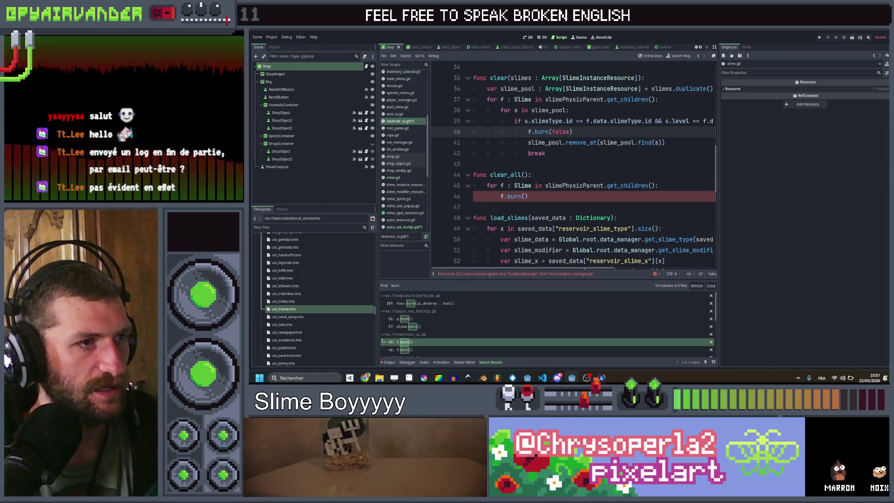
pyautogui.click(525, 196)
pyautogui.write('lse')
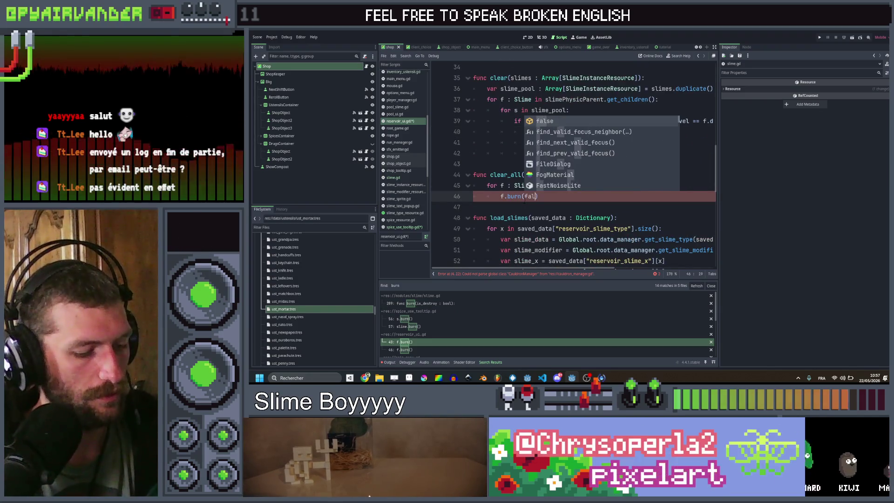
pyautogui.scroll(-1, 427, 331)
pyautogui.scroll(-1, 427, 333)
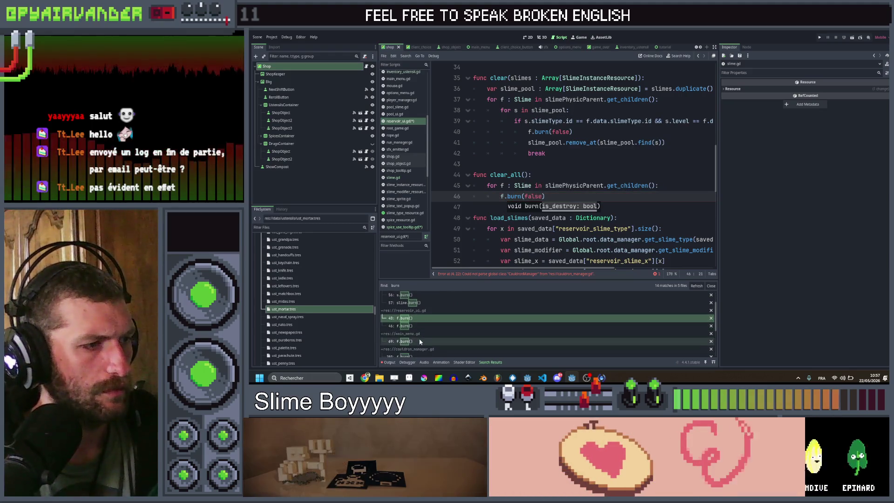
# - Pass false to the burn() call on line 69 of main_menu.gd's clear_all
pyautogui.click(420, 340)
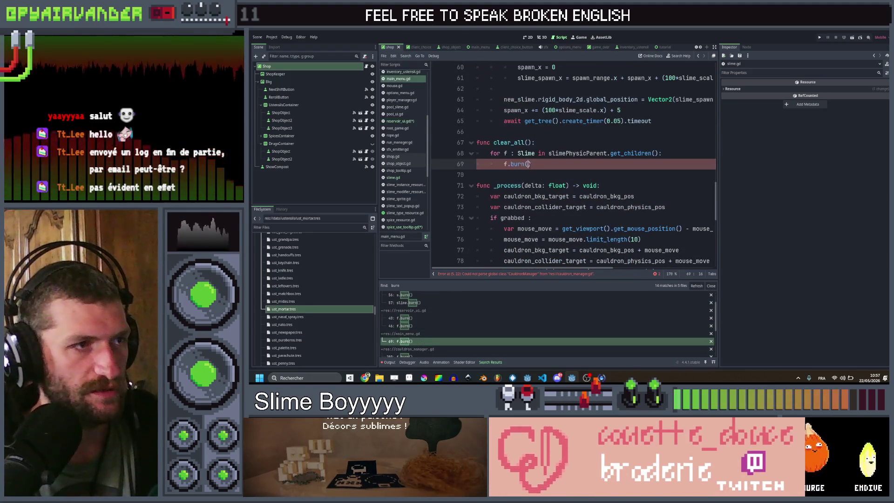
pyautogui.write('false')
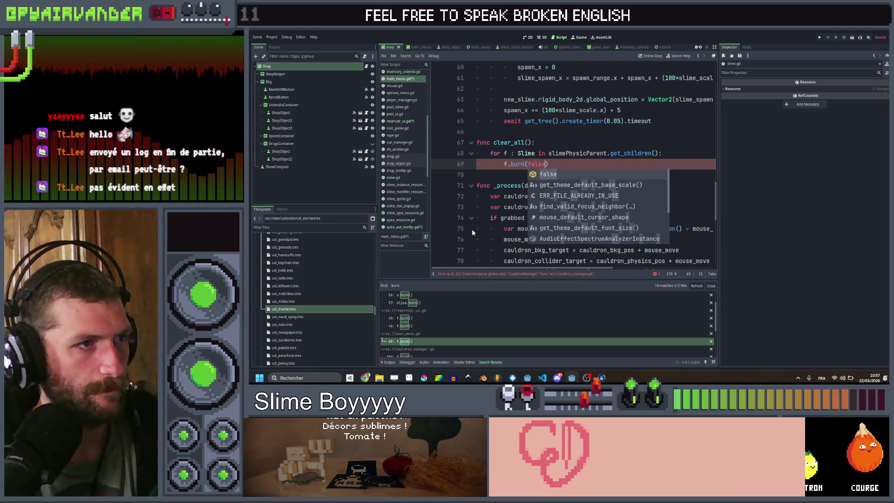
pyautogui.scroll(-3, 448, 303)
pyautogui.click(448, 316)
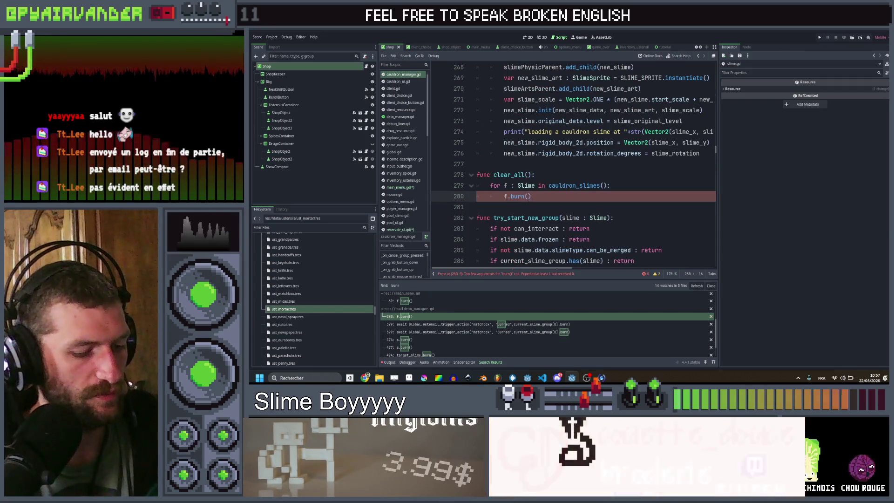
# - Pass false in clear_all, change the matchbox callback to .burn.bind(true), and save
pyautogui.write('false')
pyautogui.scroll(-2, 470, 316)
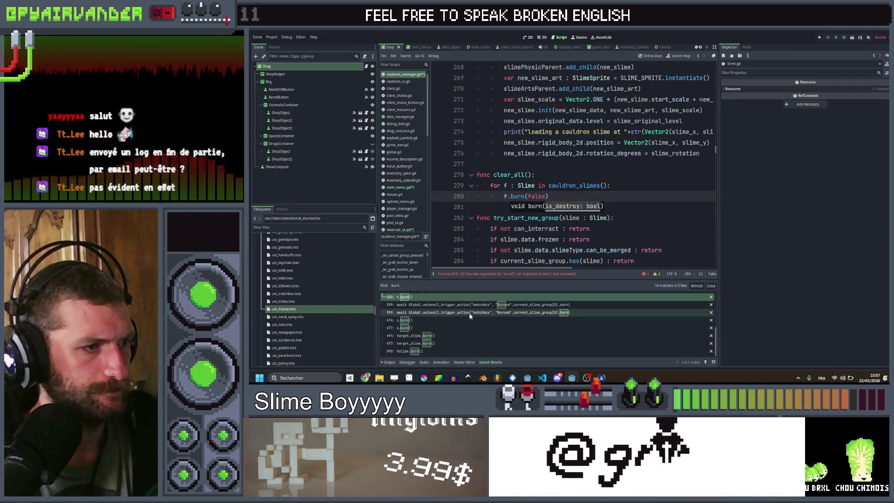
pyautogui.click(447, 305)
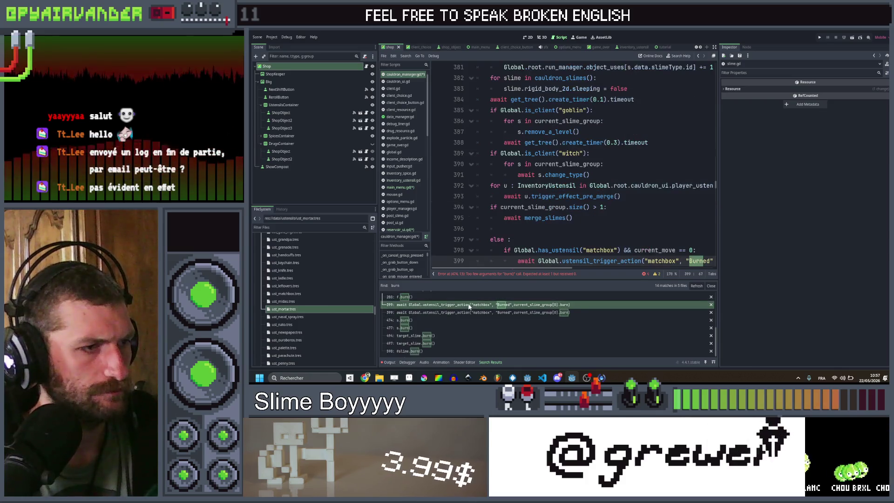
pyautogui.click(432, 321)
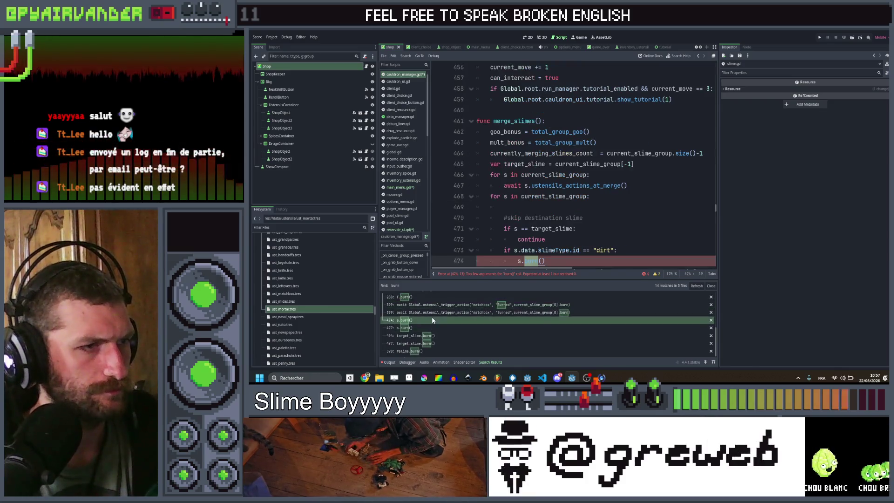
pyautogui.click(492, 305)
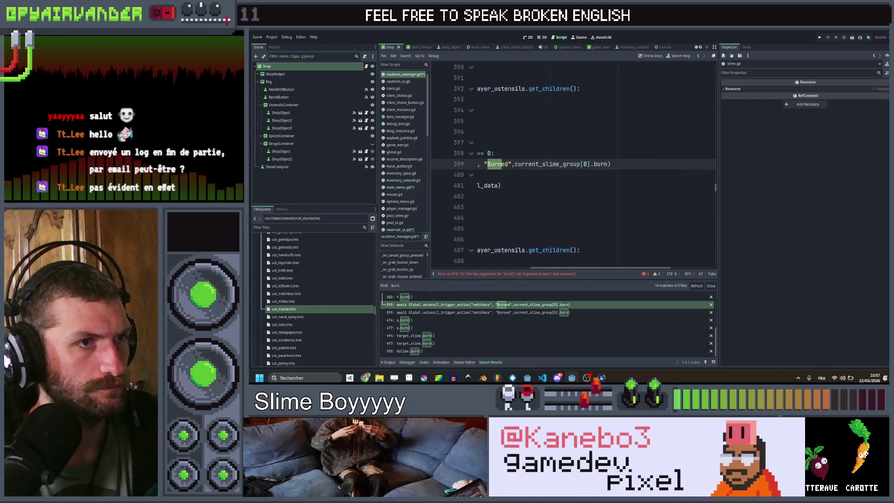
pyautogui.write('.bin')
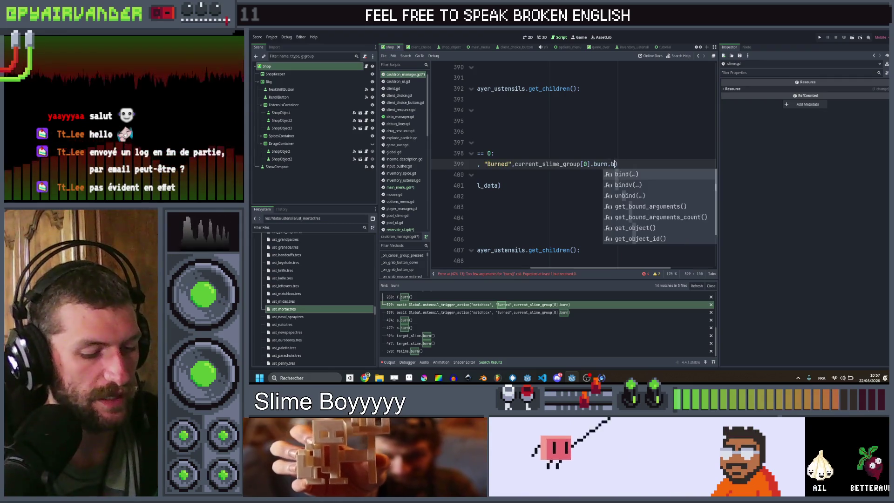
pyautogui.press('Return')
pyautogui.write('true')
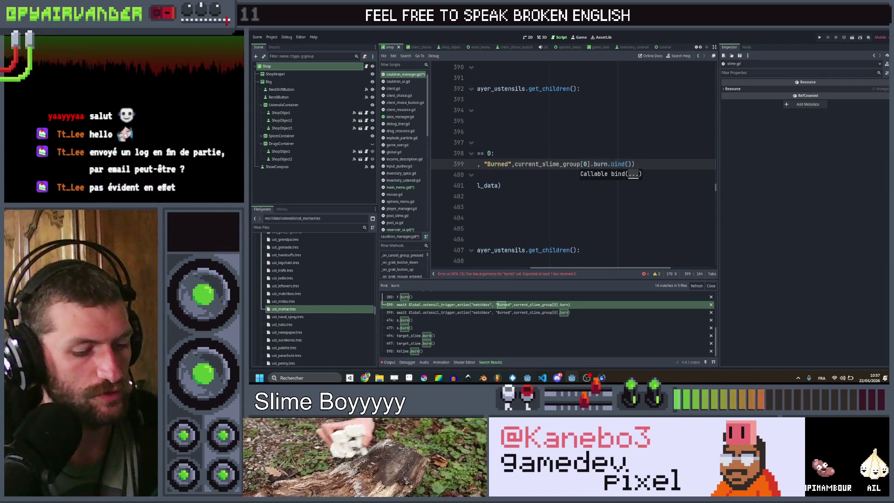
pyautogui.click(607, 152)
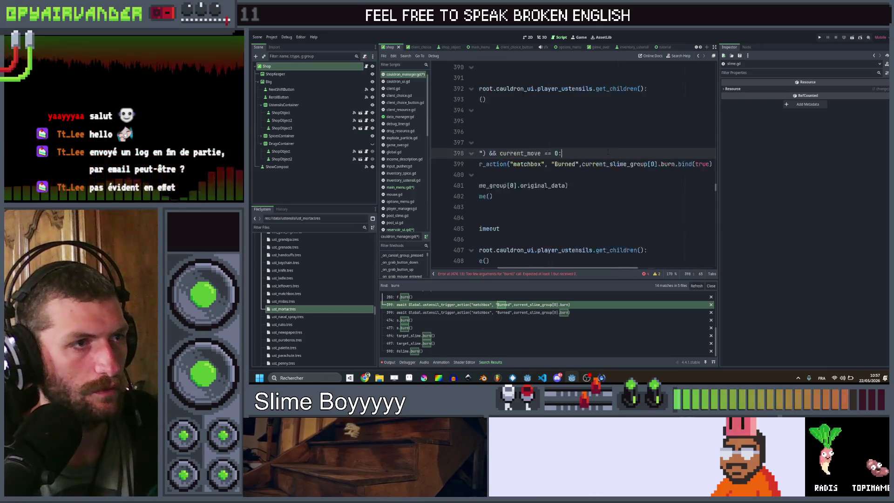
pyautogui.hotkey('ctrl', 's')
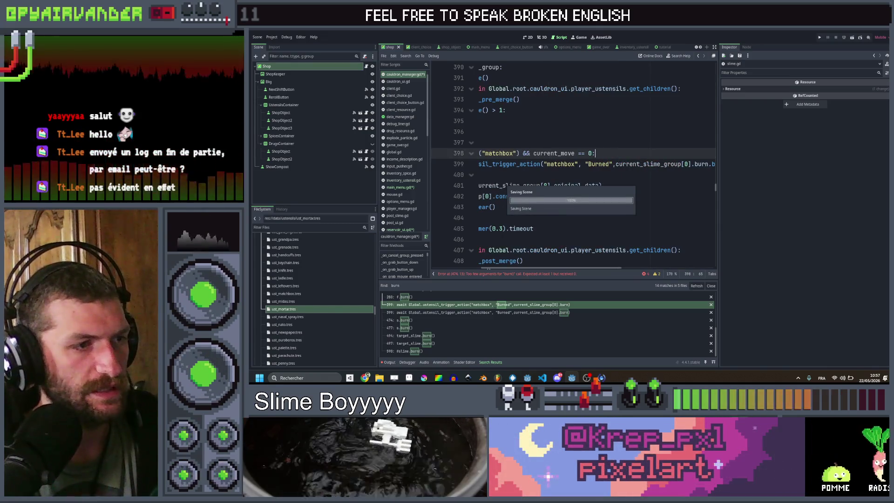
# - Pass false to the dirt slime burn() calls on lines 474 and 477, then save
pyautogui.click(412, 323)
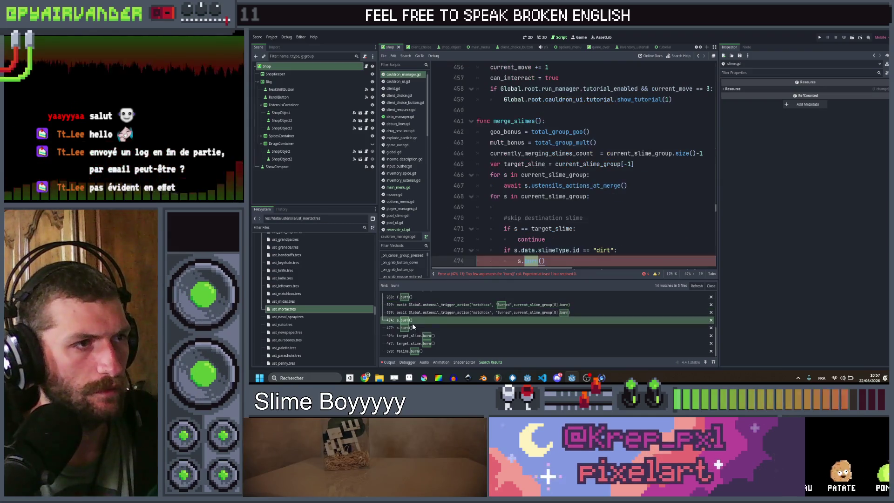
pyautogui.click(542, 196)
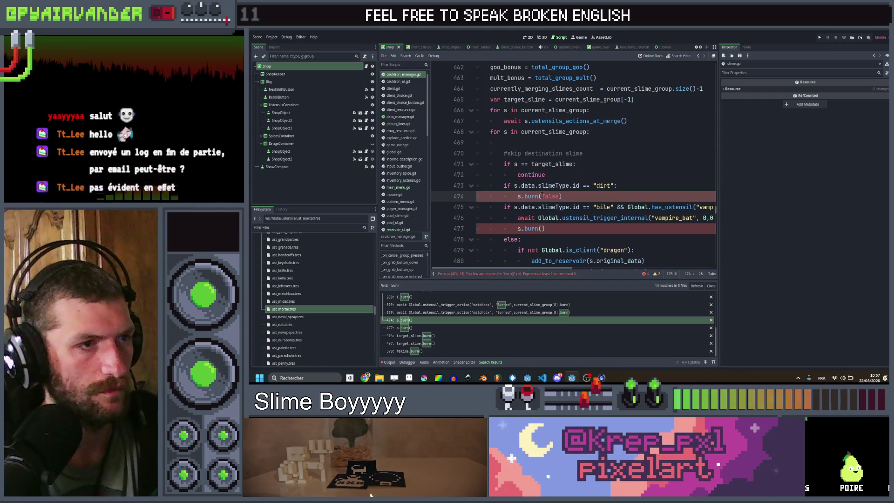
pyautogui.write('false')
pyautogui.click(543, 229)
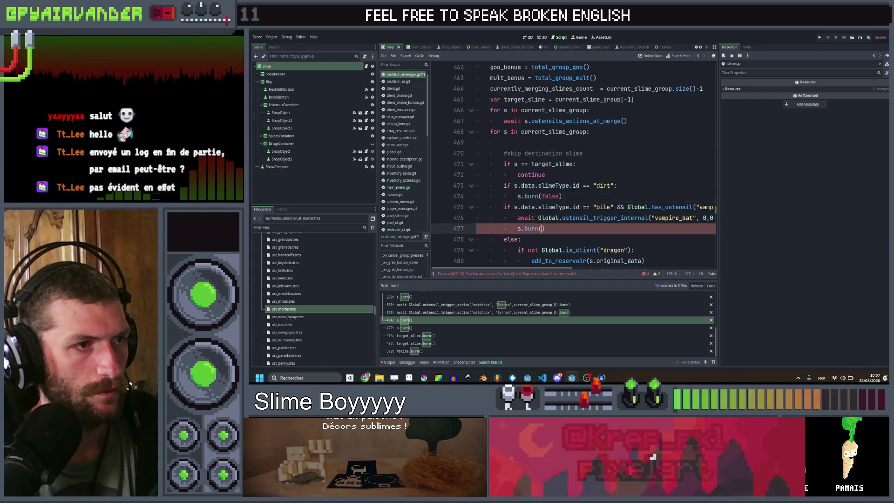
pyautogui.write('false')
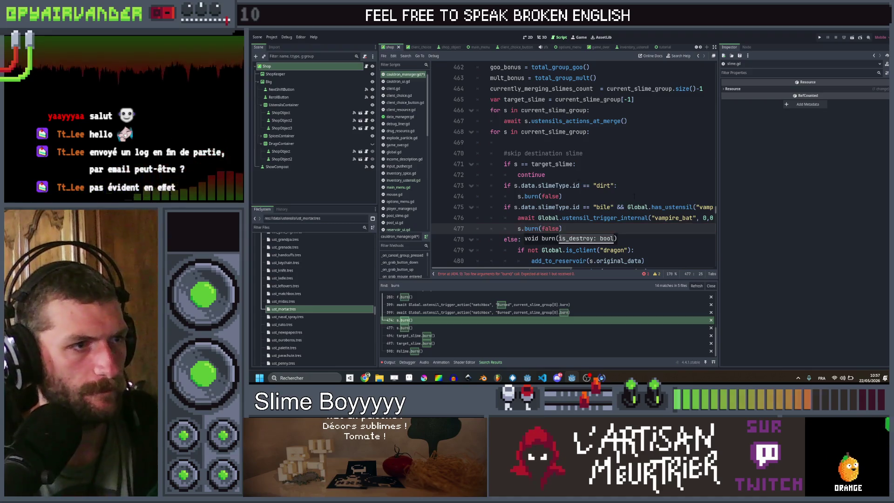
pyautogui.press('Escape')
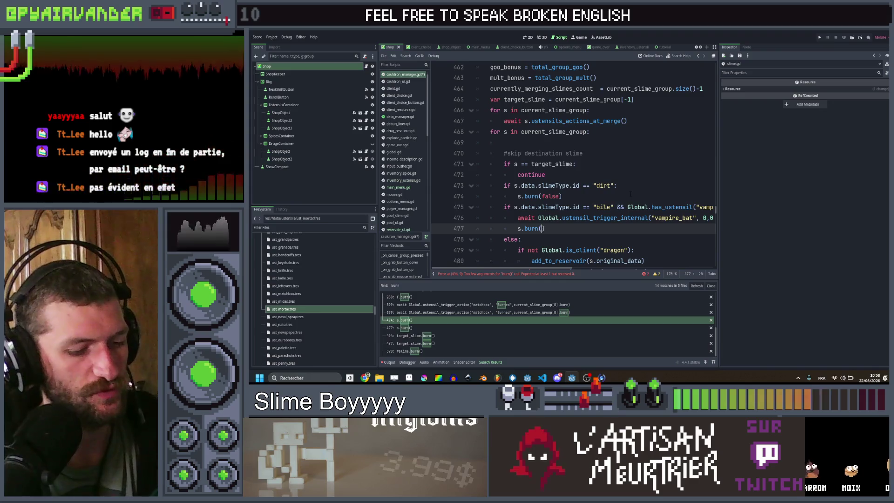
pyautogui.write('true')
pyautogui.click(621, 192)
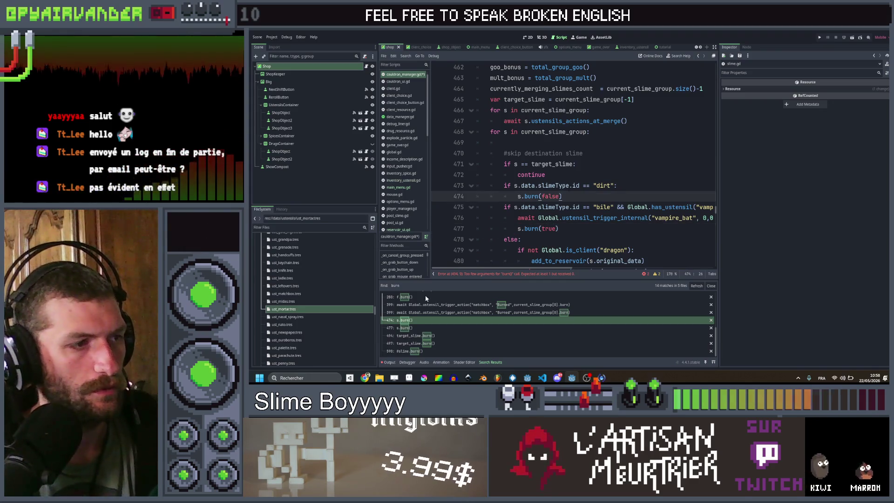
pyautogui.hotkey('ctrl', 's')
# - Pass true to the bile target_slime burn() call on line 497
pyautogui.click(415, 336)
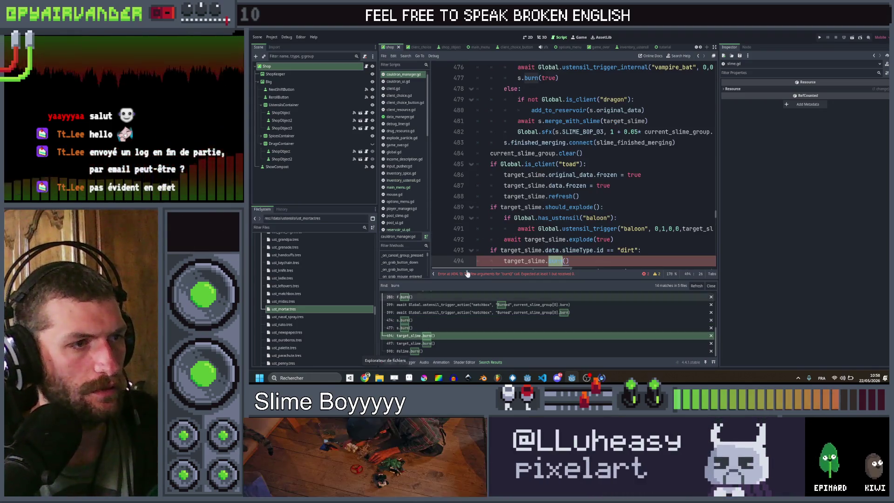
pyautogui.scroll(-1, 573, 163)
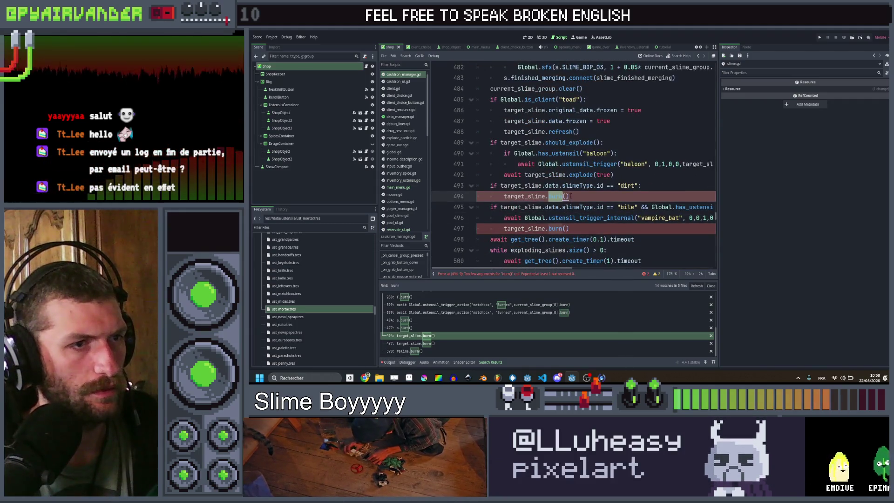
pyautogui.click(438, 321)
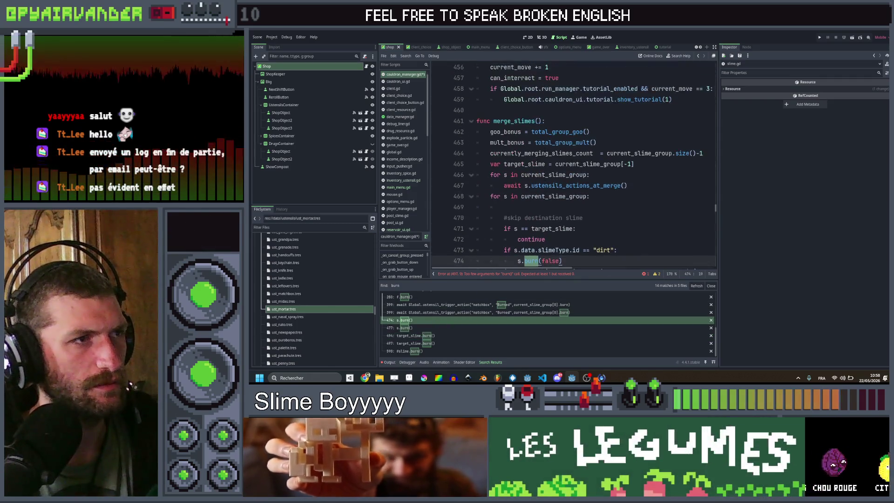
pyautogui.click(447, 336)
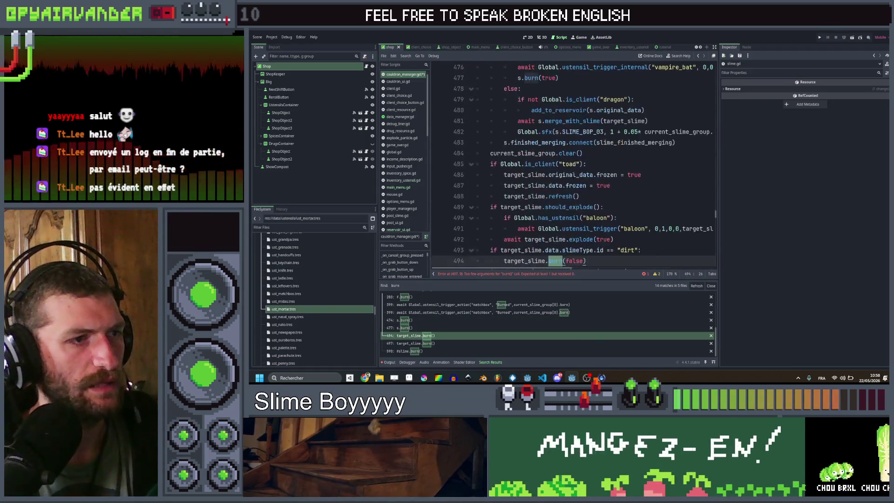
pyautogui.click(567, 196)
pyautogui.write('true')
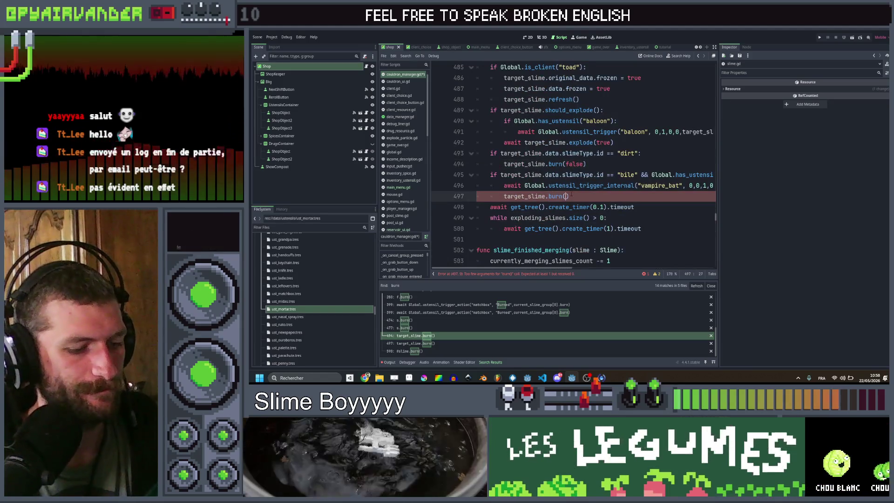
pyautogui.click(428, 350)
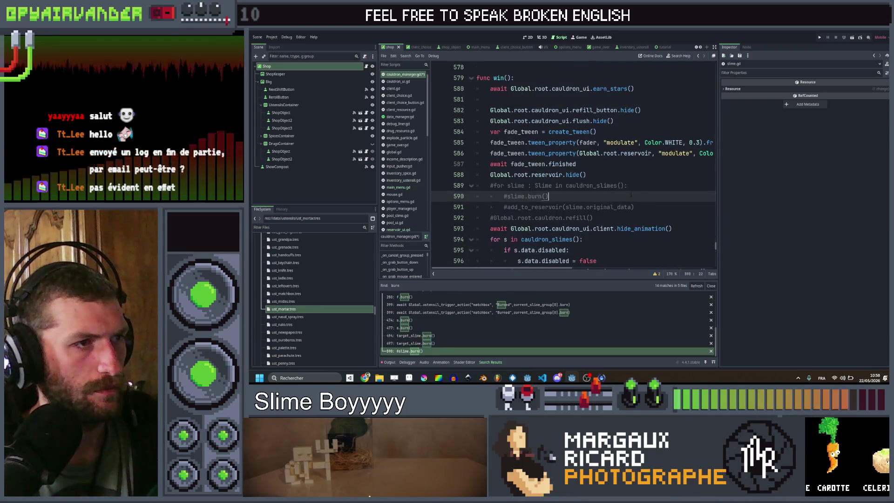
# - Save cauldron_manager.gd, check the Mortar row in the SlimeSoup sheet, and return to Godot
pyautogui.hotkey('ctrl', 's')
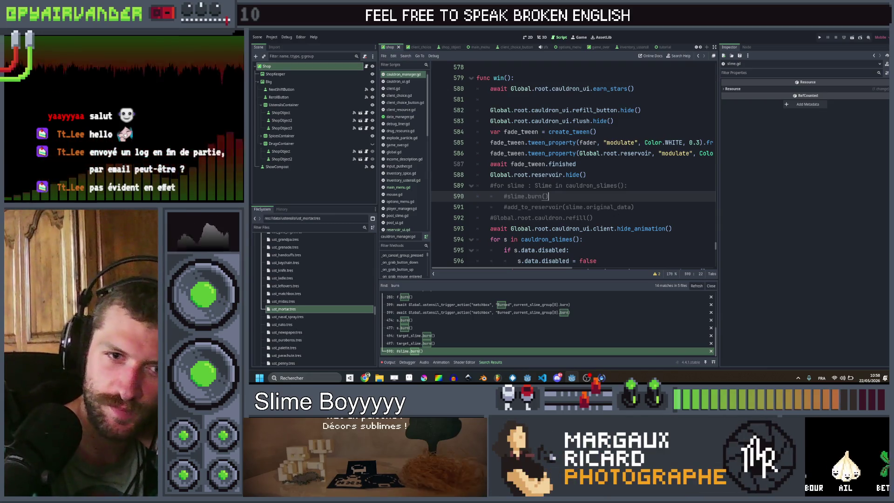
pyautogui.hotkey('alt', 'Tab')
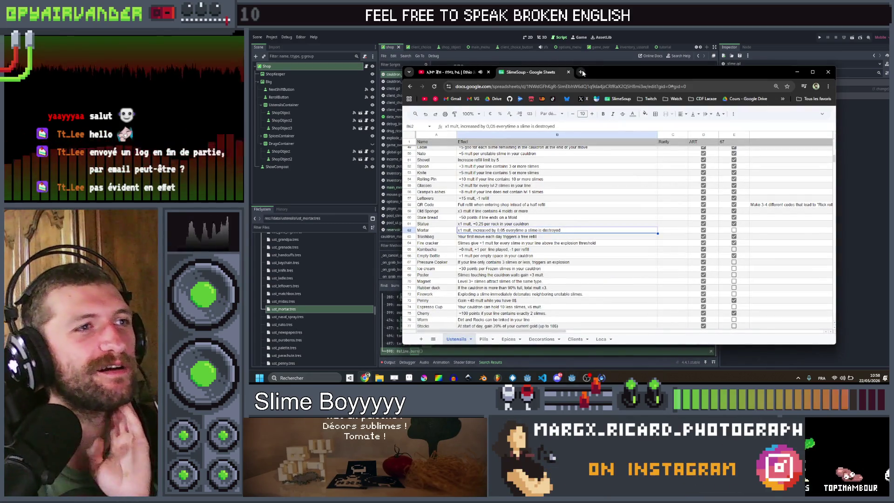
pyautogui.moveTo(582, 73); pyautogui.dragTo(892, 210)
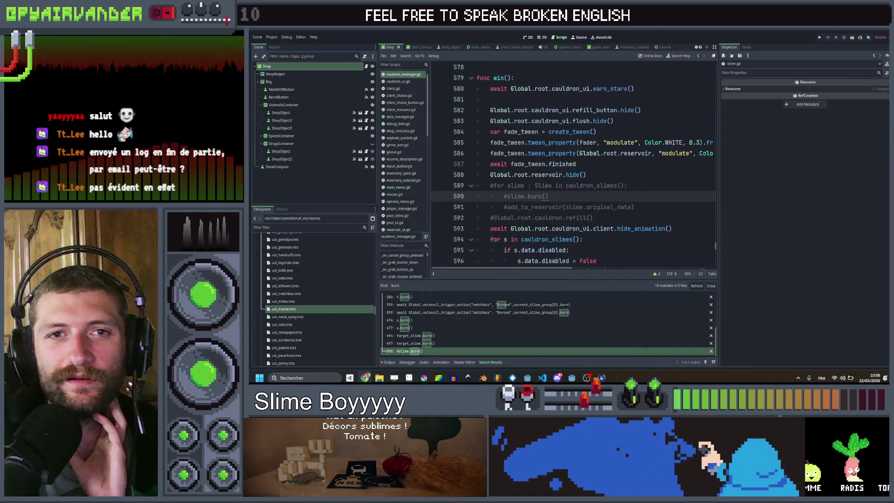
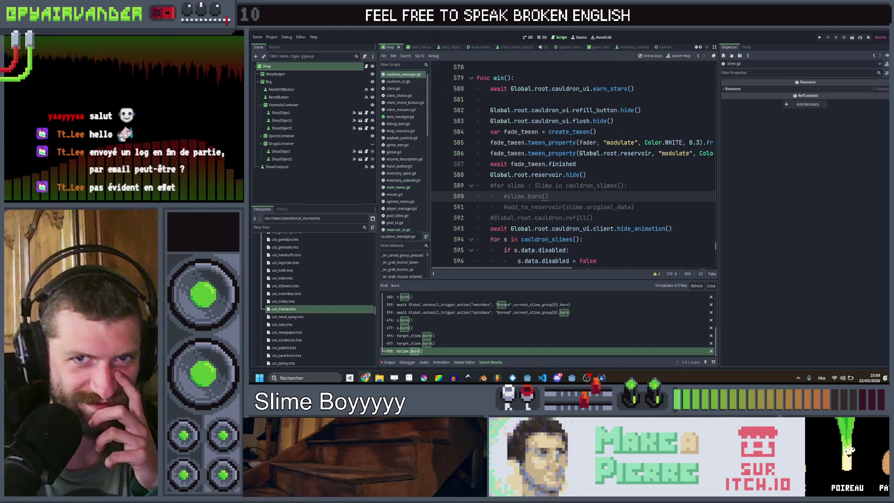
# - Switch from the Godot editor to the Chrome window showing the MOO business-card order page
pyautogui.hotkey('alt', 'Tab')
pyautogui.press('super+Down')
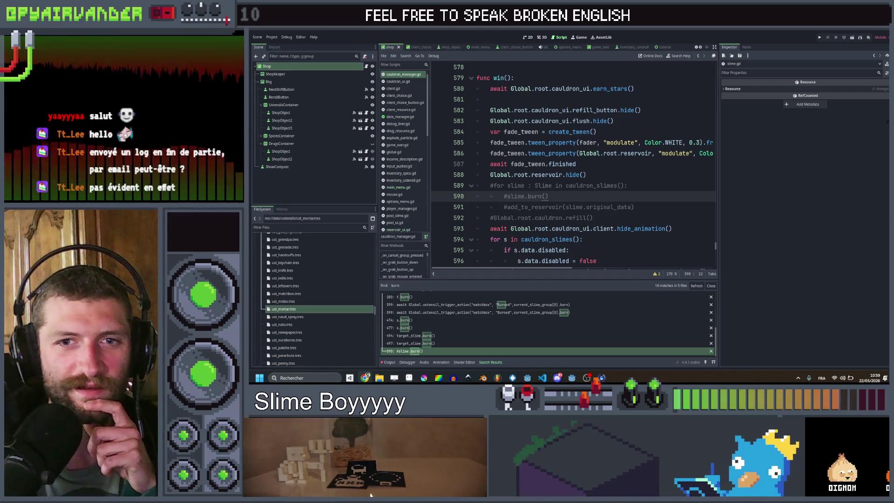
pyautogui.hotkey('alt', 'Tab')
# - Scroll the order page and flip the card preview to its photo back side
pyautogui.scroll(-4, 536, 218)
pyautogui.scroll(3, 536, 228)
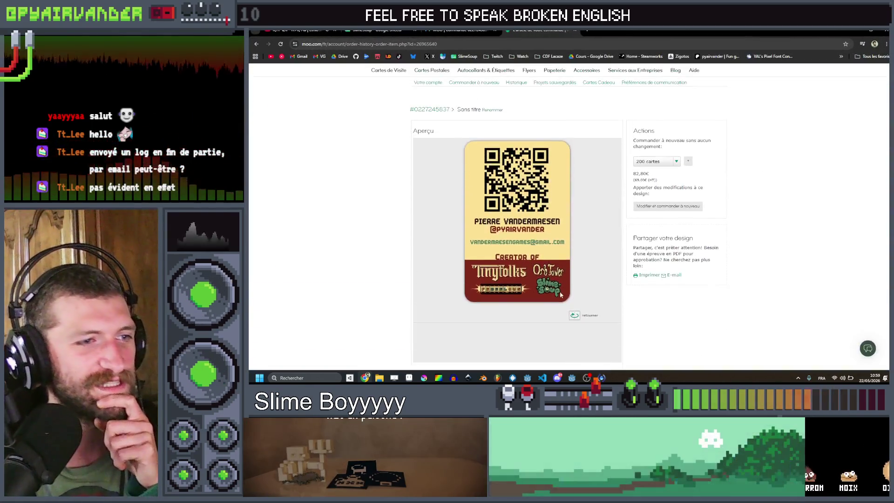
pyautogui.scroll(-3, 534, 242)
pyautogui.scroll(3, 534, 256)
pyautogui.scroll(-1, 532, 250)
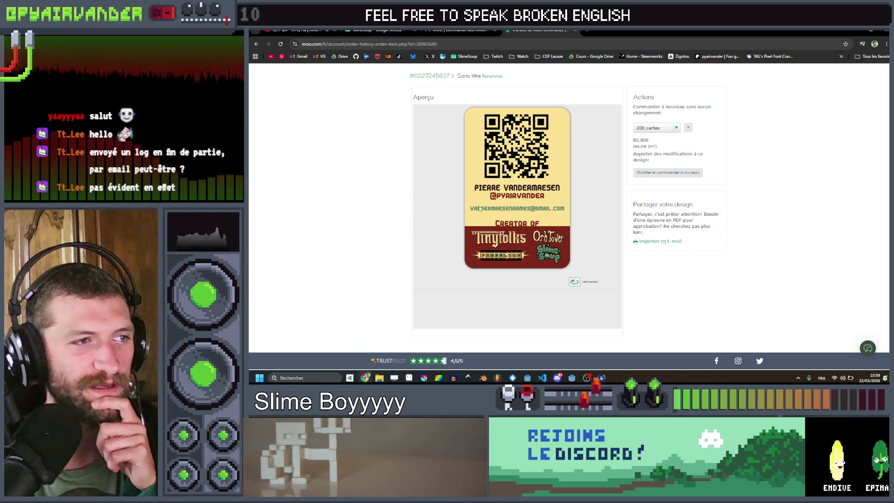
pyautogui.click(575, 282)
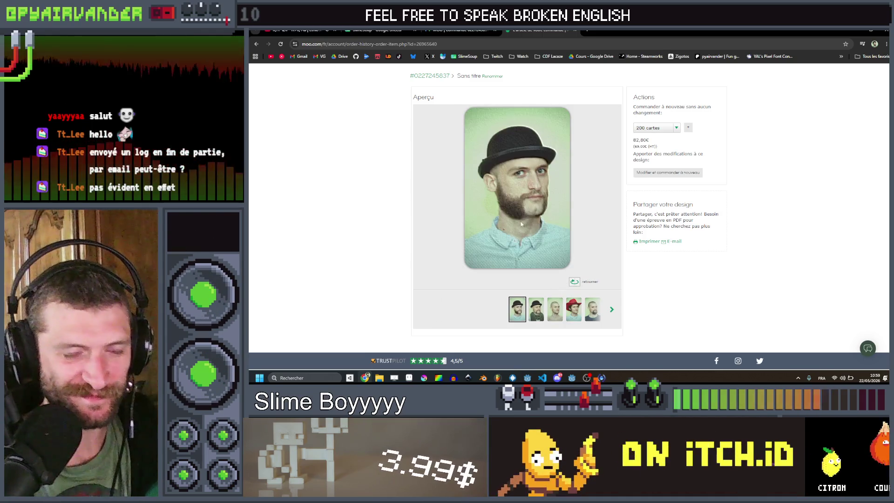
# - Step through the order's portrait card designs one after another with the right arrow
pyautogui.click(610, 312)
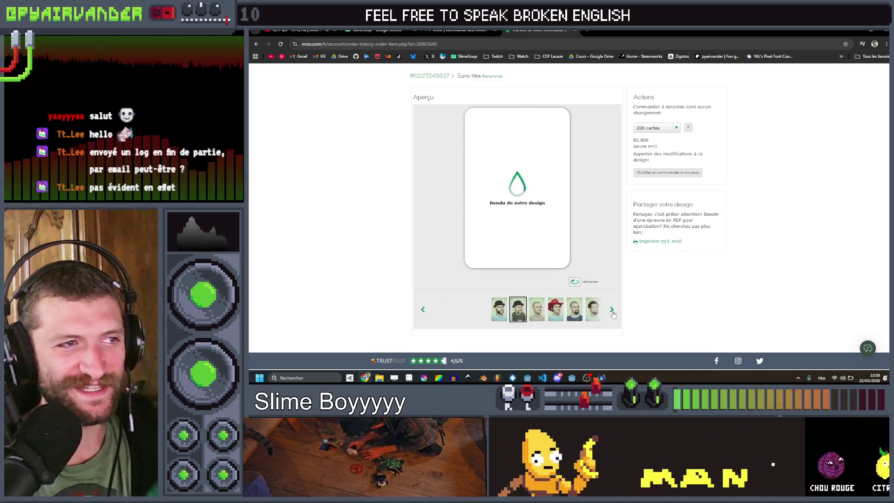
pyautogui.click(612, 312)
pyautogui.click(613, 312)
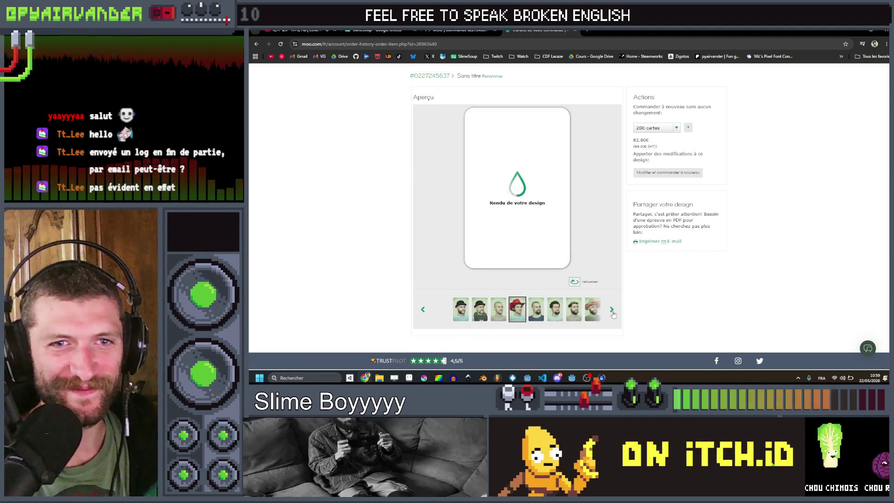
pyautogui.click(612, 312)
pyautogui.click(613, 311)
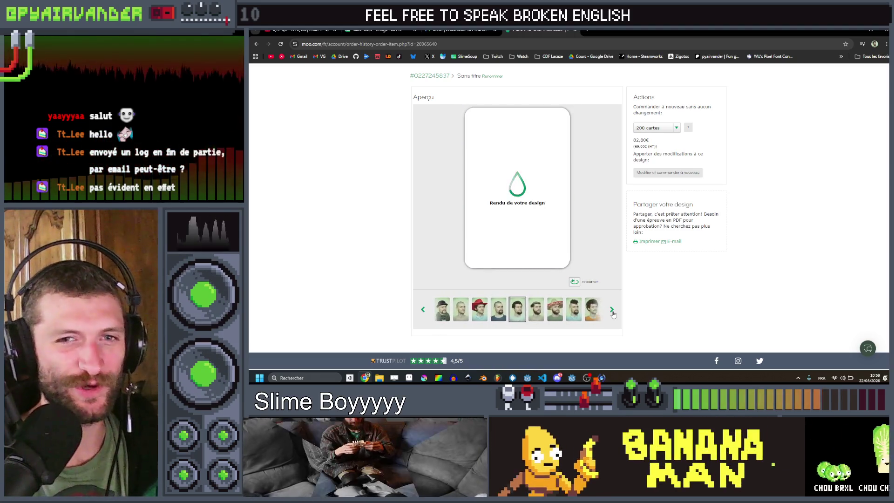
pyautogui.click(612, 311)
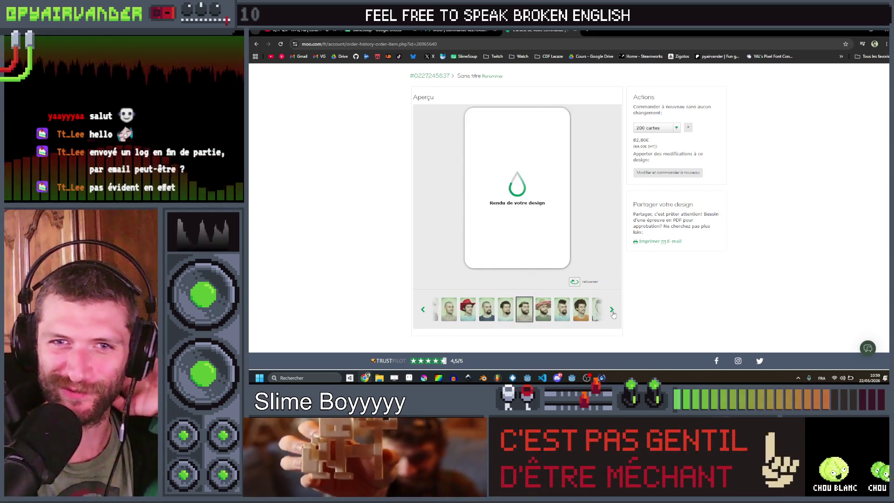
pyautogui.click(612, 311)
pyautogui.click(612, 311)
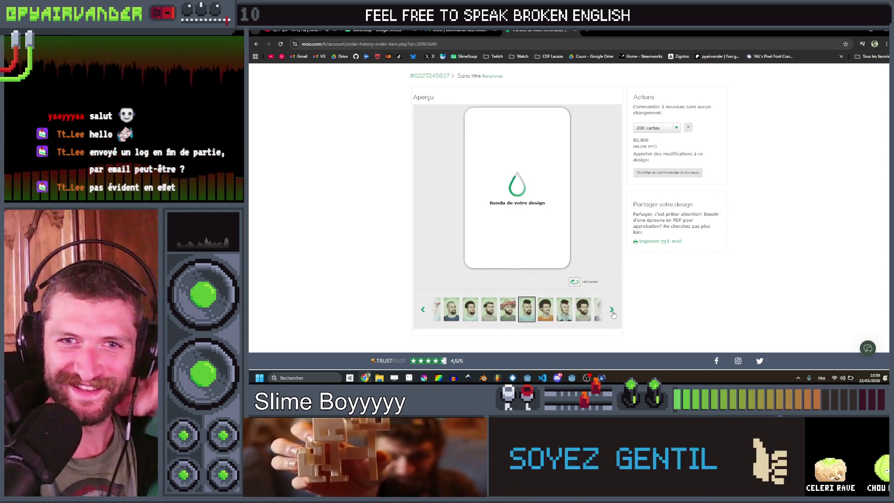
pyautogui.click(613, 311)
pyautogui.click(612, 311)
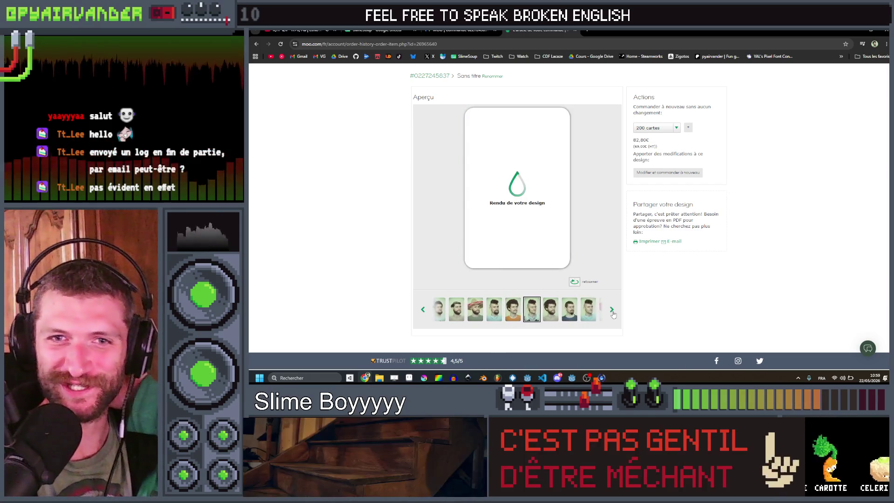
pyautogui.click(613, 312)
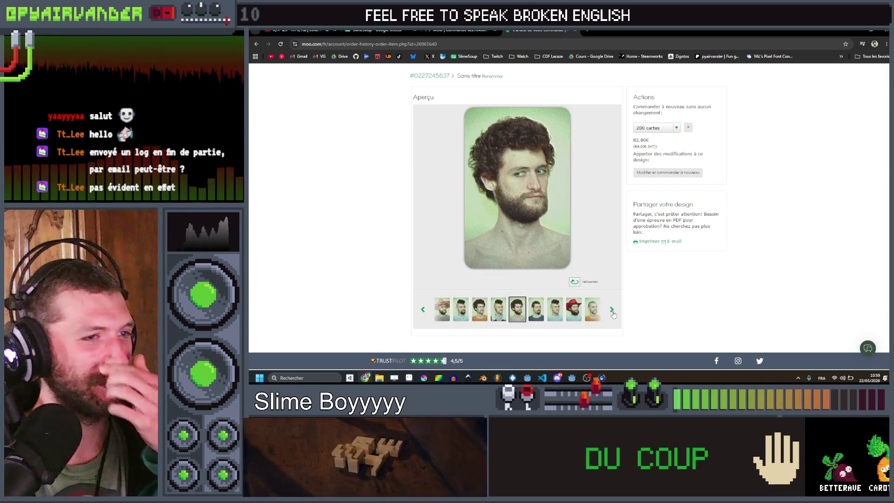
pyautogui.click(613, 312)
pyautogui.click(612, 312)
pyautogui.click(612, 311)
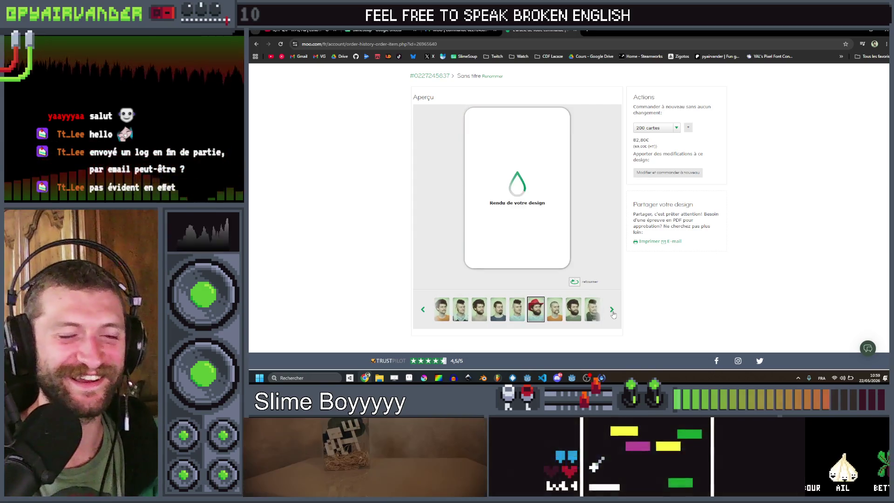
pyautogui.click(613, 311)
pyautogui.click(612, 311)
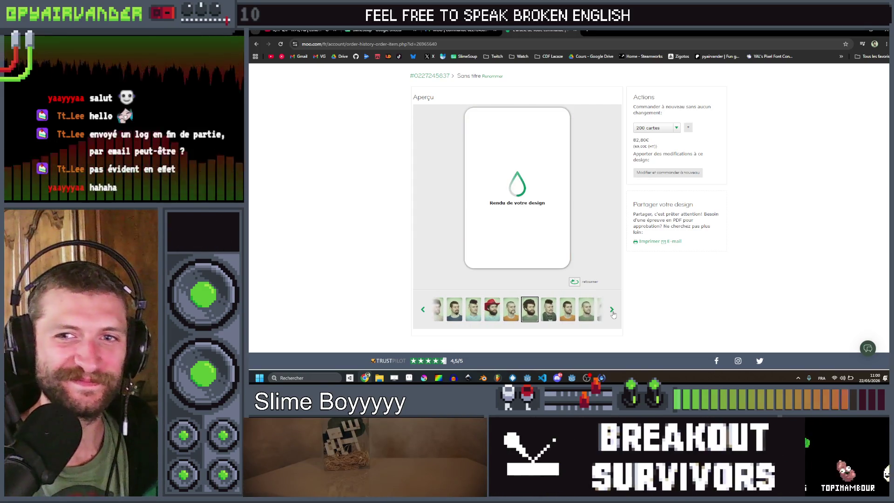
pyautogui.click(612, 311)
pyautogui.click(612, 311)
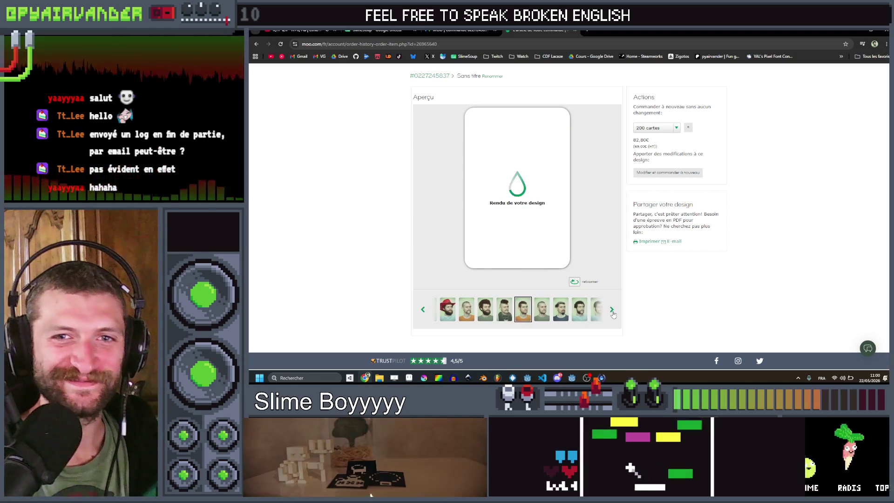
pyautogui.click(613, 311)
pyautogui.click(612, 311)
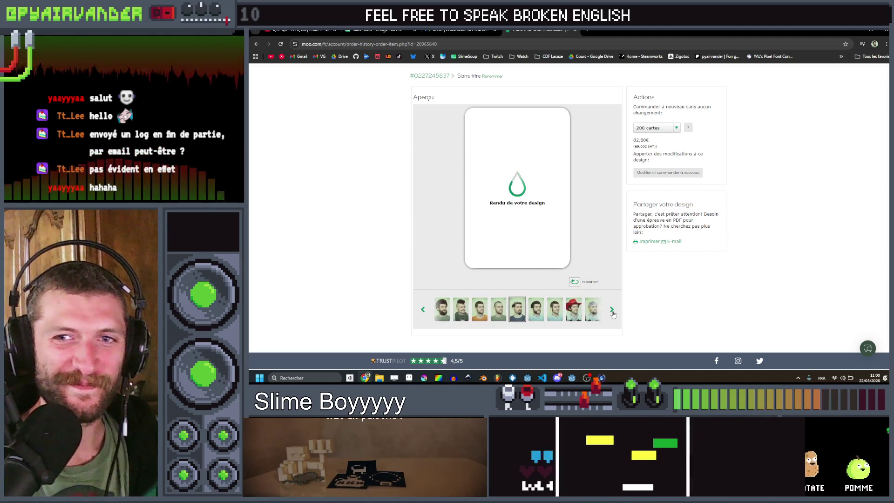
pyautogui.click(613, 311)
pyautogui.click(613, 311)
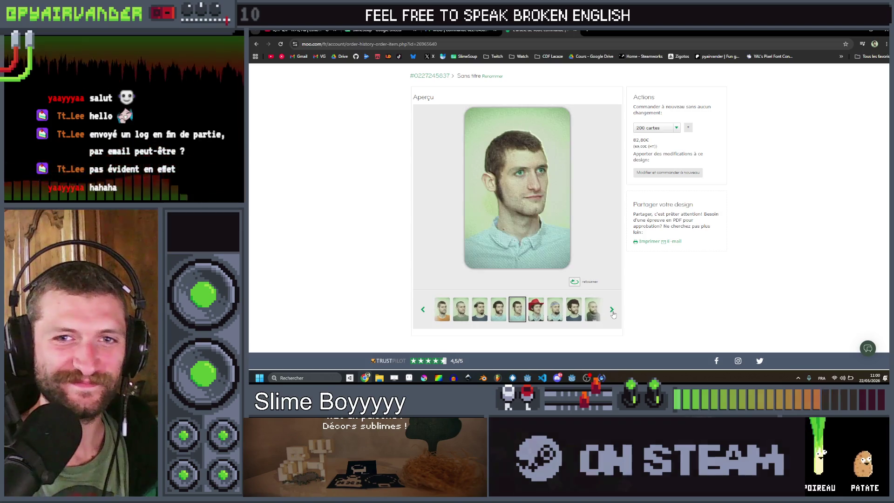
pyautogui.click(612, 311)
pyautogui.click(613, 311)
pyautogui.click(612, 311)
pyautogui.click(612, 311)
pyautogui.click(613, 311)
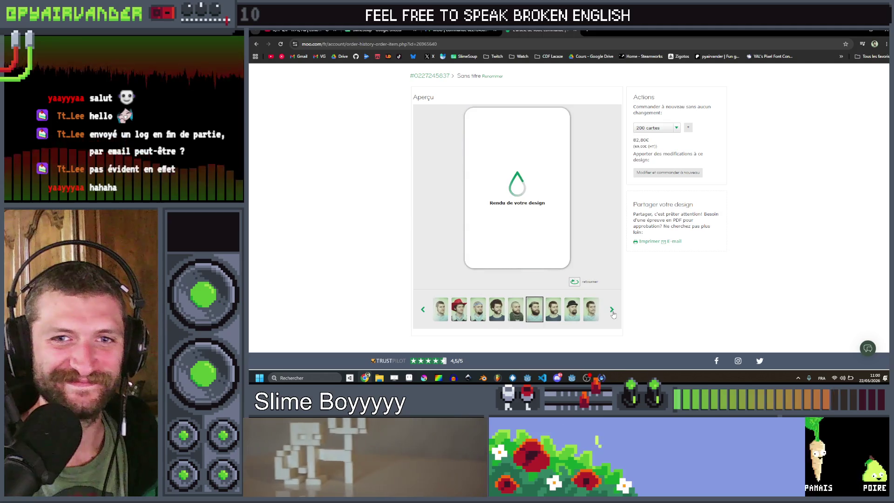
pyautogui.click(613, 311)
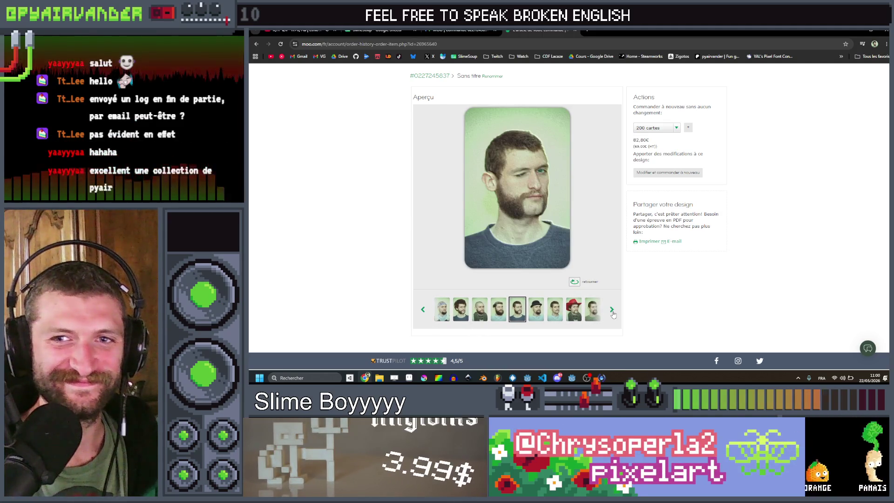
pyautogui.click(613, 311)
pyautogui.click(612, 311)
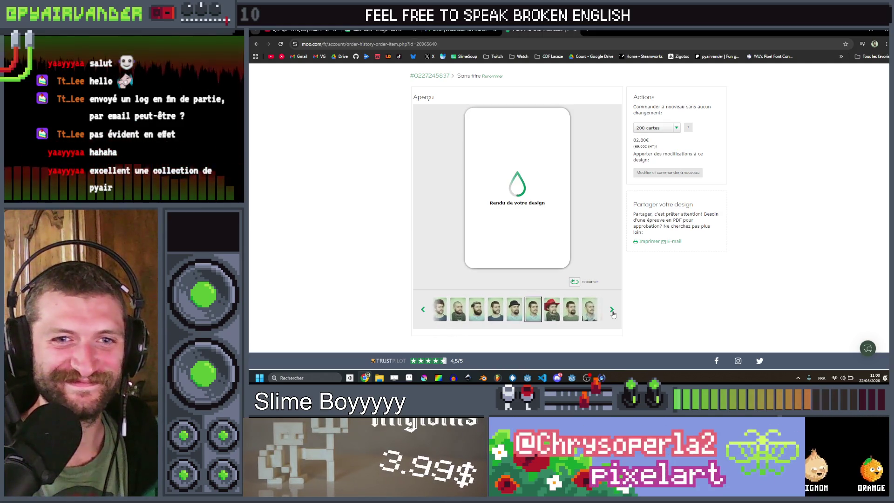
pyautogui.click(612, 311)
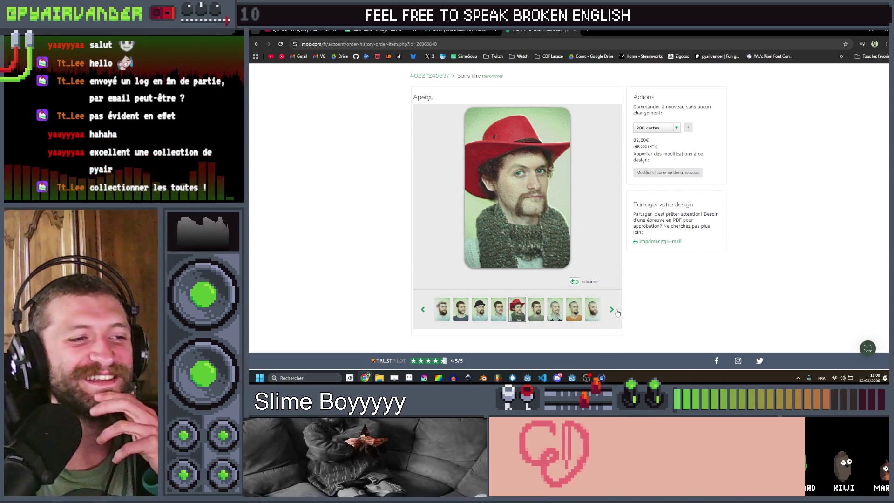
pyautogui.click(613, 310)
pyautogui.click(613, 311)
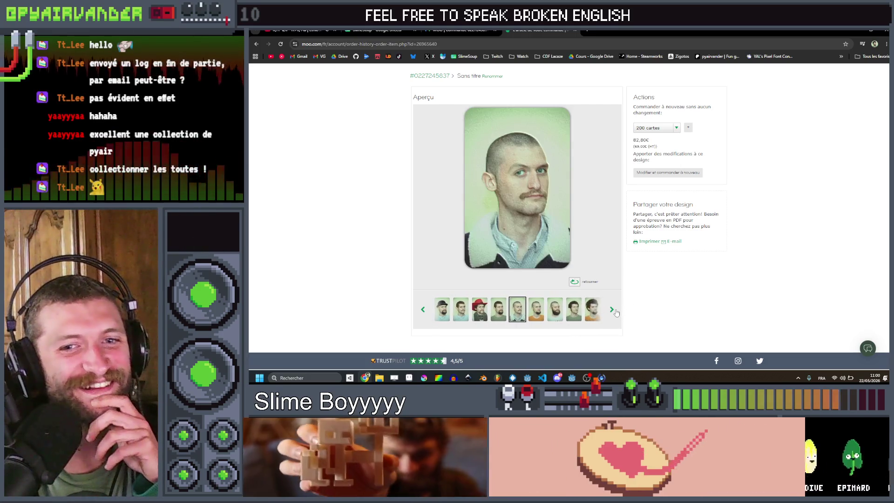
pyautogui.click(614, 310)
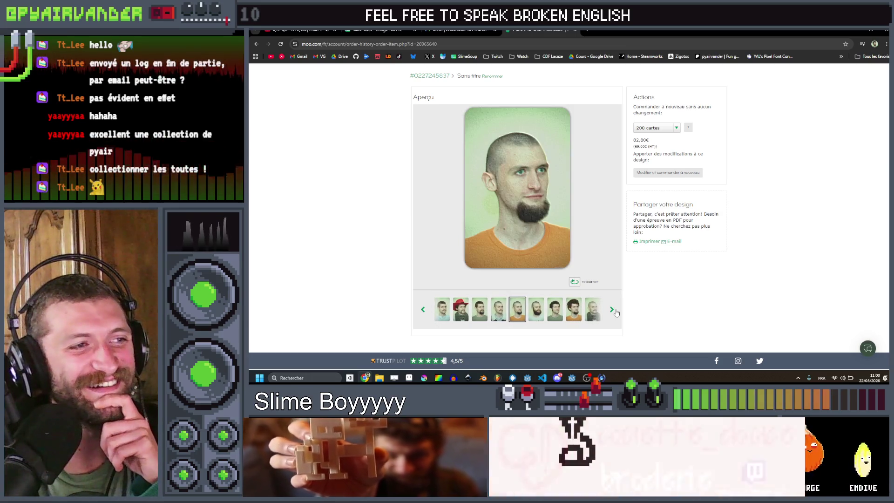
pyautogui.click(614, 311)
pyautogui.click(613, 311)
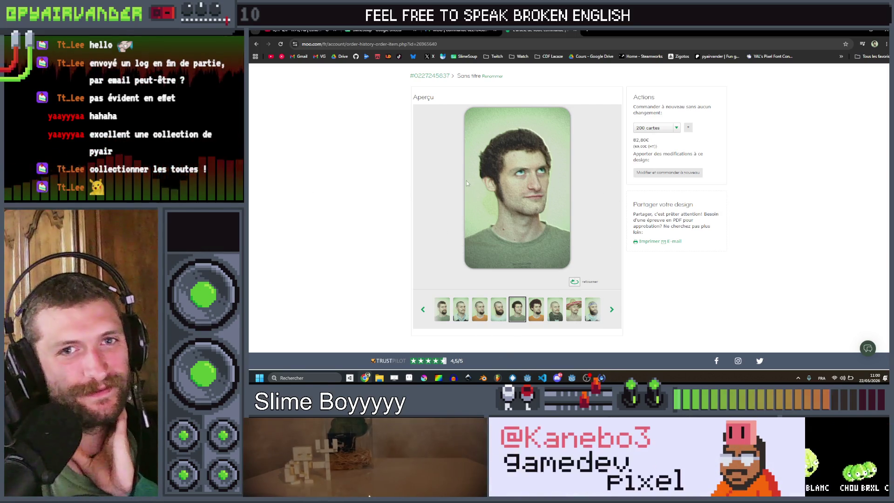
# - Page on to the final mohawk portrait design, then switch back to Godot
pyautogui.click(612, 310)
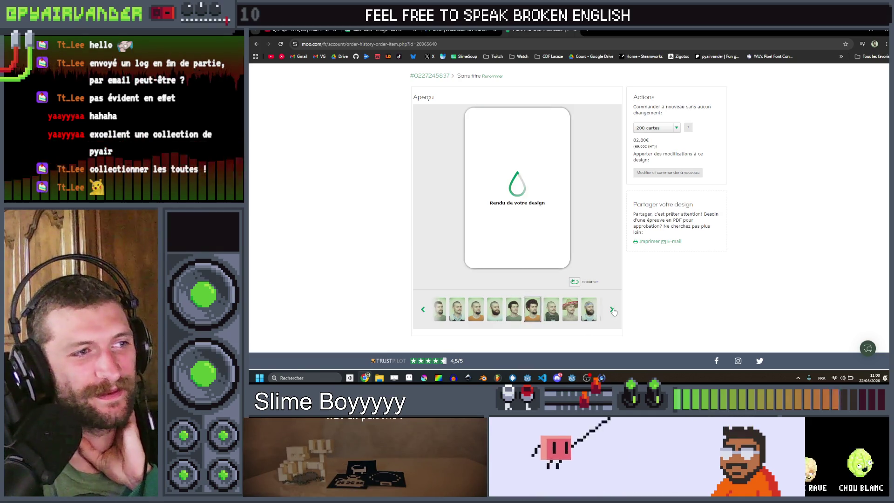
pyautogui.click(612, 310)
pyautogui.click(613, 310)
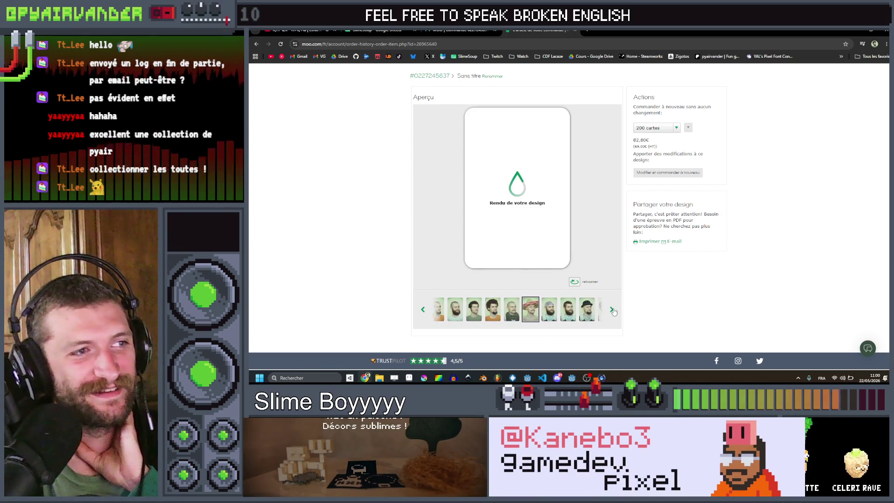
pyautogui.click(612, 311)
pyautogui.click(613, 310)
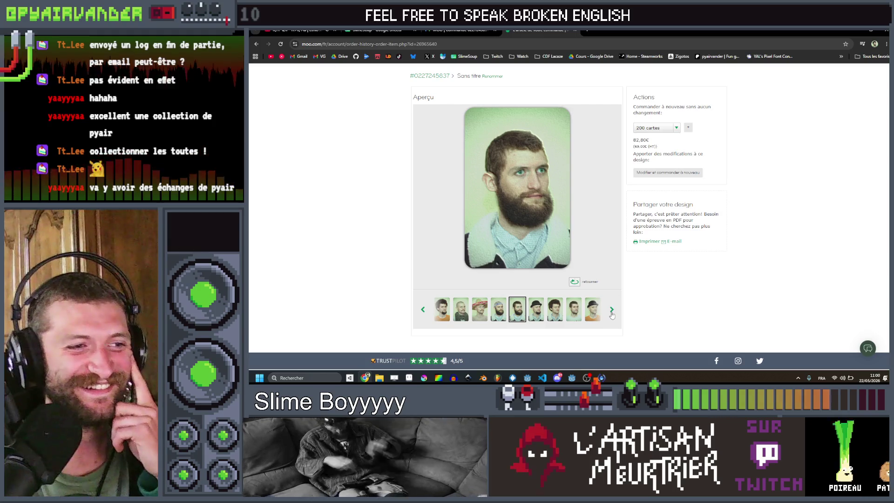
pyautogui.click(612, 310)
pyautogui.click(612, 310)
pyautogui.click(612, 310)
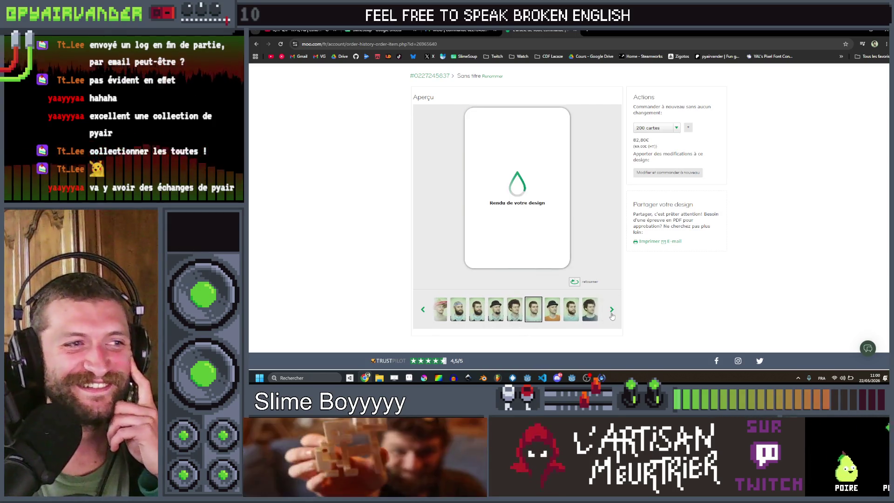
pyautogui.click(612, 310)
pyautogui.click(612, 310)
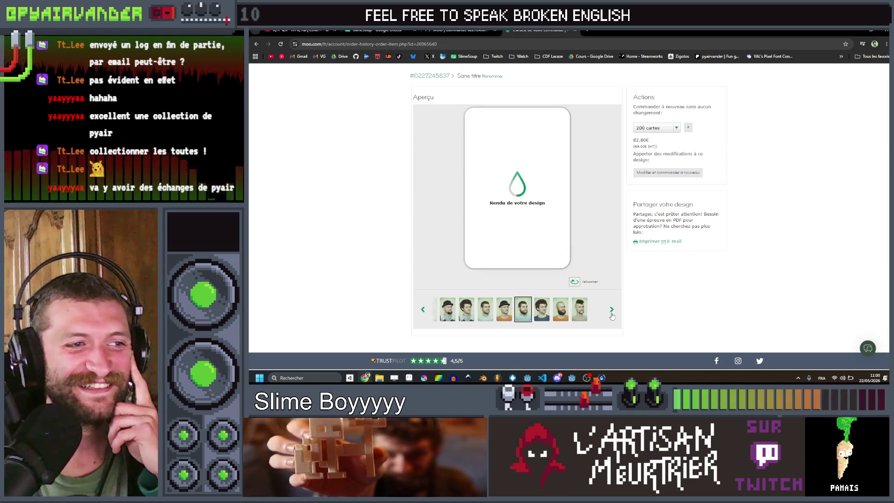
pyautogui.click(612, 310)
pyautogui.click(612, 310)
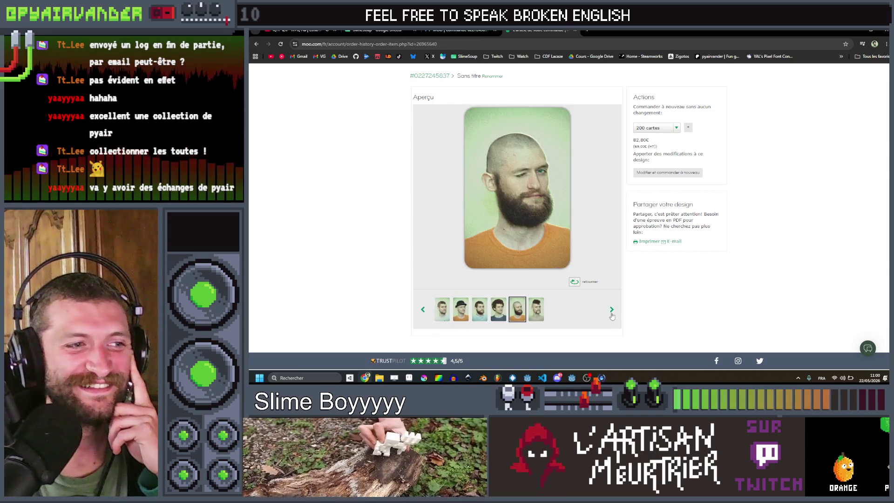
pyautogui.click(612, 313)
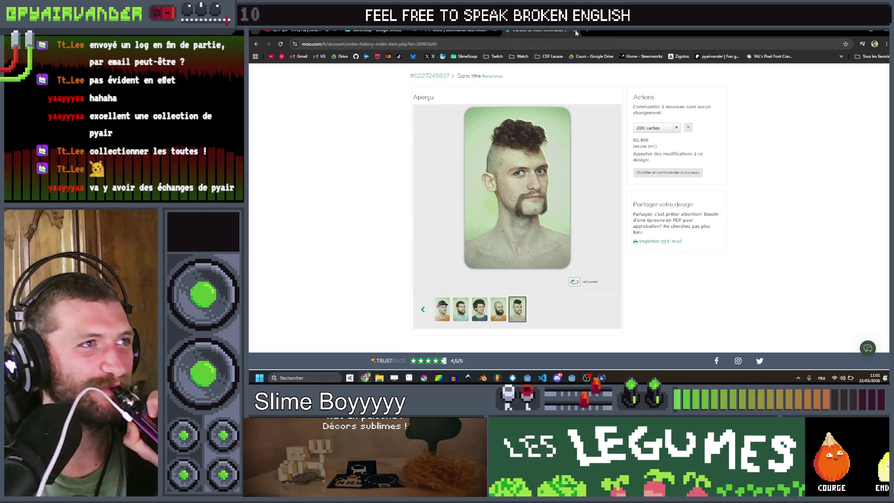
pyautogui.hotkey('alt', 'Tab')
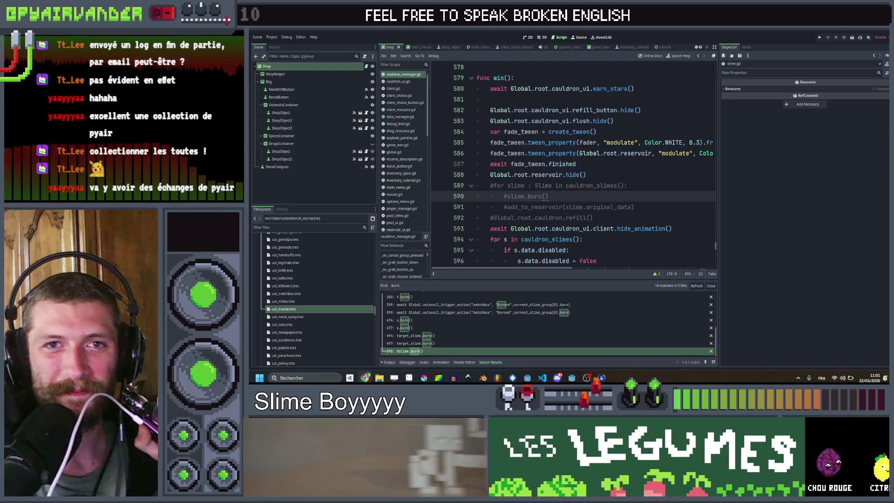
pyautogui.hotkey('alt', 'Tab')
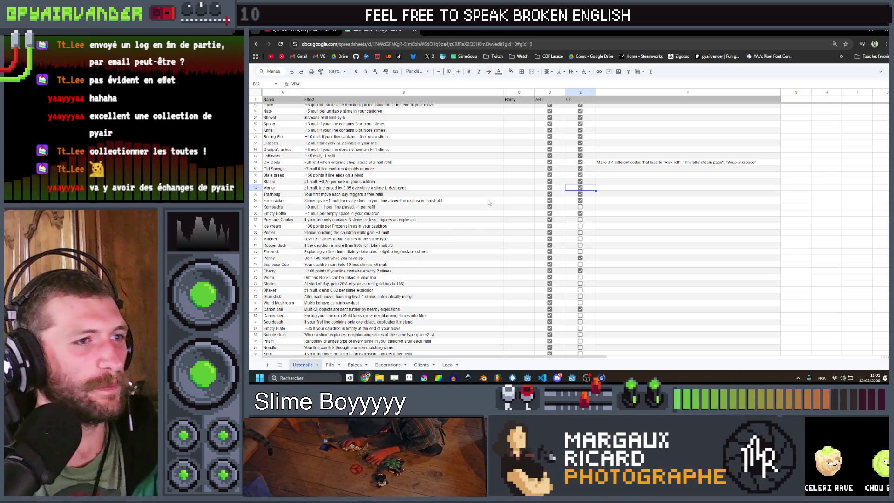
pyautogui.click(571, 377)
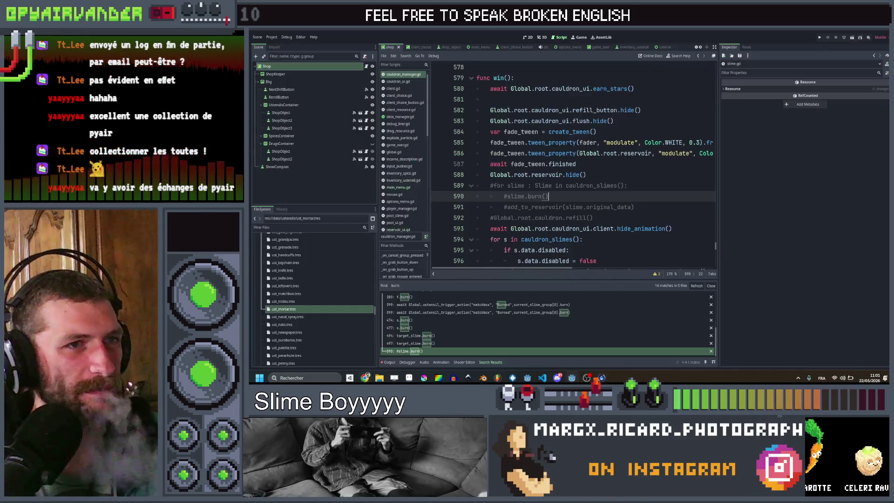
pyautogui.click(267, 309)
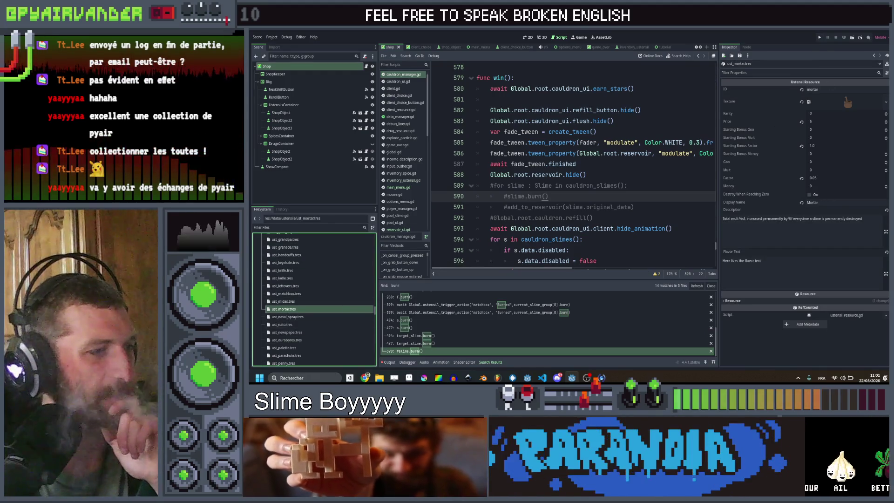
pyautogui.moveTo(365, 378)
pyautogui.click(373, 352)
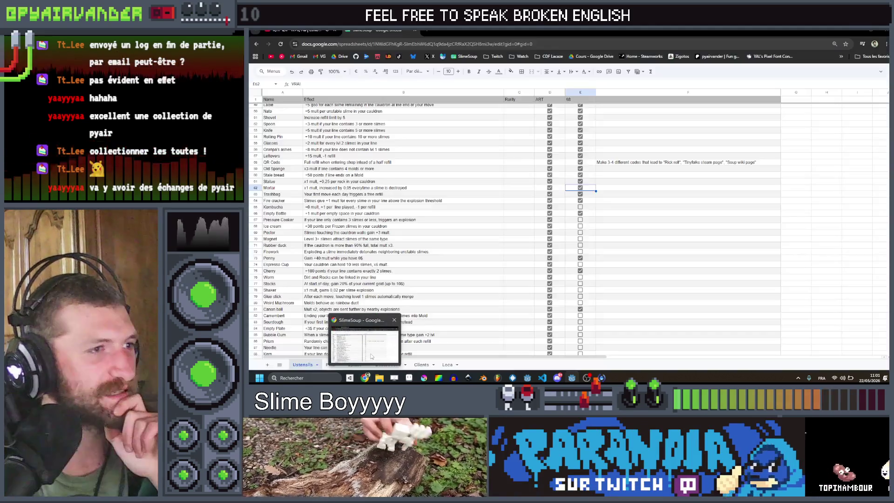
pyautogui.moveTo(373, 209); pyautogui.dragTo(590, 209)
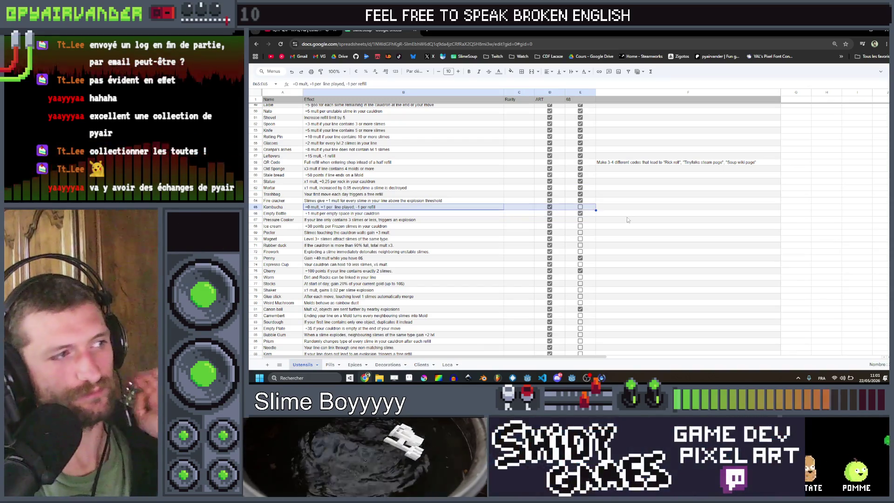
pyautogui.click(636, 207)
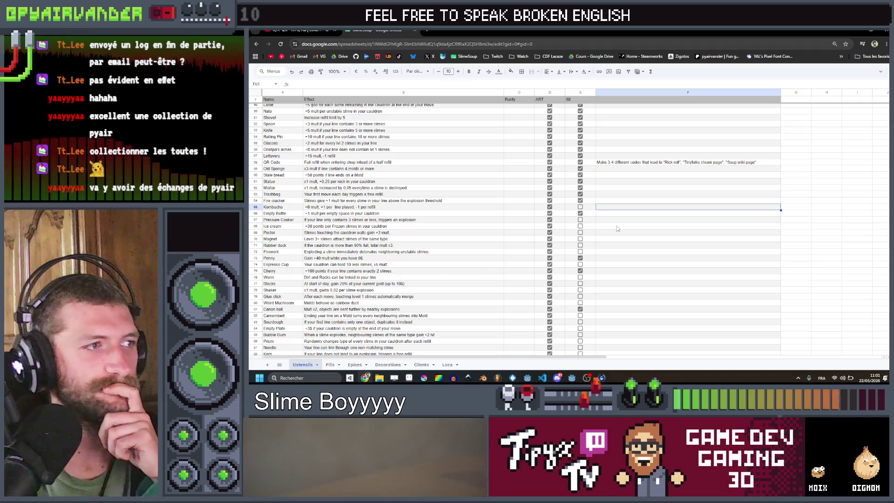
pyautogui.hotkey('alt', 'Tab')
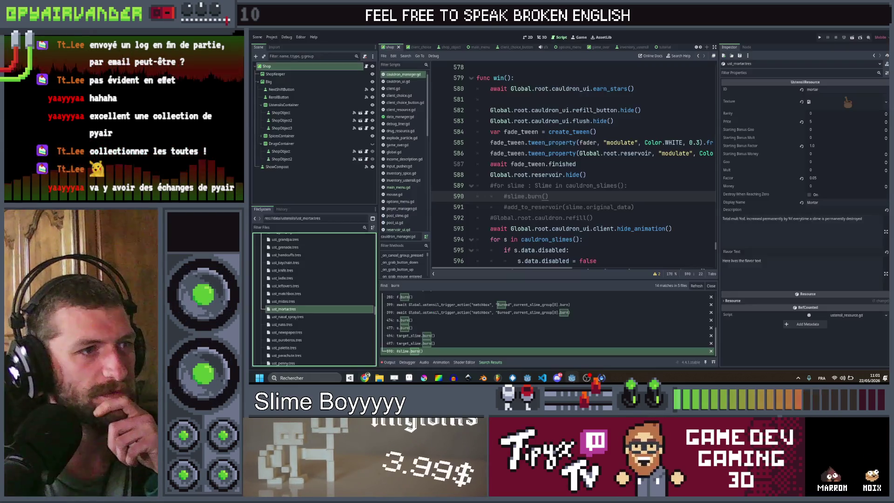
# - Duplicate ust_mortar.tres in the FileSystem dock as ust_kombucha.tres
pyautogui.click(627, 217)
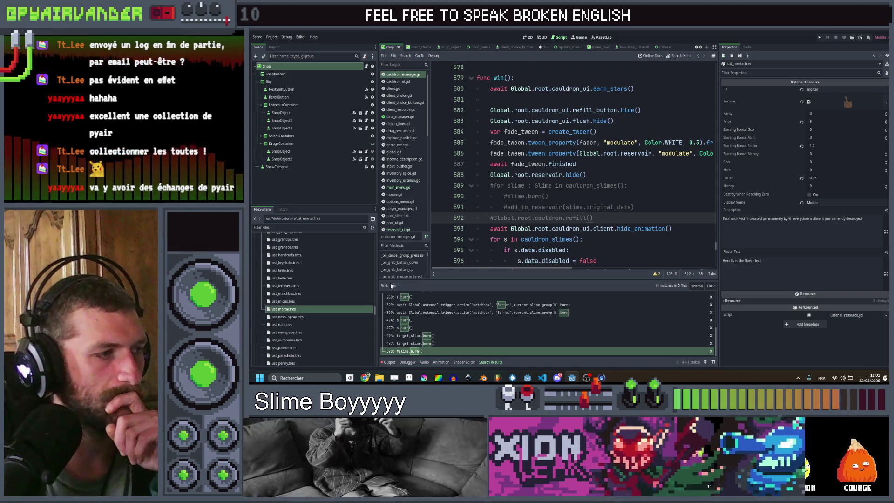
pyautogui.click(323, 302)
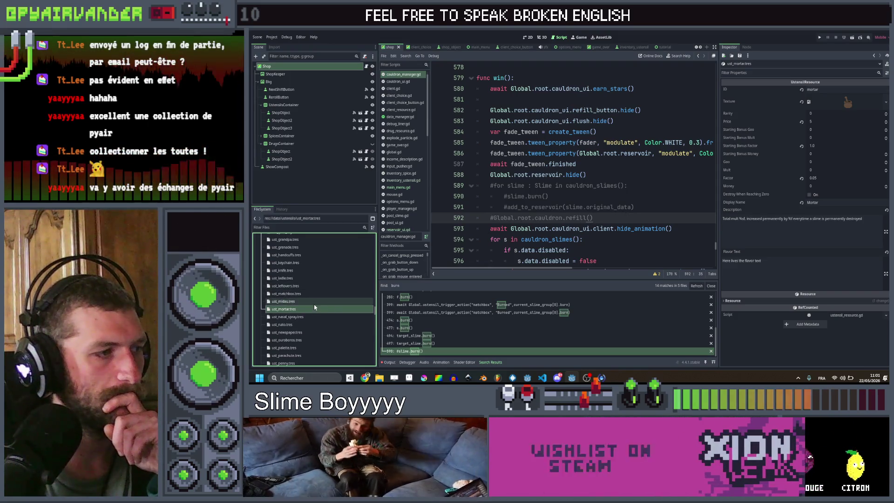
pyautogui.click(315, 310)
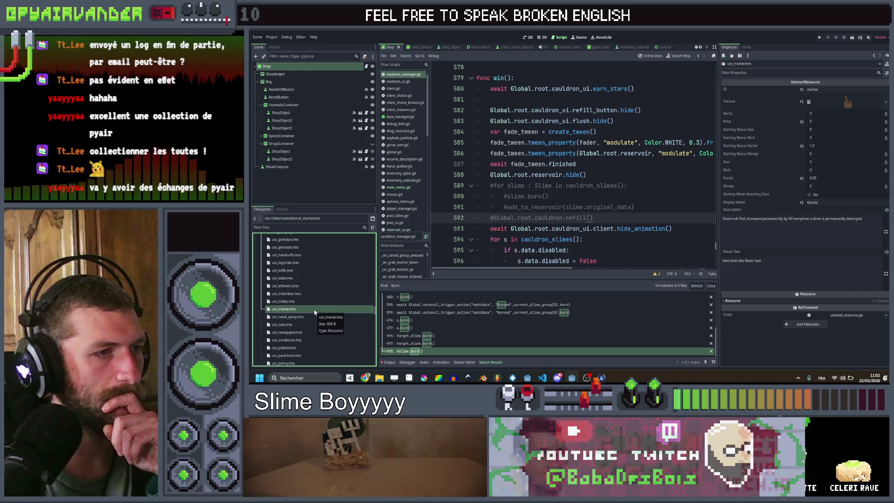
pyautogui.hotkey('ctrl', 'z')
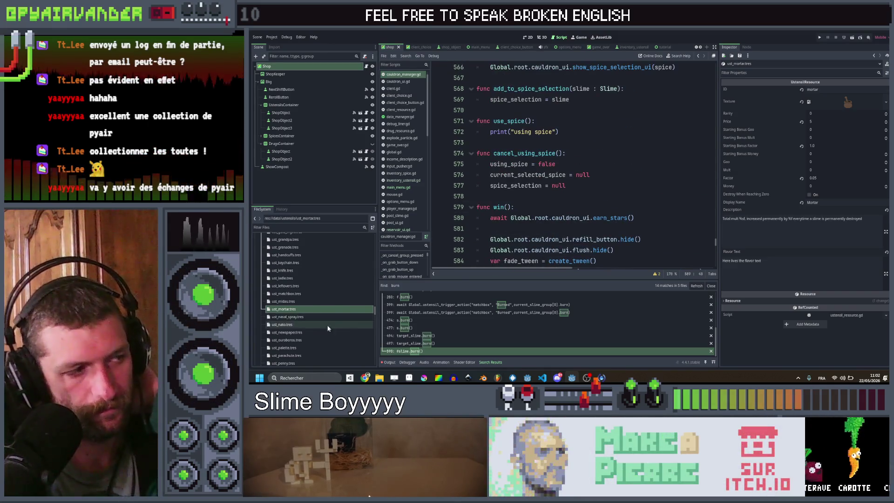
pyautogui.click(299, 310)
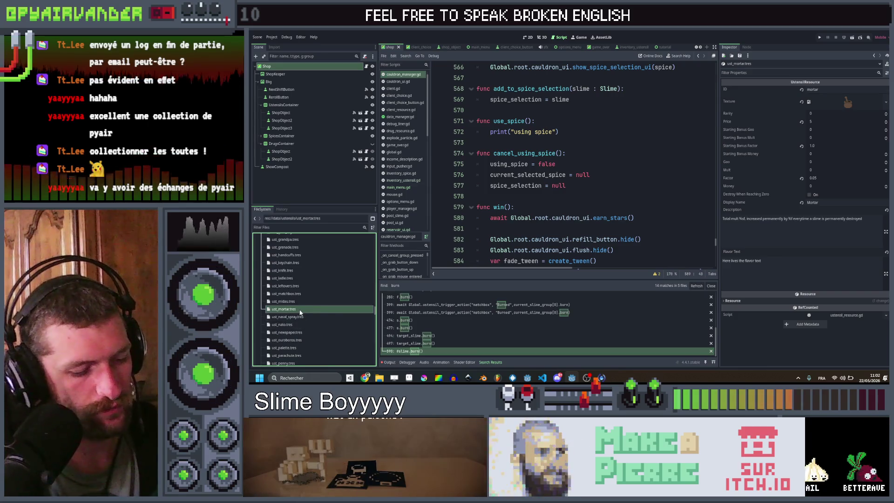
pyautogui.hotkey('ctrl', 'd')
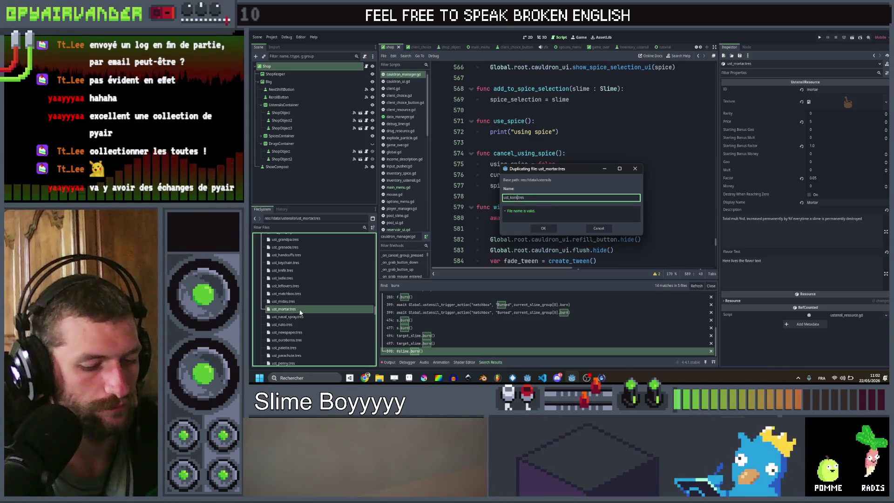
pyautogui.write('kombucha')
pyautogui.press('Return')
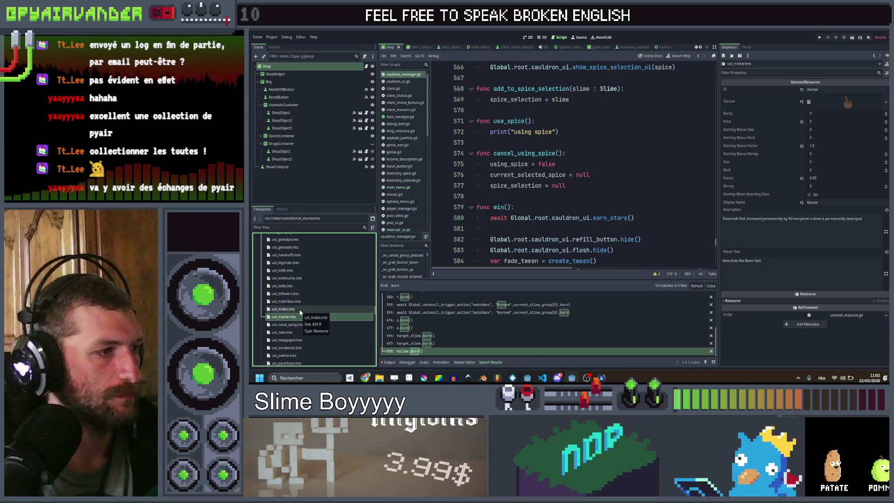
# - Set the new ust_kombucha.tres resource's ID to kombucha in the Inspector
pyautogui.click(306, 279)
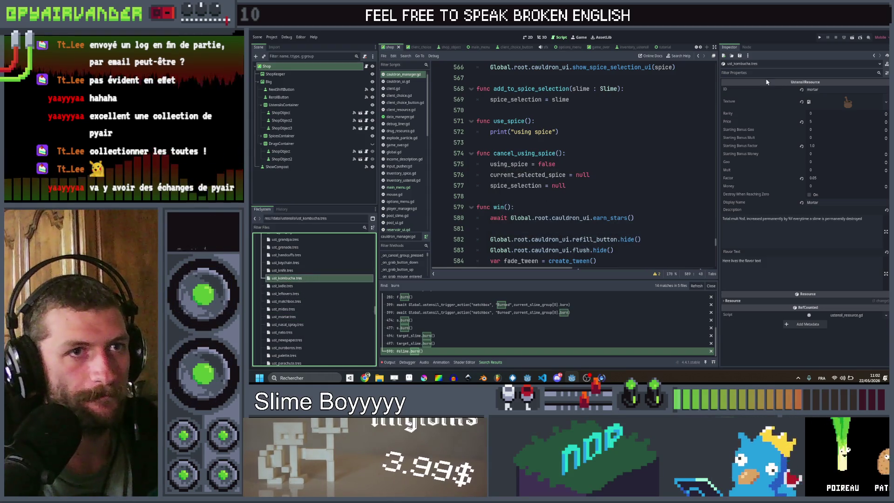
pyautogui.doubleClick(832, 90)
pyautogui.write('k')
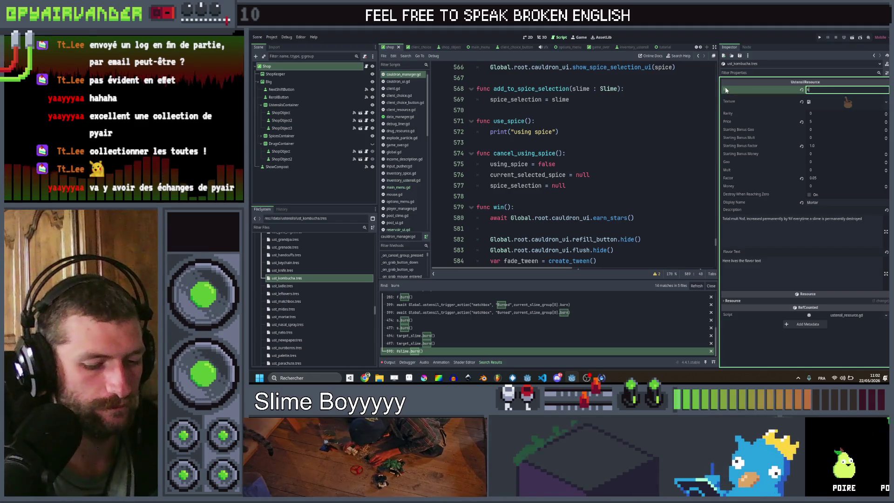
pyautogui.write('ombucha')
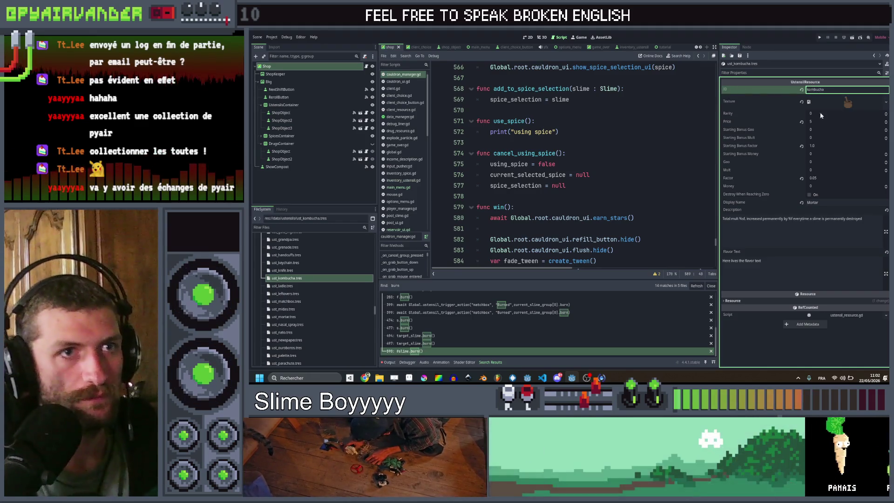
# - Quick-load the kombucha jar image as the utensil's texture
pyautogui.click(838, 101)
pyautogui.click(853, 233)
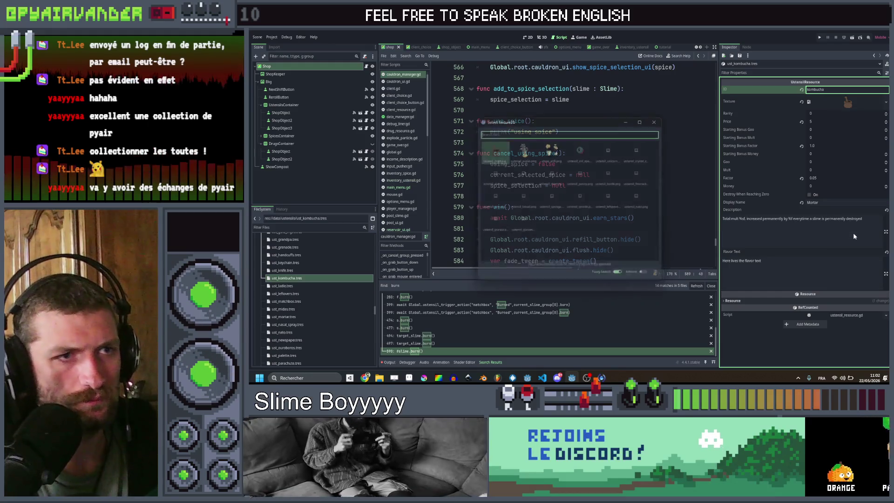
pyautogui.write('kombucha')
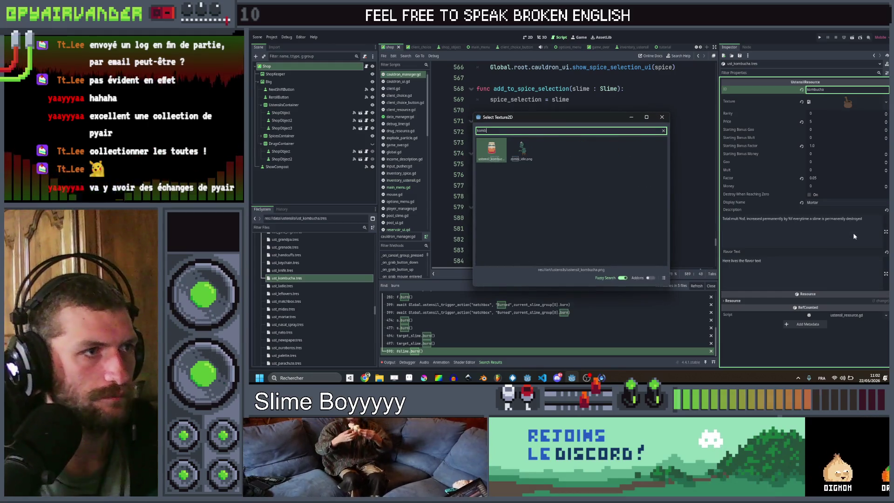
pyautogui.press('Return')
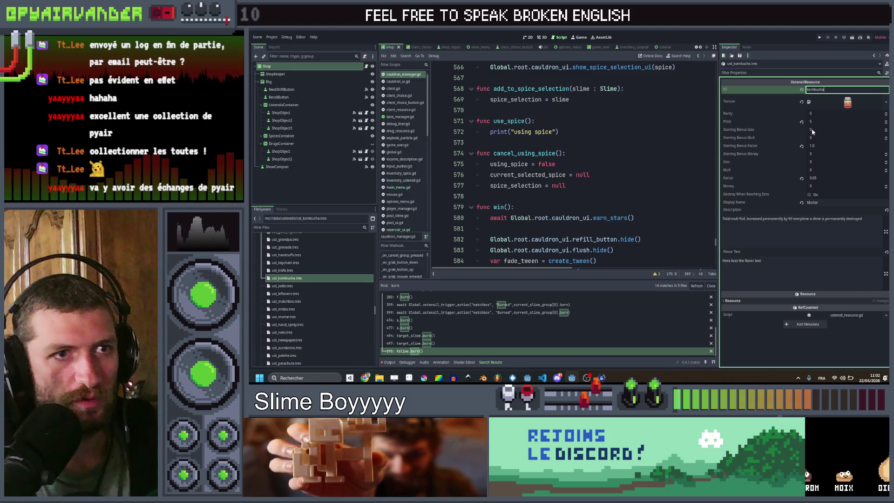
# - Set Starting Bonus Factor and Factor to 0.0, Mult to 1, and display name Scoby
pyautogui.click(820, 146)
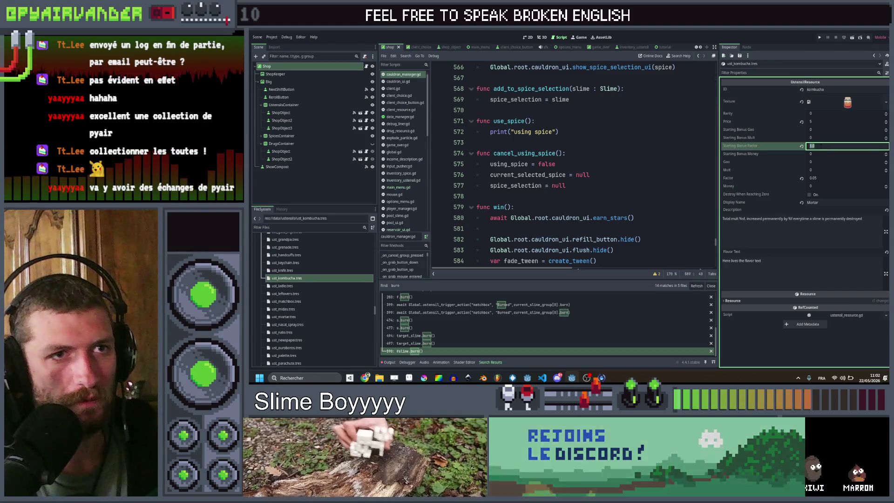
pyautogui.write('0.0')
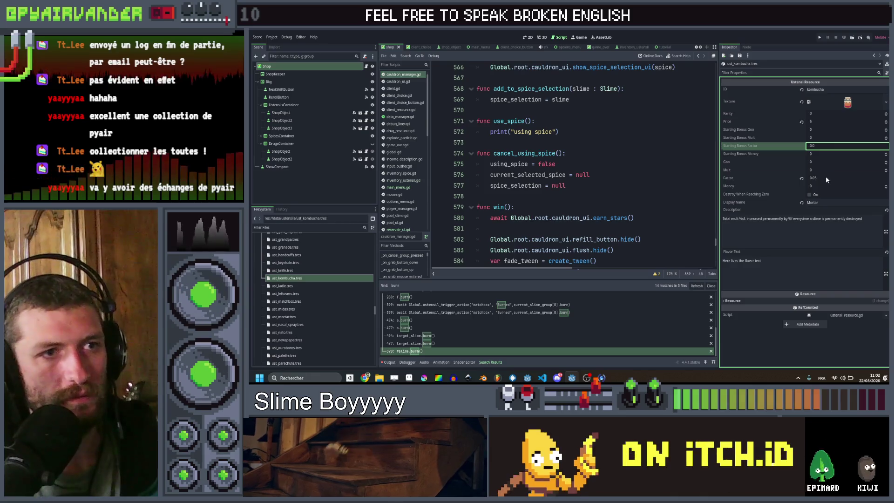
pyautogui.click(826, 178)
pyautogui.click(823, 169)
pyautogui.write('1')
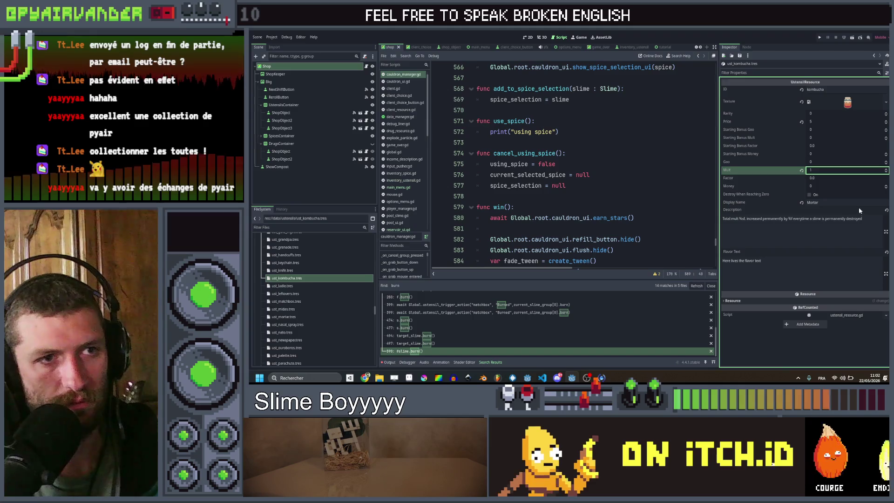
pyautogui.write('coby')
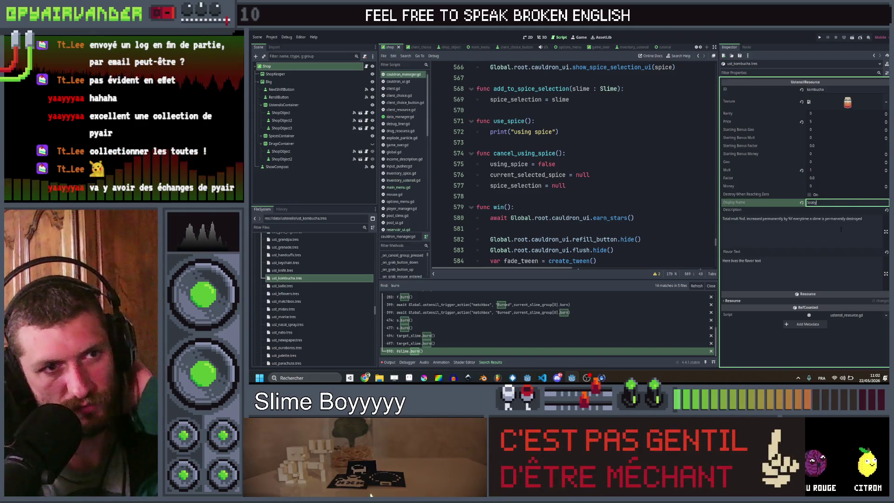
pyautogui.click(844, 230)
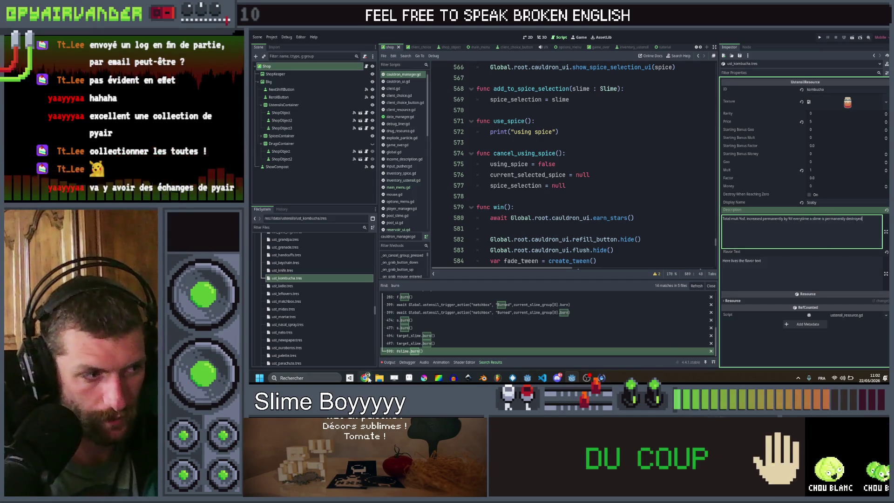
# - Replace the kombucha description with mult gained per line played and -1 mult per refill
pyautogui.hotkey('ctrl', 'a')
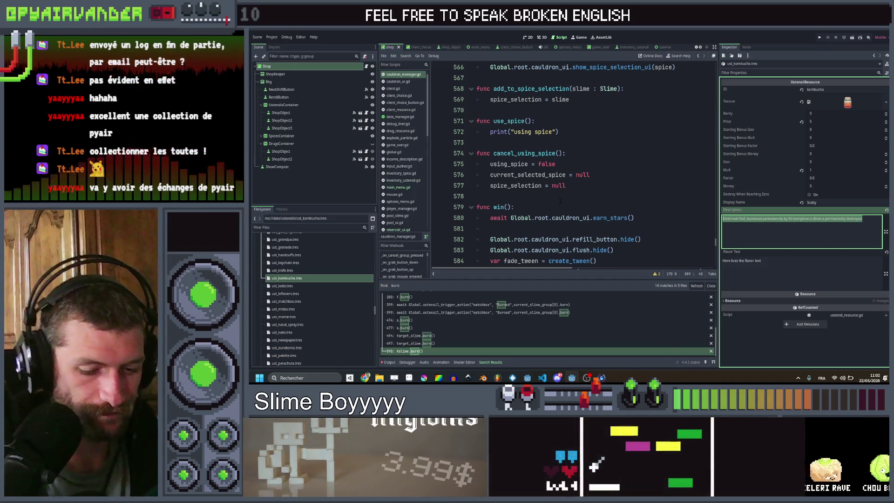
pyautogui.write('%om')
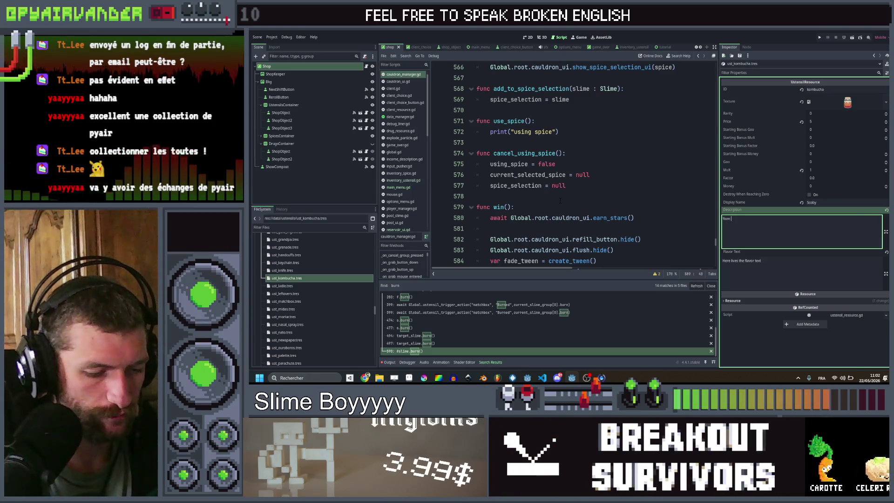
pyautogui.write('lt')
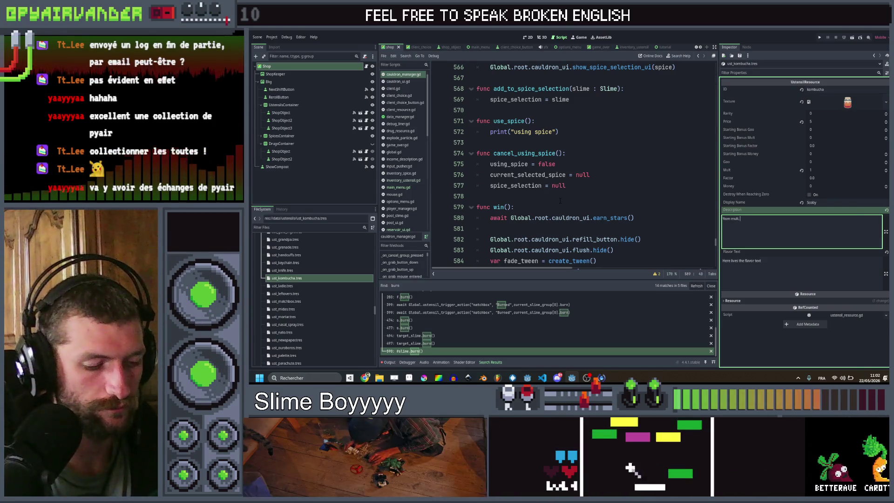
pyautogui.write('. ')
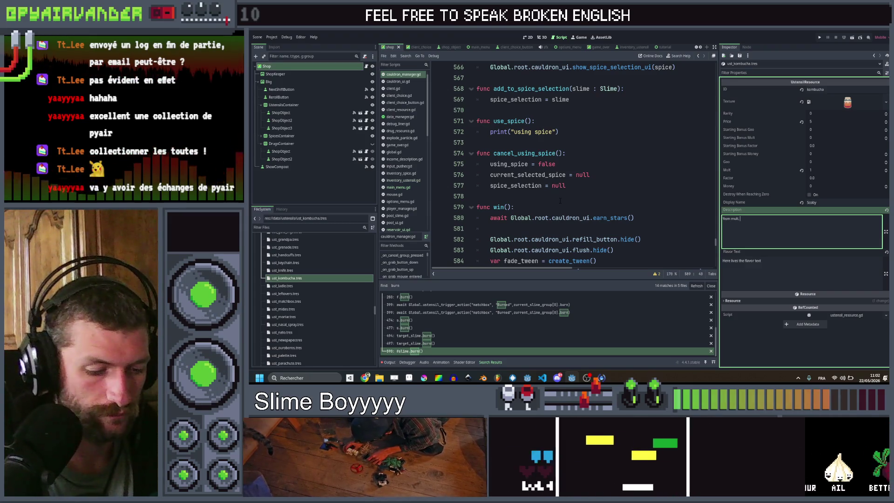
pyautogui.write('%m mult')
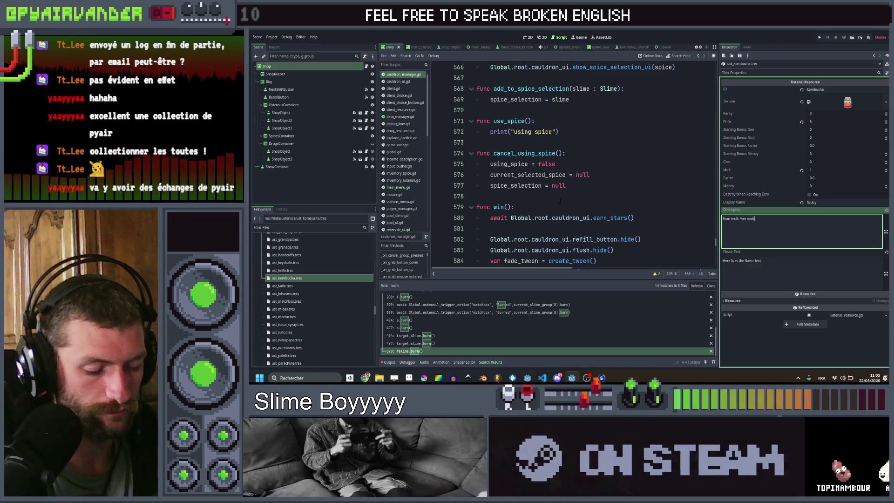
pyautogui.write(' per ')
pyautogui.write('line p')
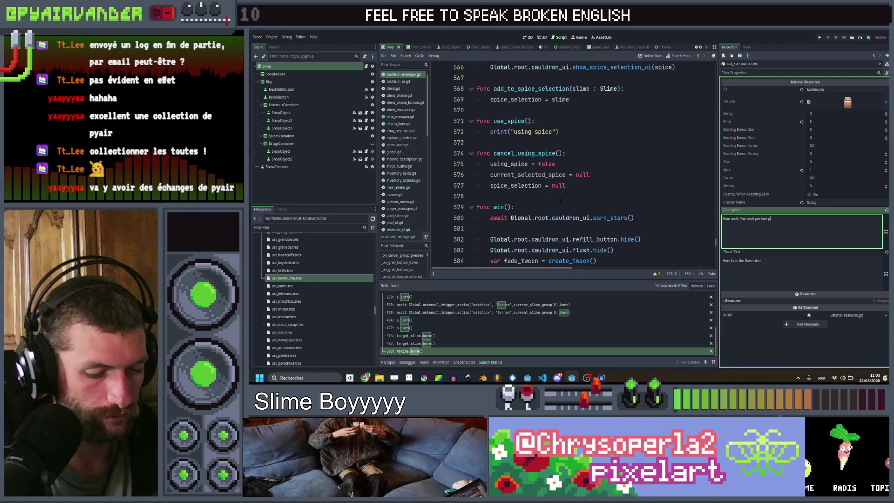
pyautogui.write('.')
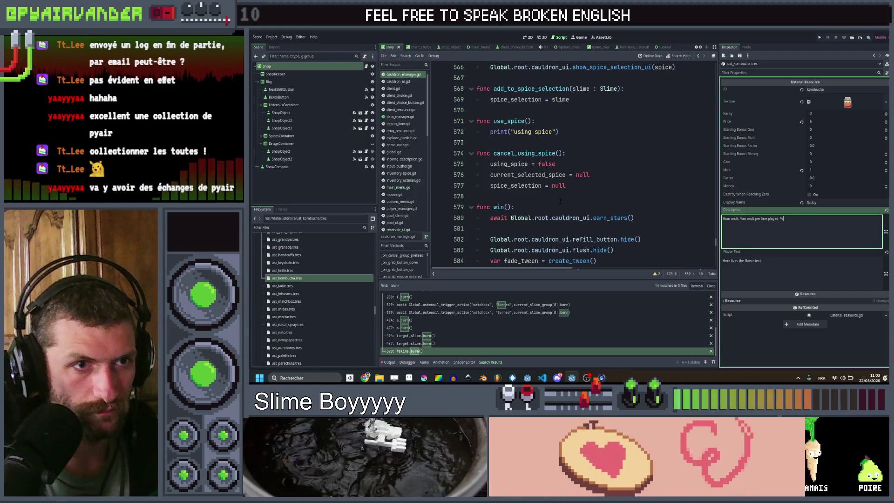
pyautogui.write('%')
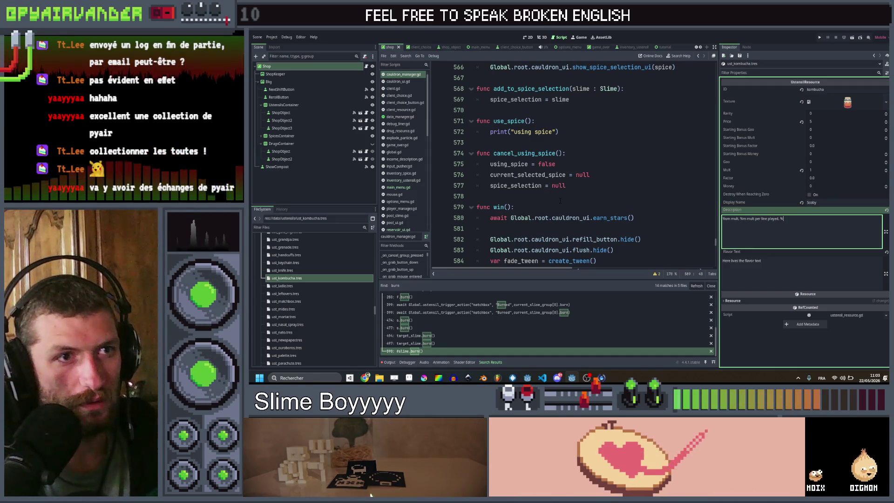
pyautogui.press('BackSpace')
pyautogui.press('BackSpace')
pyautogui.press('BackSpace')
pyautogui.write('. ')
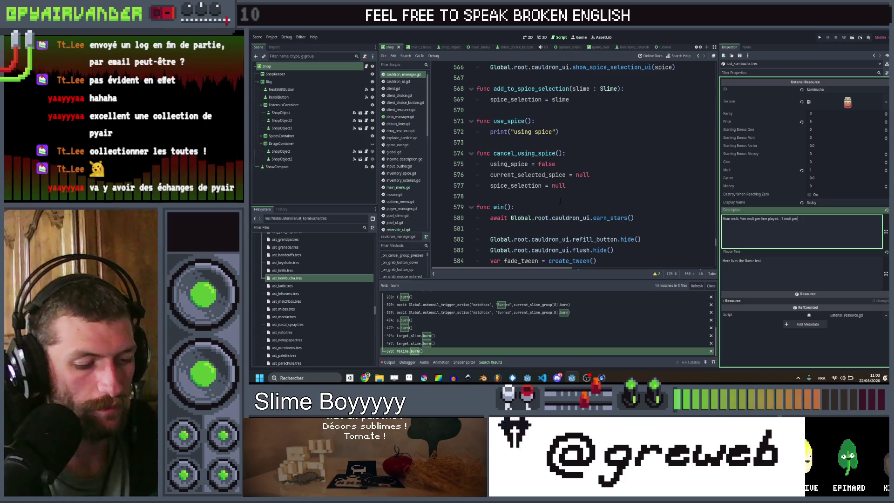
pyautogui.write(' refill')
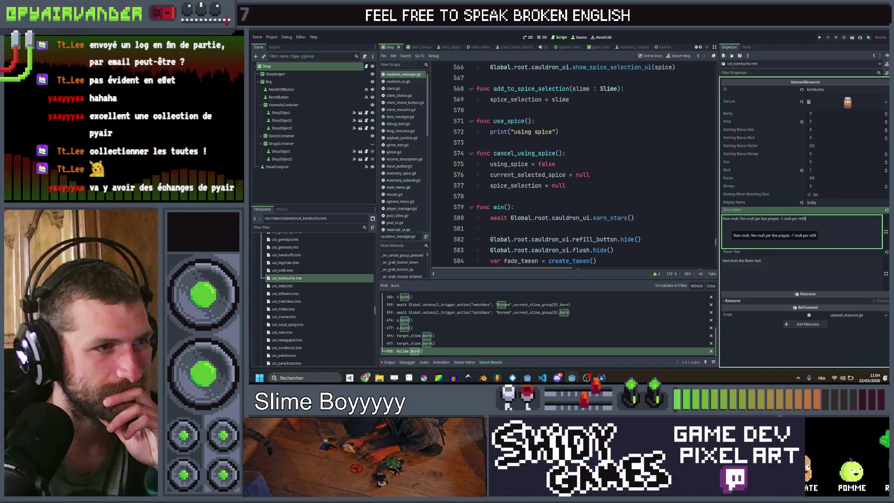
pyautogui.click(654, 203)
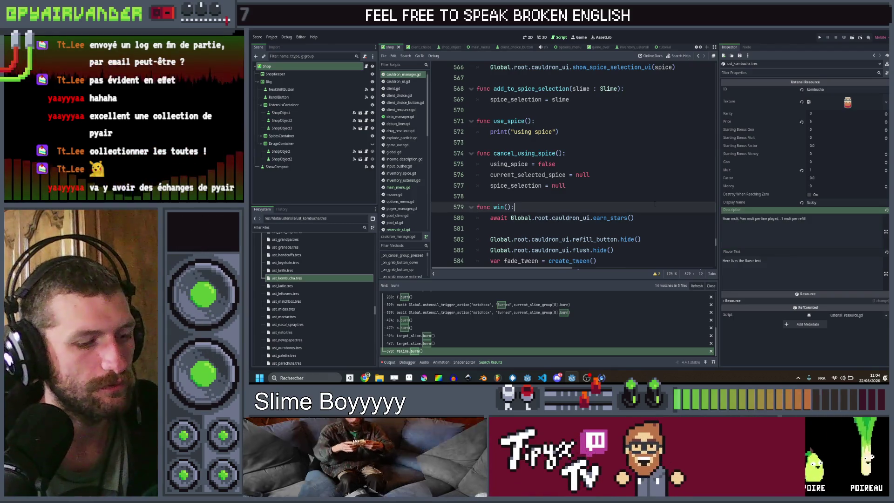
# - Search the project for post_merge and open trigger_effect_post_merge in inventory_ustensil.gd
pyautogui.hotkey('ctrl', 'shift', 'f')
pyautogui.write('post_merge')
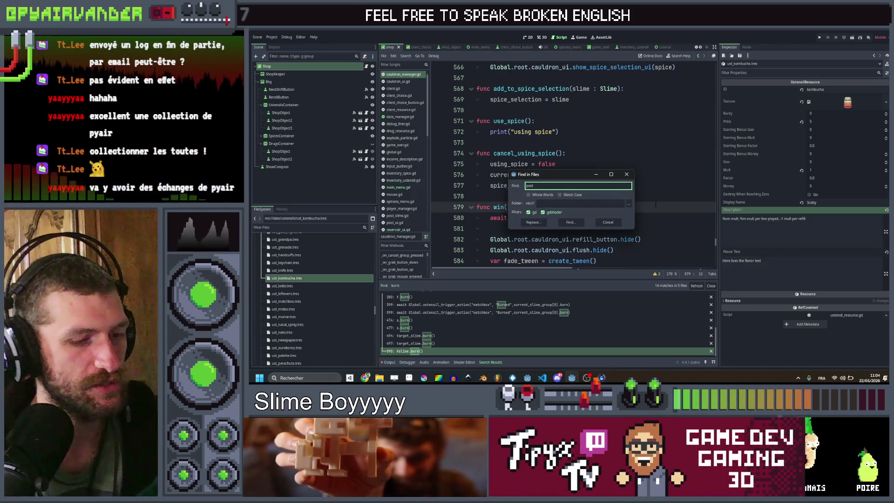
pyautogui.press('Return')
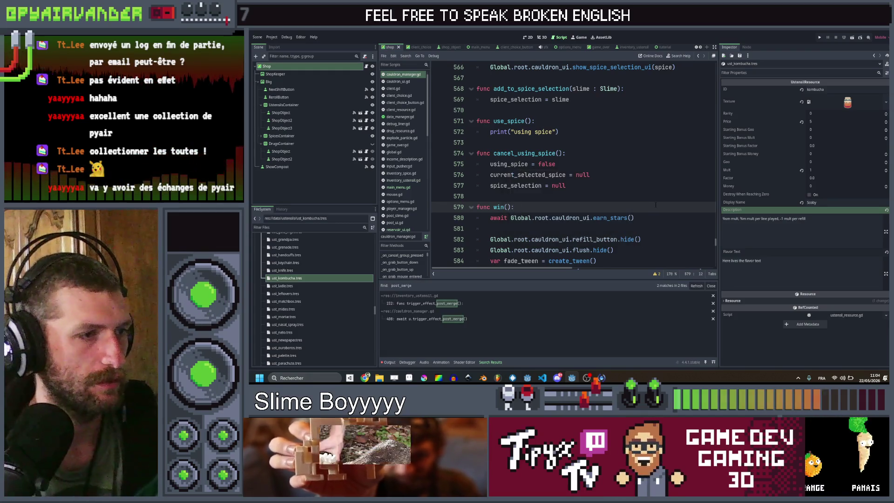
pyautogui.click(423, 304)
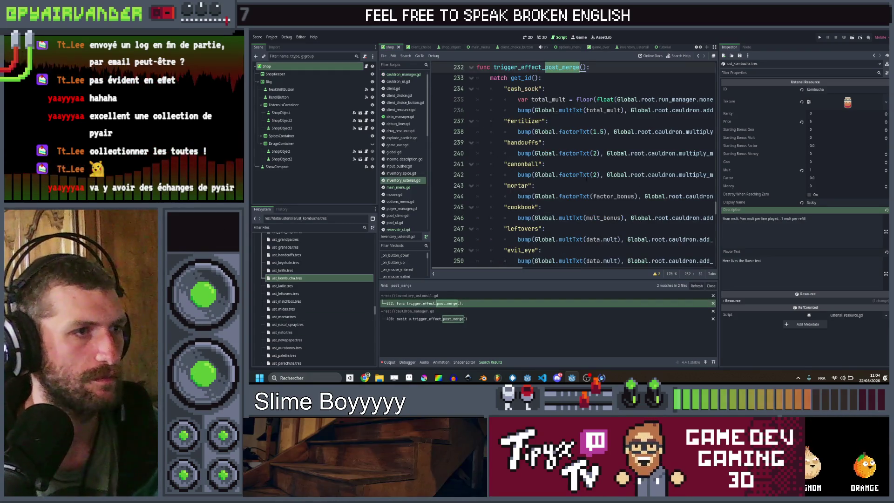
pyautogui.scroll(-1, 573, 163)
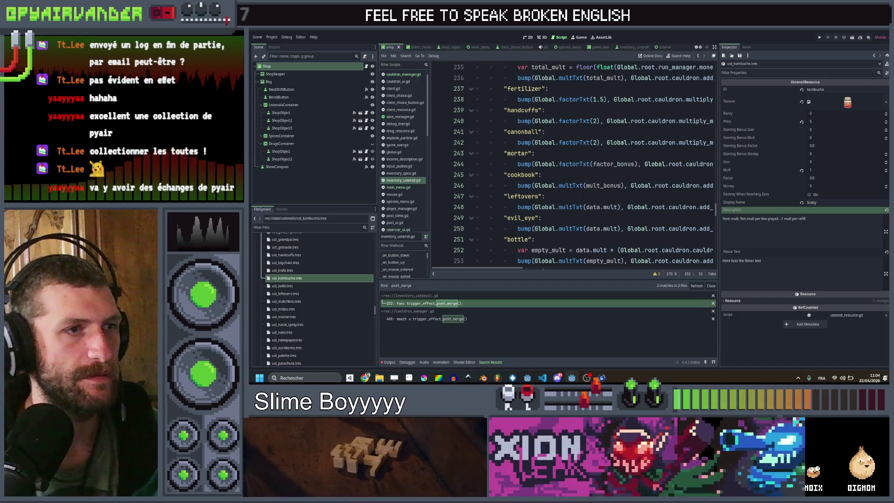
pyautogui.hscroll(5, 671, 186)
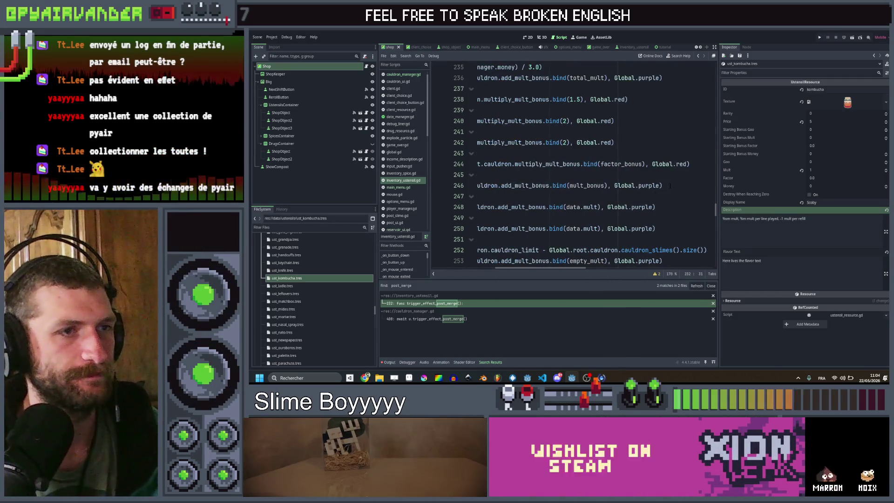
# - Duplicate the "cookbook" case below itself as a new "kombucha" case
pyautogui.moveTo(671, 186); pyautogui.dragTo(671, 174)
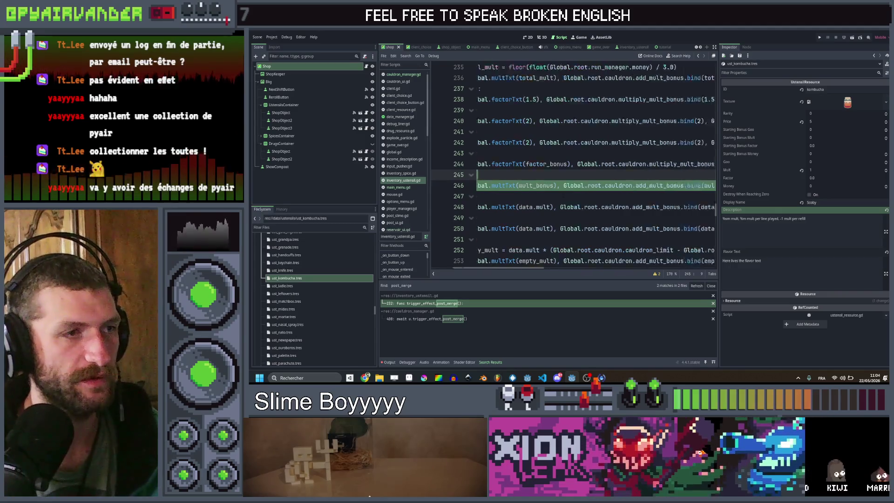
pyautogui.press('Right')
pyautogui.press('Return')
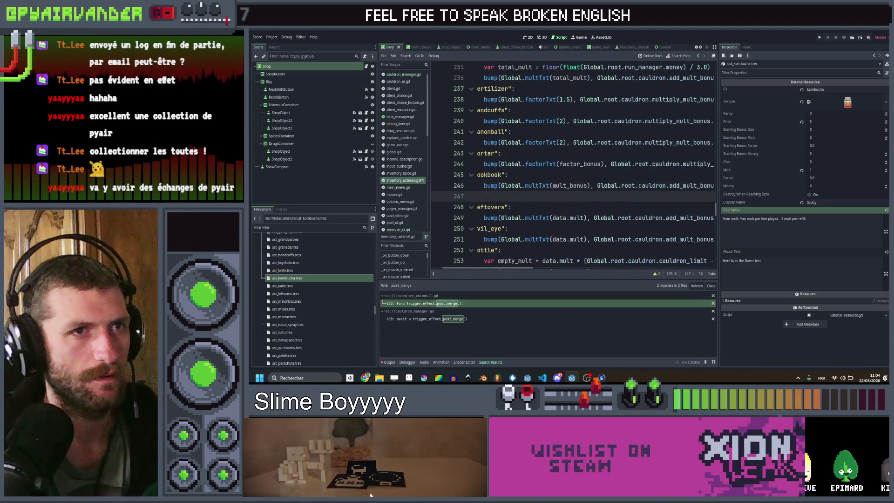
pyautogui.hotkey('ctrl', 'v')
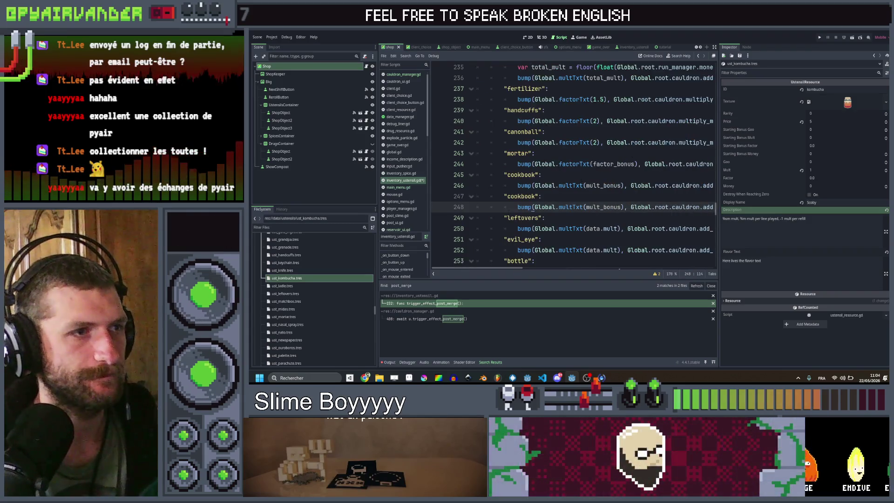
pyautogui.click(517, 196)
pyautogui.write('"kombucha')
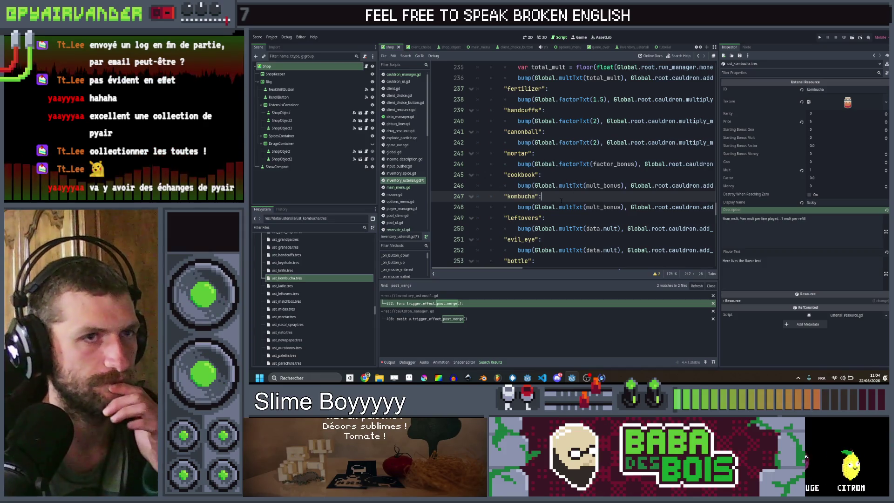
pyautogui.click(595, 218)
pyautogui.hscroll(3, 595, 218)
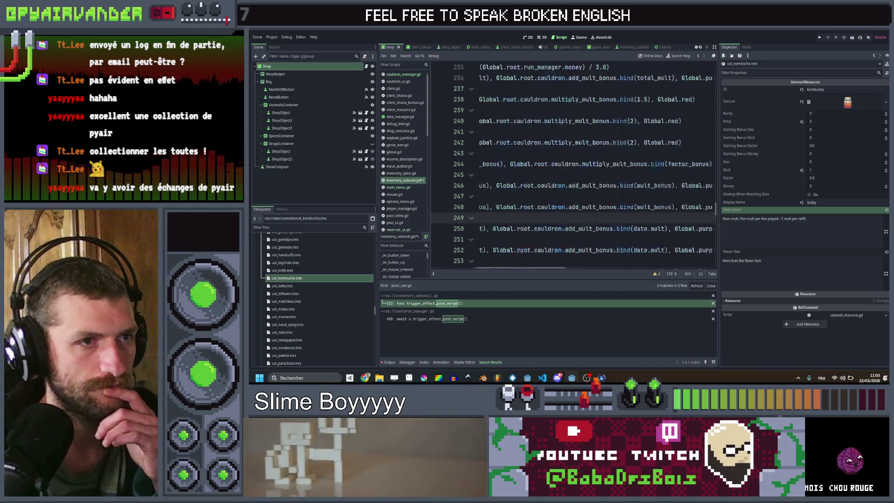
pyautogui.hscroll(-3, 595, 218)
pyautogui.hscroll(3, 596, 218)
pyautogui.hscroll(-3, 595, 218)
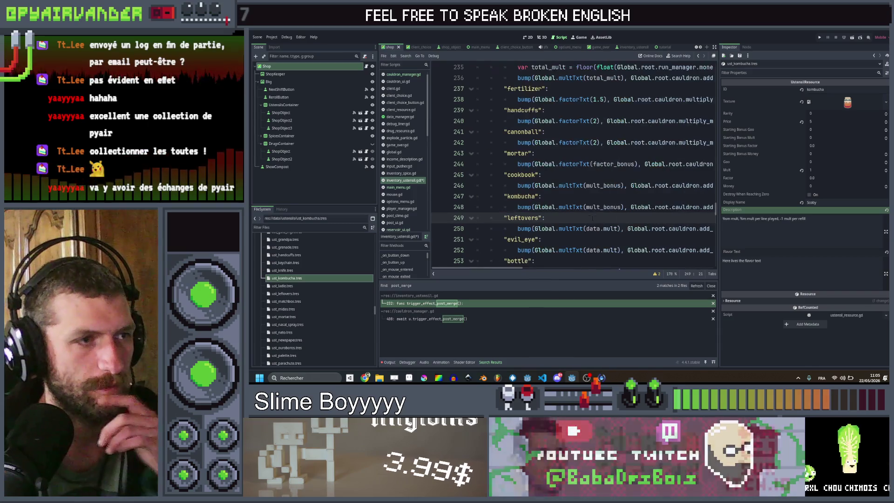
pyautogui.click(542, 196)
pyautogui.hotkey('ctrl', 'shift', 'f')
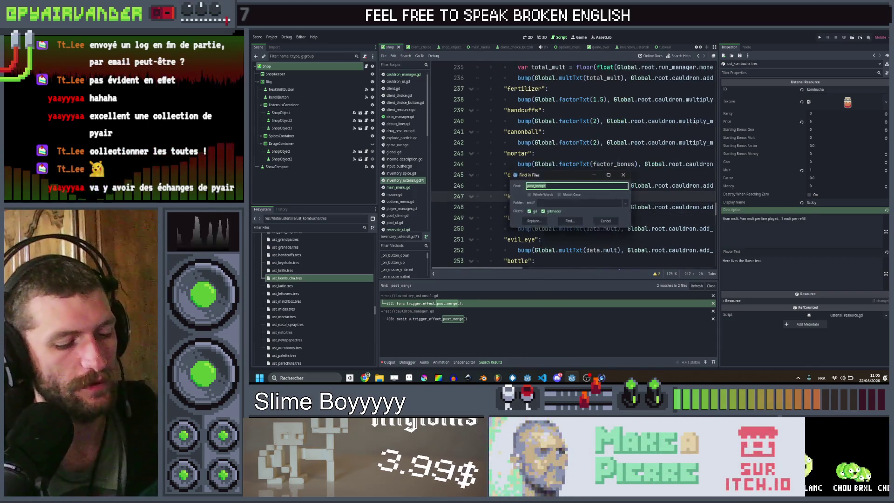
# - Search the project for cookbook and open its match in spice_use_tooltip.gd
pyautogui.write('cookbook')
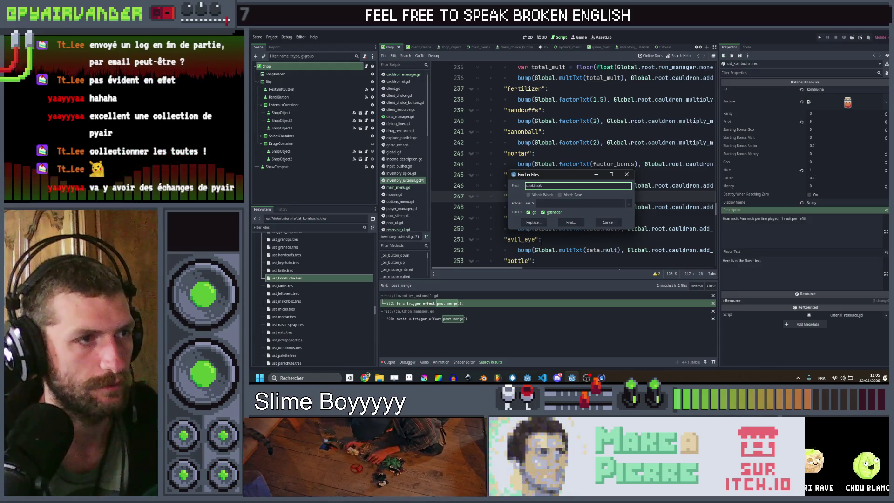
pyautogui.press('Return')
pyautogui.click(412, 303)
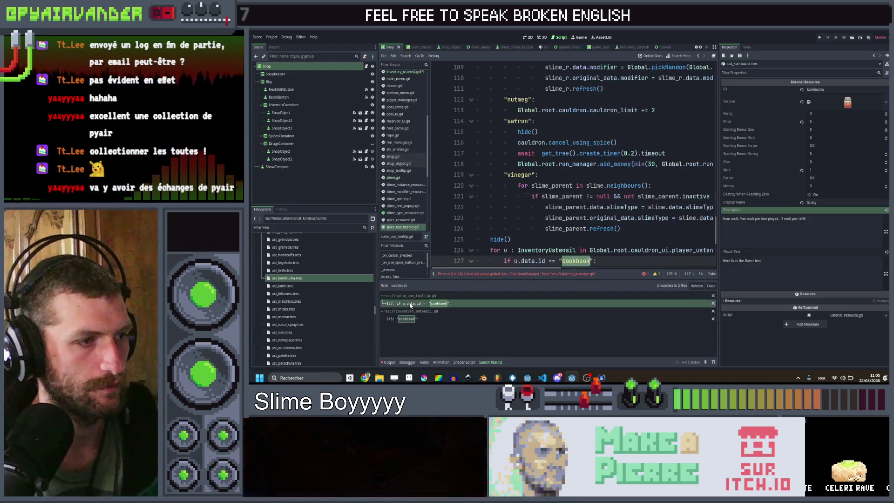
pyautogui.scroll(-3, 559, 210)
# - Select and copy lines 126–131, the loop that bumps the cookbook utensil
pyautogui.moveTo(579, 207); pyautogui.dragTo(504, 164)
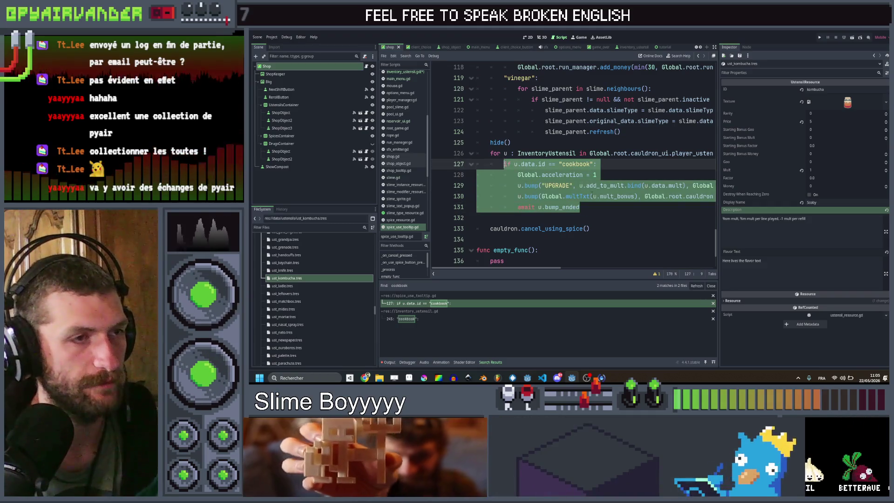
pyautogui.moveTo(580, 207); pyautogui.dragTo(494, 153)
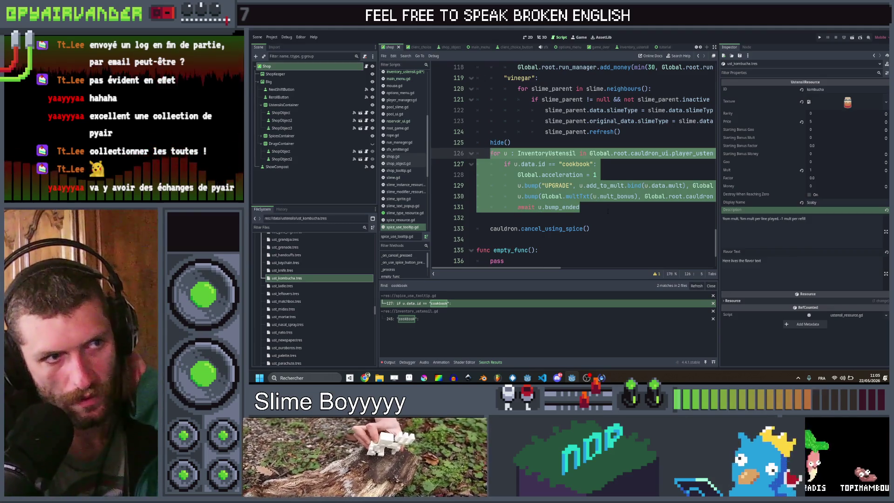
pyautogui.hscroll(3, 608, 212)
pyautogui.hscroll(-3, 607, 212)
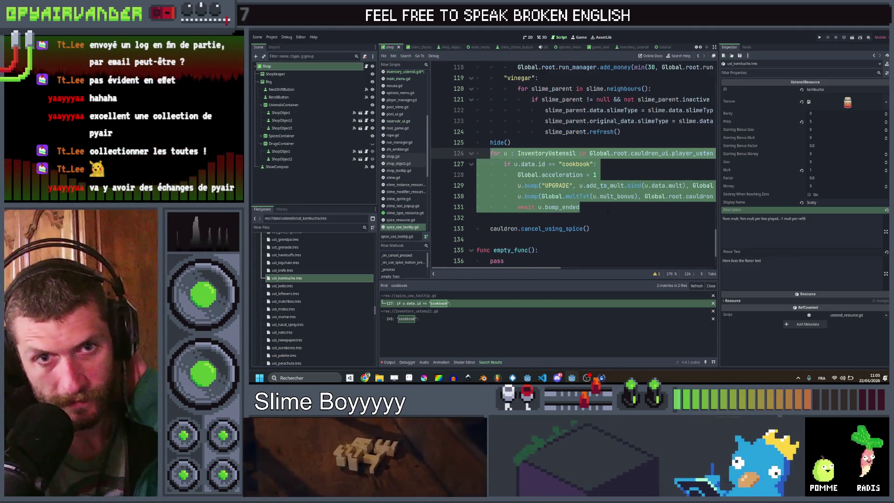
pyautogui.scroll(18, 620, 209)
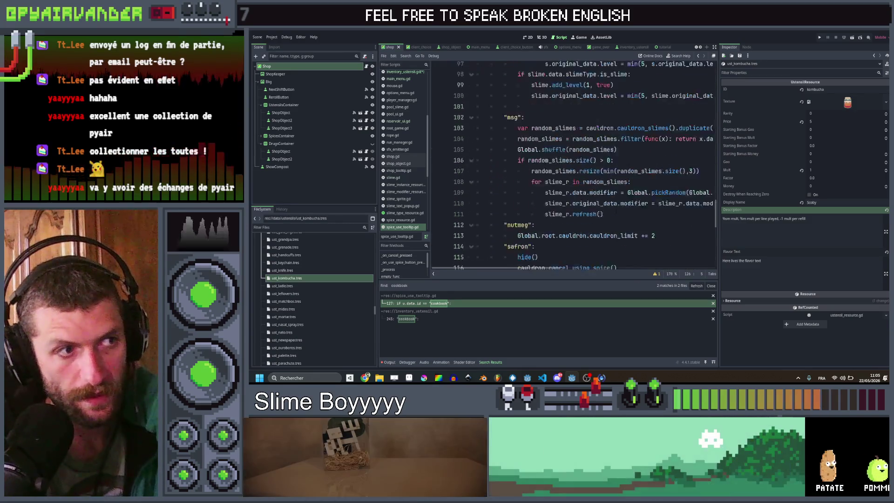
pyautogui.scroll(8, 619, 209)
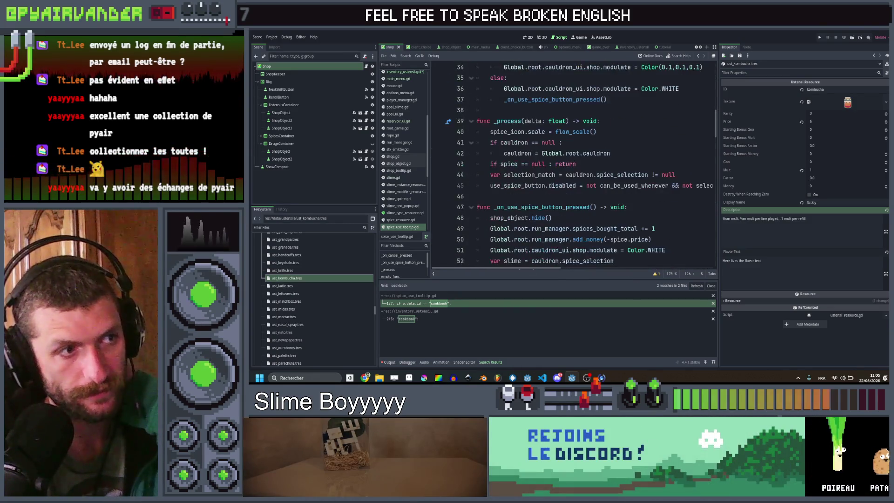
pyautogui.scroll(-9, 620, 207)
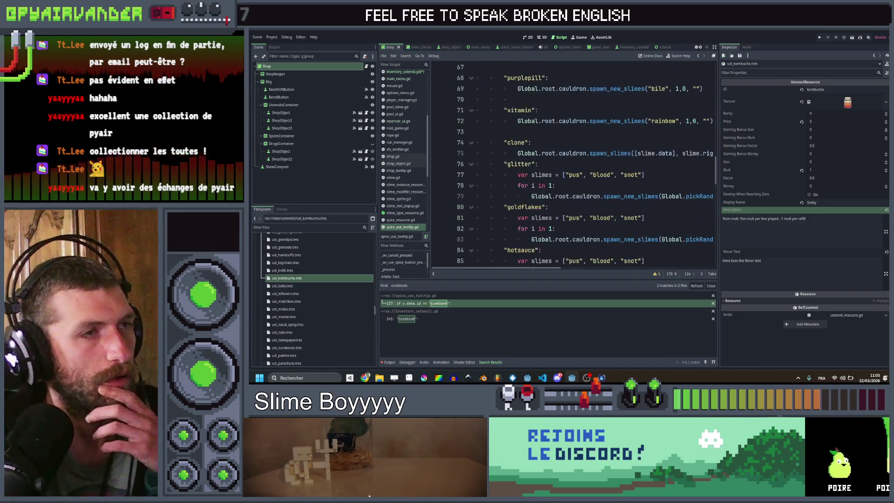
pyautogui.click(595, 134)
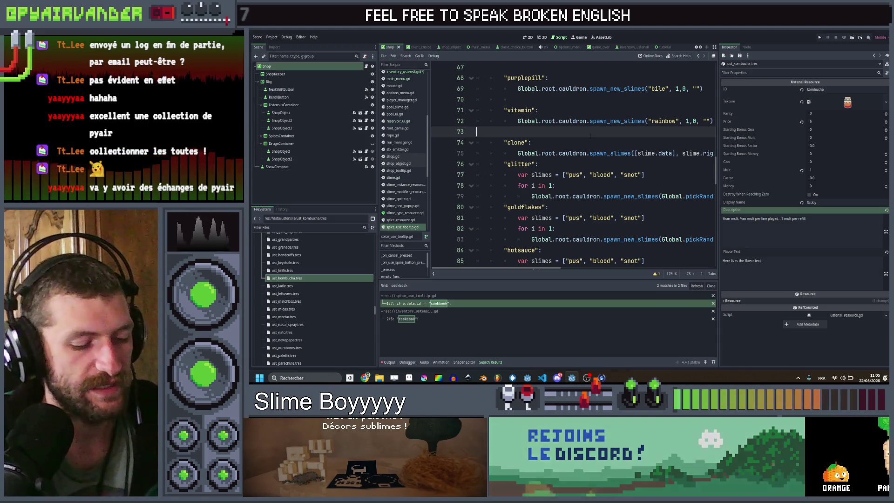
pyautogui.hotkey('ctrl', 'shift', 'f')
# - Search for on_validate and open that function in cauldron_manager.gd
pyautogui.write('on_v')
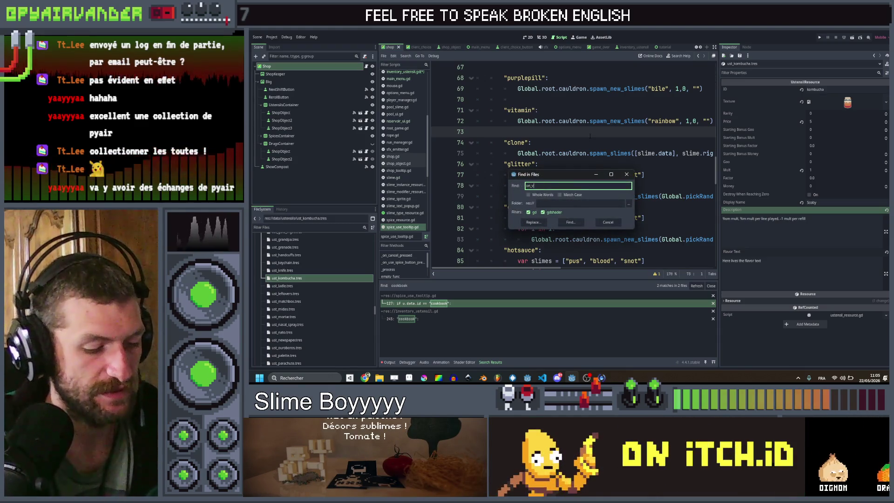
pyautogui.write('alidate')
pyautogui.press('Return')
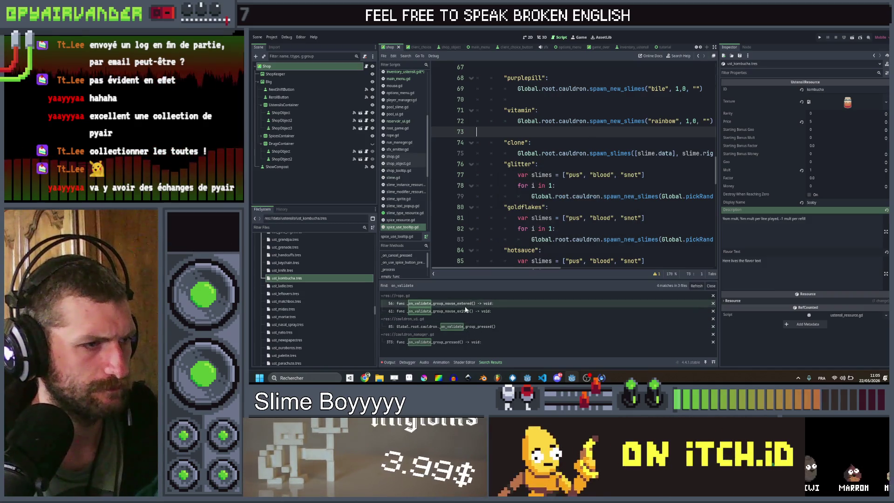
pyautogui.click(461, 342)
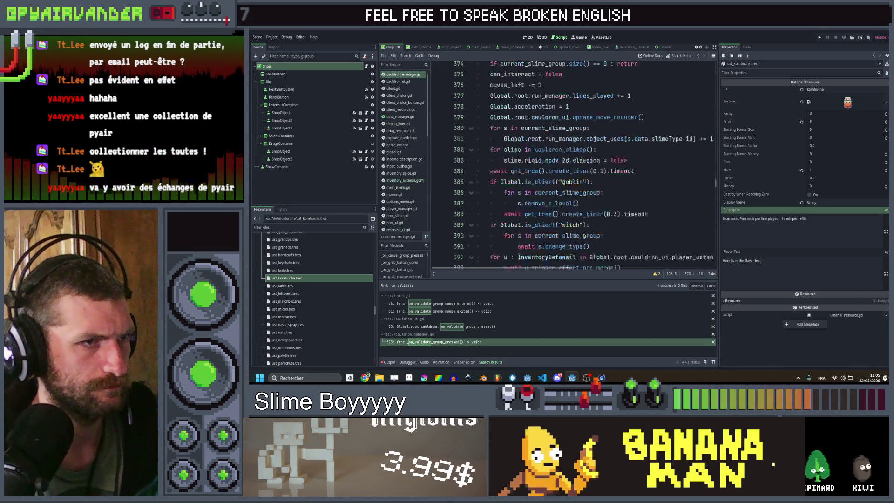
pyautogui.scroll(-10, 593, 170)
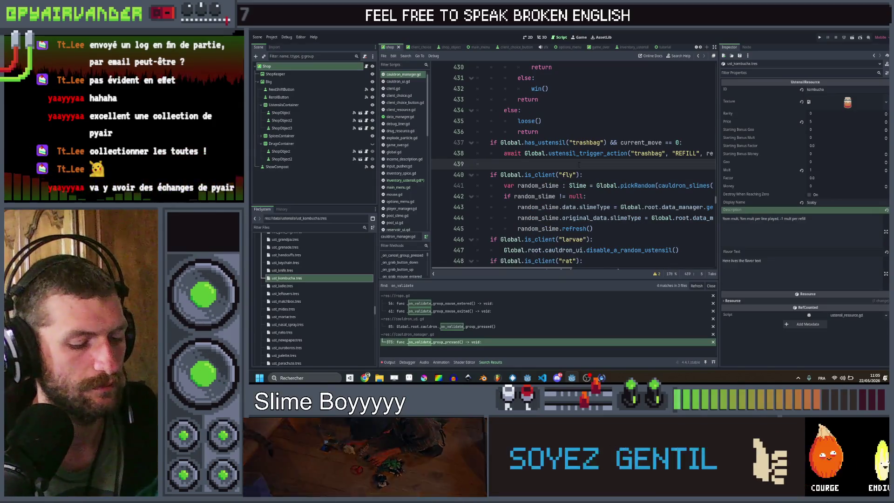
# - Paste the cookbook loop after the trashbag check and rename cookbook to kombucha
pyautogui.hotkey('ctrl', 'v')
pyautogui.hscroll(5, 579, 164)
pyautogui.hscroll(-5, 578, 164)
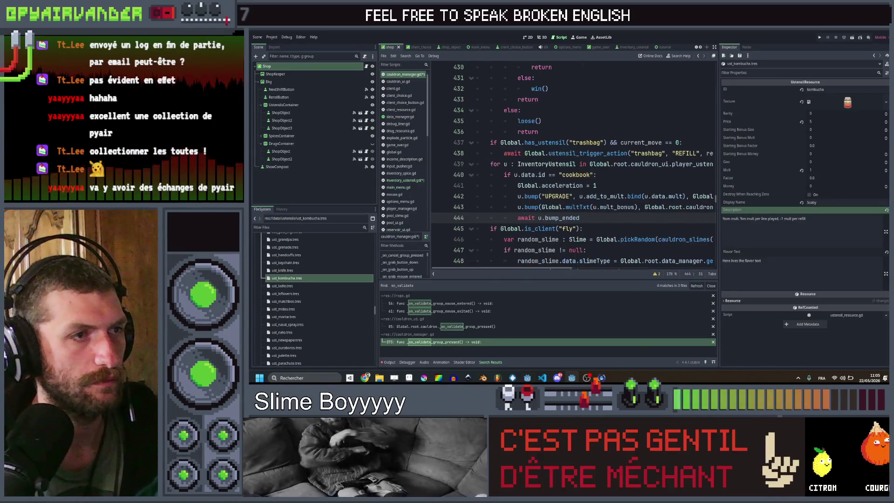
pyautogui.doubleClick(576, 175)
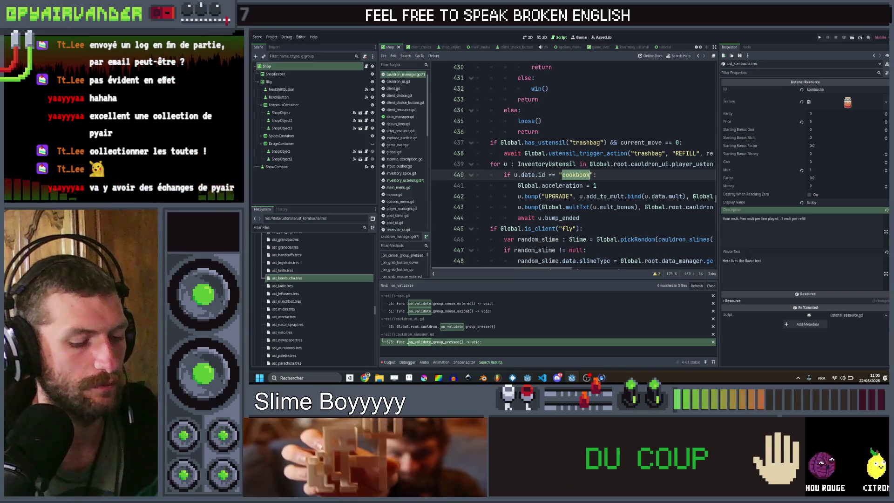
pyautogui.write('kombucha')
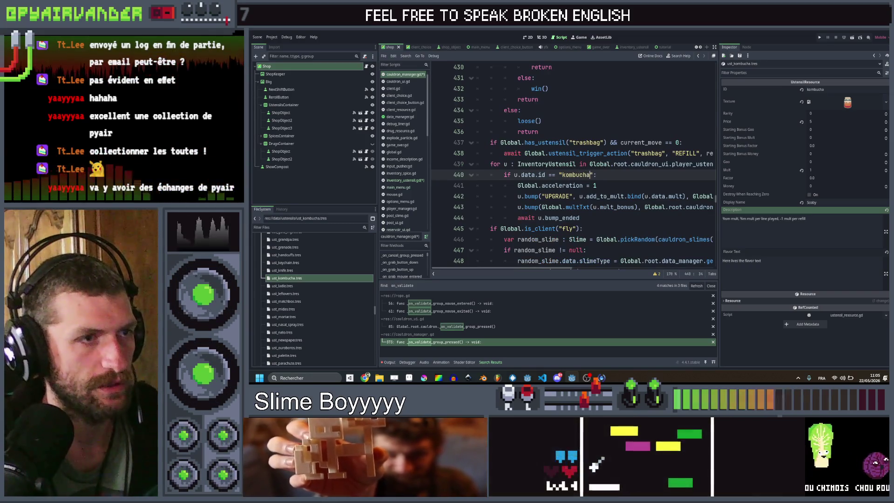
pyautogui.hscroll(3, 606, 198)
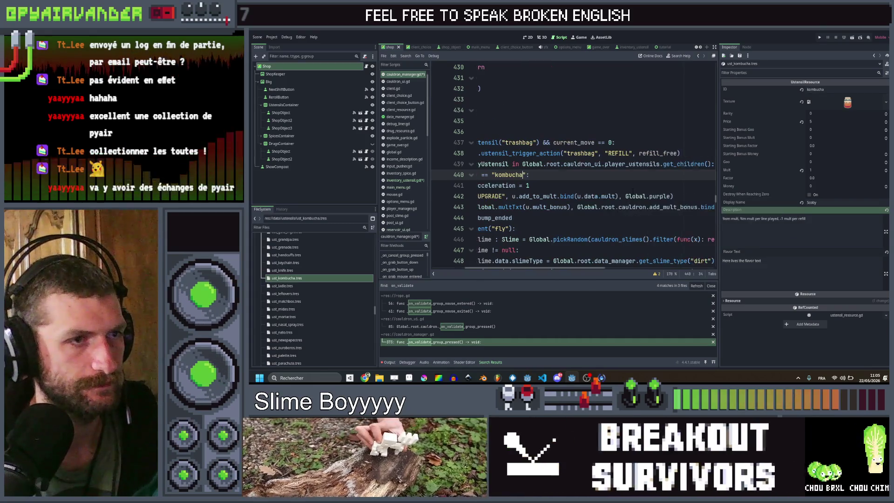
pyautogui.hscroll(-5, 606, 205)
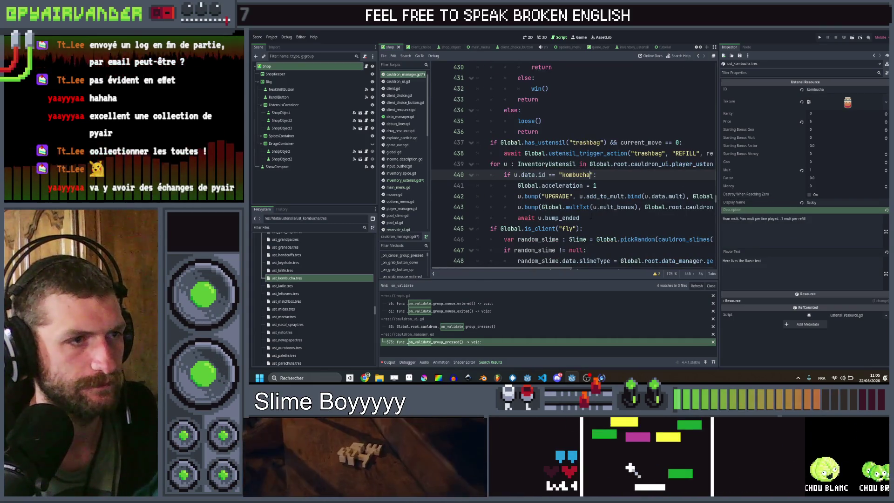
pyautogui.hscroll(8, 591, 217)
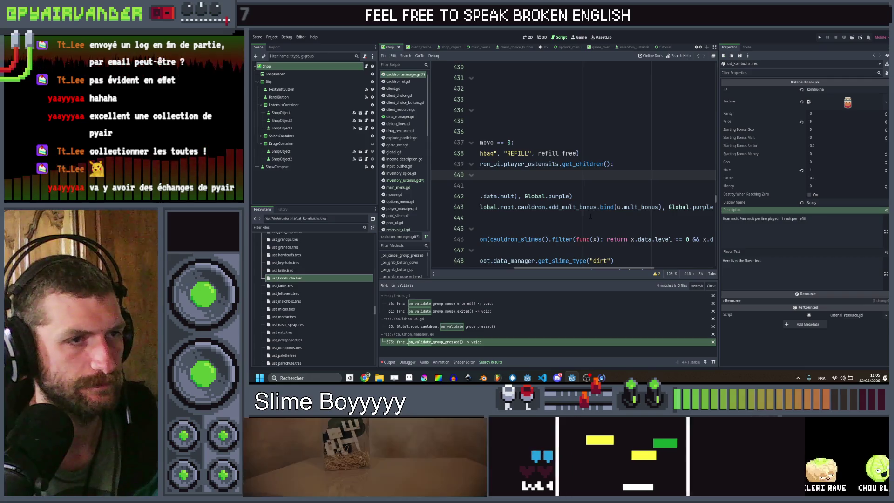
pyautogui.hscroll(-4, 591, 217)
pyautogui.hscroll(8, 590, 216)
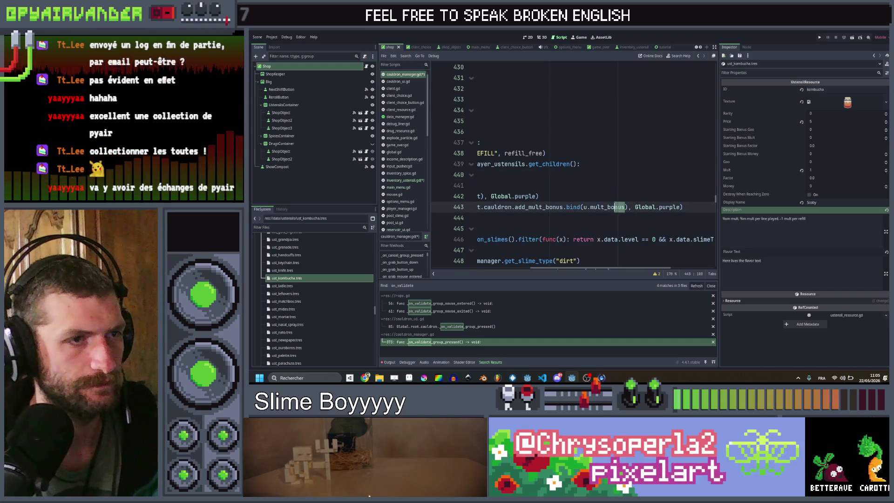
pyautogui.doubleClick(605, 206)
pyautogui.press('Up')
pyautogui.hscroll(-10, 591, 216)
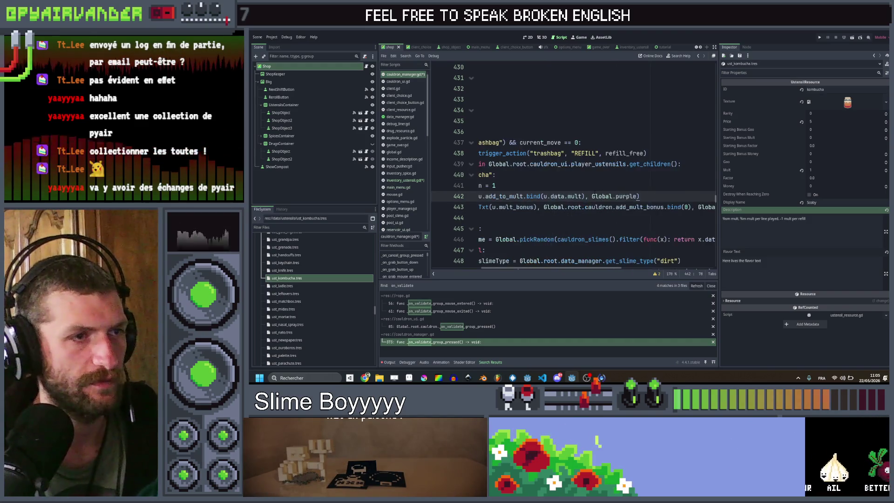
# - Save the project and select the kombucha loop on lines 439–444
pyautogui.hotkey('ctrl', 's')
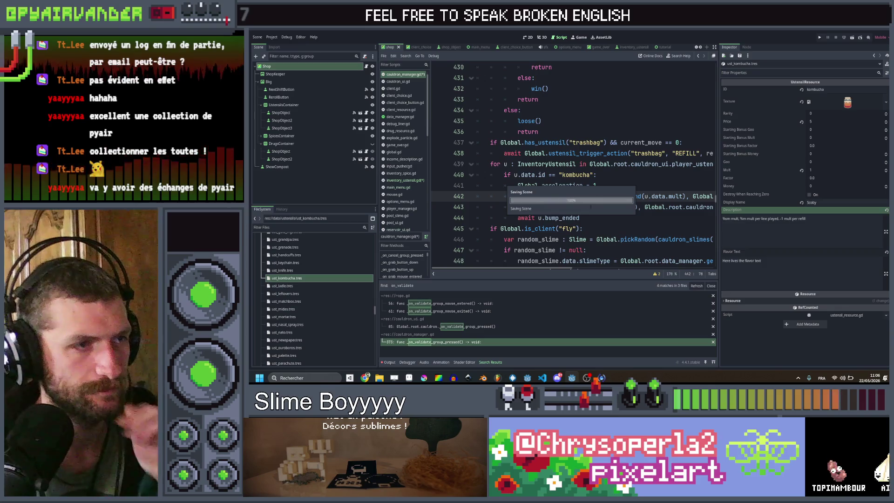
pyautogui.click(594, 221)
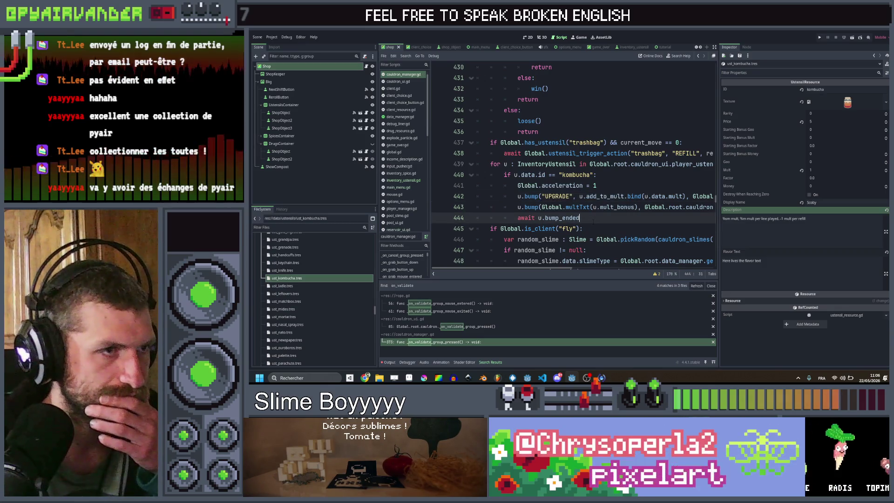
pyautogui.moveTo(594, 221)
pyautogui.mouseDown()
pyautogui.moveTo(479, 176)
pyautogui.moveTo(494, 164)
pyautogui.mouseUp()
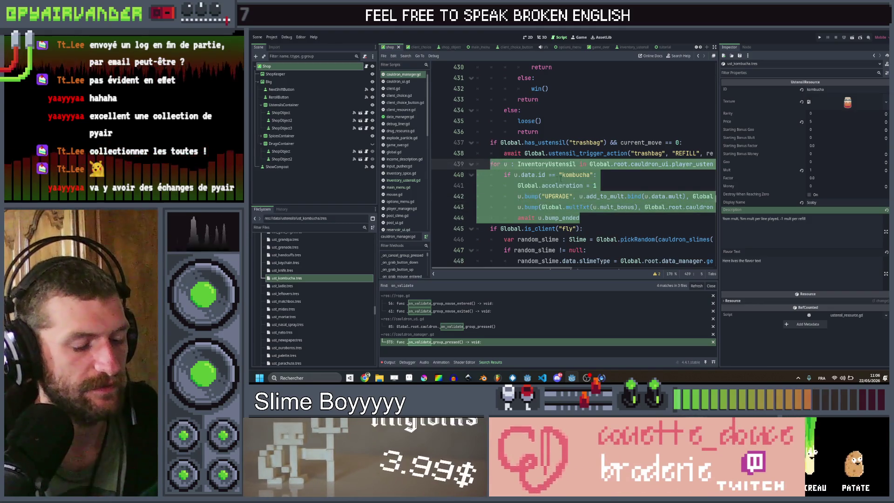
pyautogui.click(625, 185)
# - Search all project files for 'refill(' and jump to the refill() definition in cauldron_manager.gd
pyautogui.hscroll(3, 626, 185)
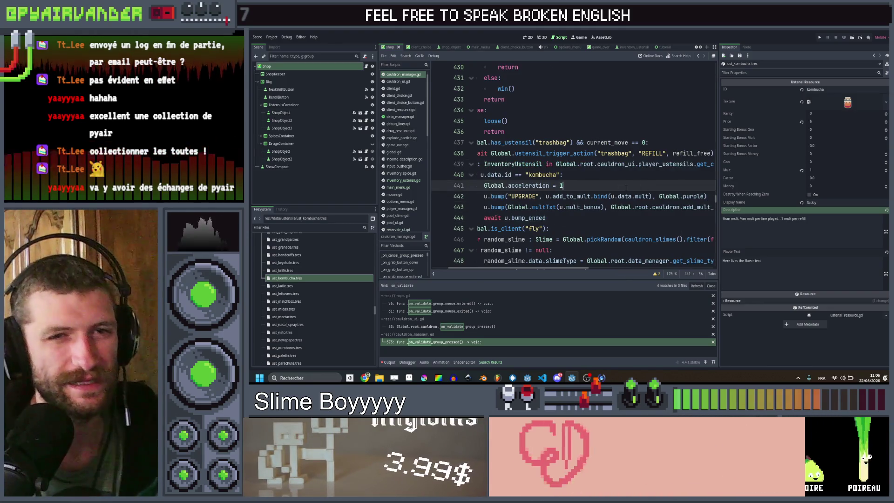
pyautogui.hotkey('ctrl', 'shift', 'f')
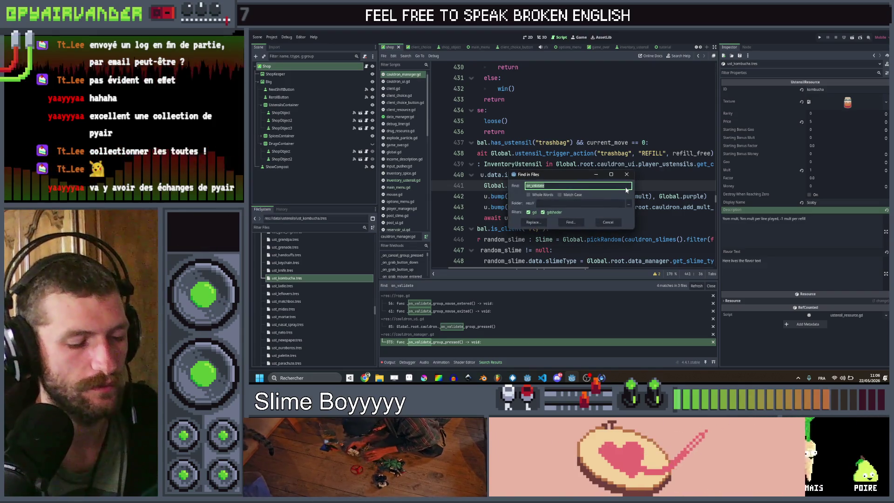
pyautogui.write('refill(')
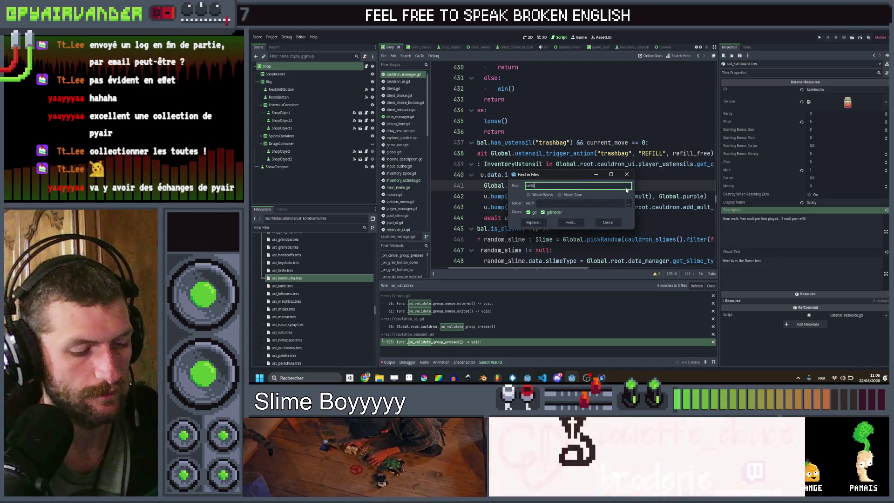
pyautogui.press('Return')
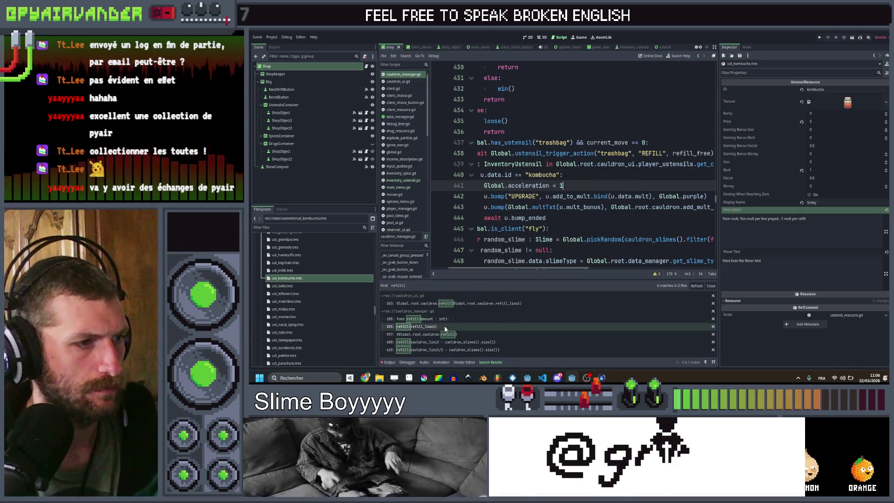
pyautogui.click(445, 328)
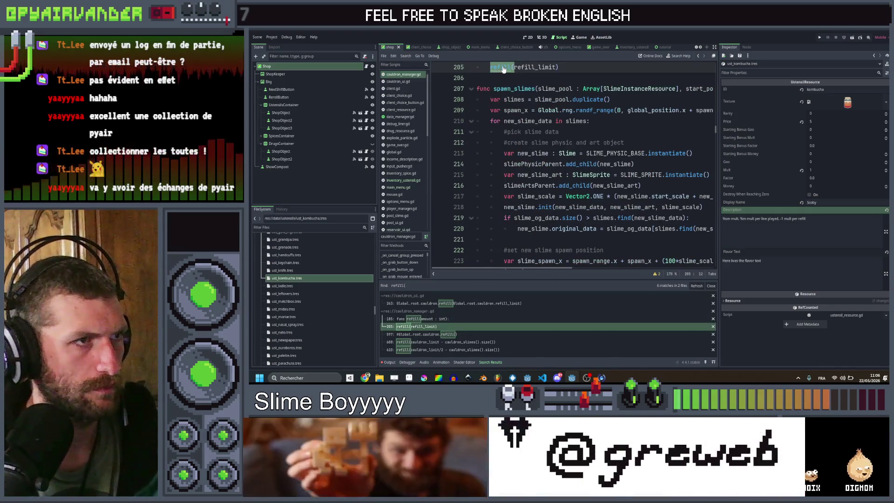
pyautogui.keyDown('ctrl'); pyautogui.click(503, 68); pyautogui.keyUp('ctrl')
# - Paste the kombucha utensil loop on a new line after spawn_slimes(refill_slimes)
pyautogui.scroll(-3, 503, 69)
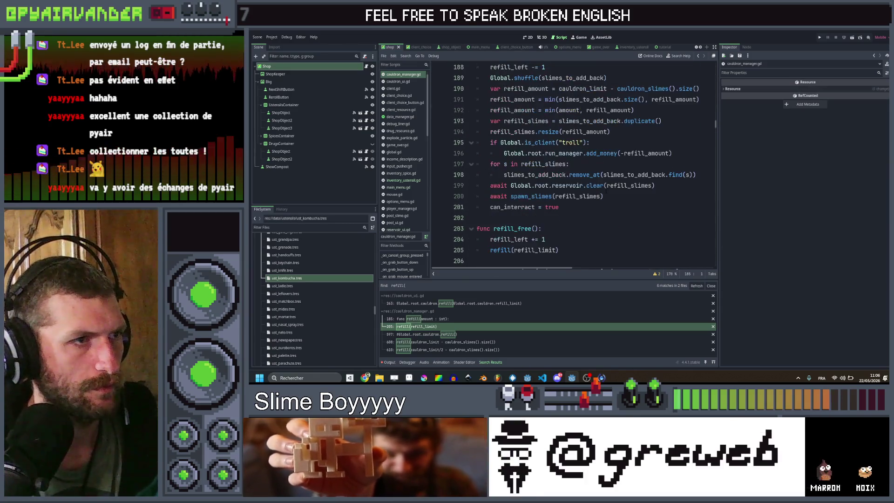
pyautogui.scroll(1, 573, 163)
pyautogui.click(611, 229)
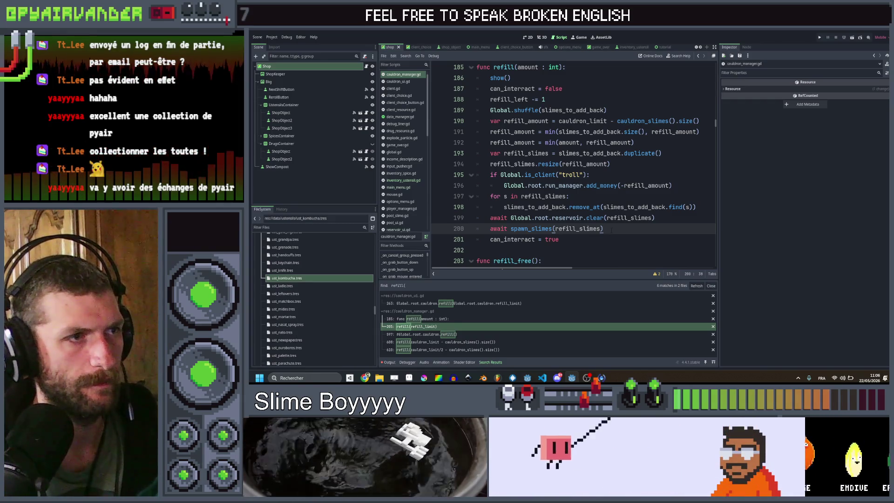
pyautogui.press('Return')
pyautogui.hotkey('ctrl', 'v')
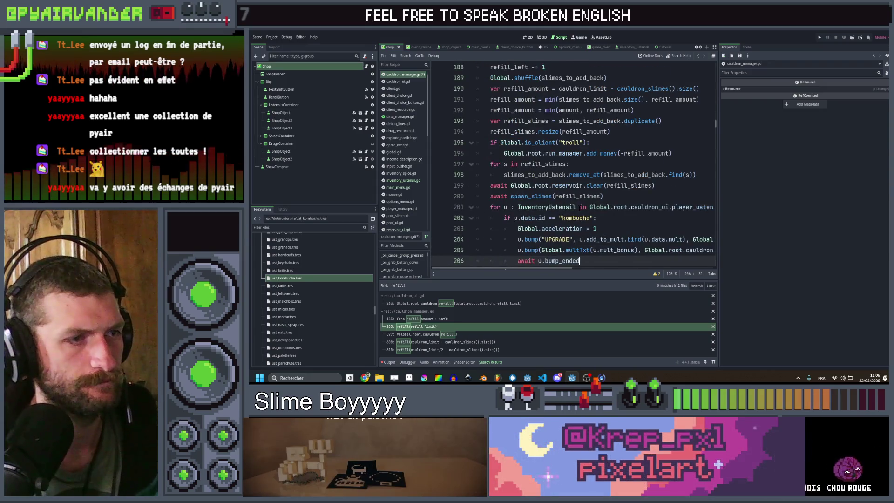
# - Move the pasted kombucha block up so it runs before the reservoir clears
pyautogui.scroll(-1, 584, 224)
pyautogui.moveTo(582, 229); pyautogui.dragTo(491, 176)
pyautogui.hotkey('alt', 'Up')
pyautogui.hotkey('alt', 'Up')
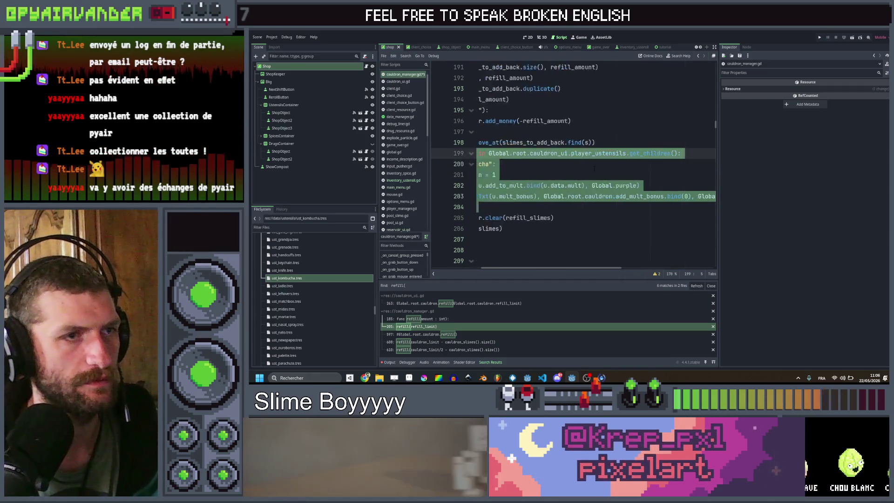
pyautogui.click(612, 173)
# - Change the block's bump label from UPGRADE to DECREASE
pyautogui.hscroll(2, 612, 172)
pyautogui.doubleClick(514, 185)
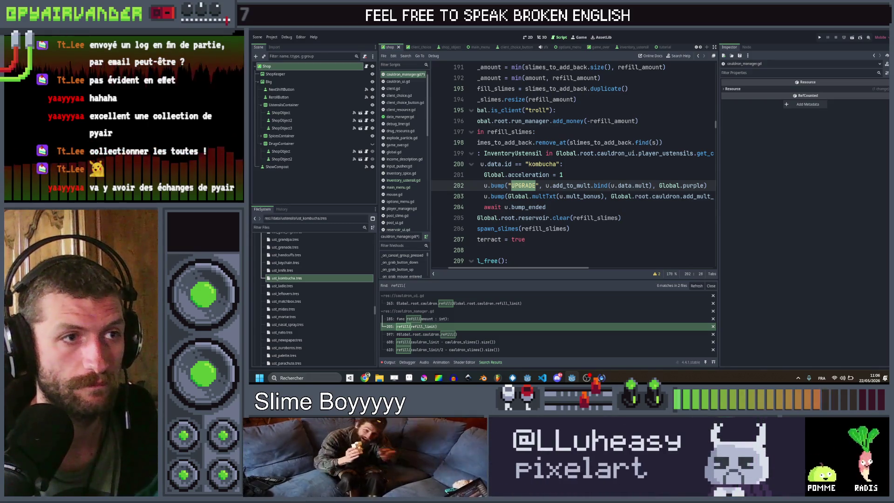
pyautogui.click(621, 177)
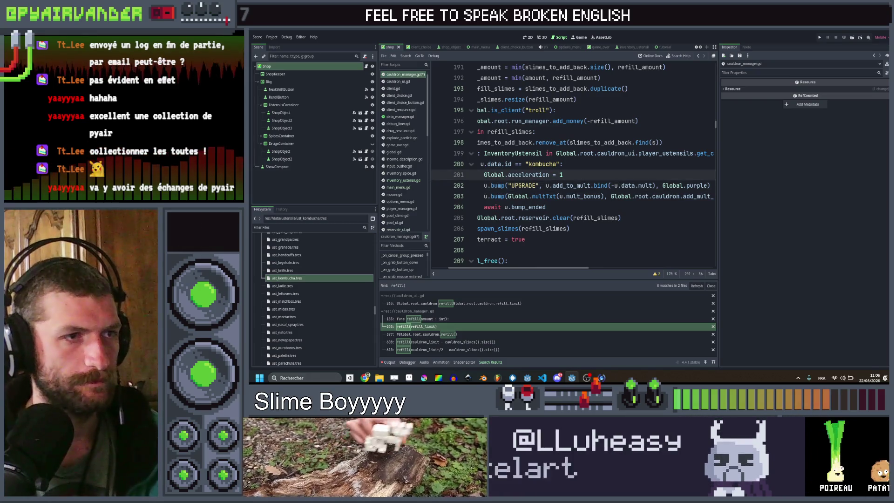
pyautogui.click(559, 196)
pyautogui.hscroll(3, 559, 196)
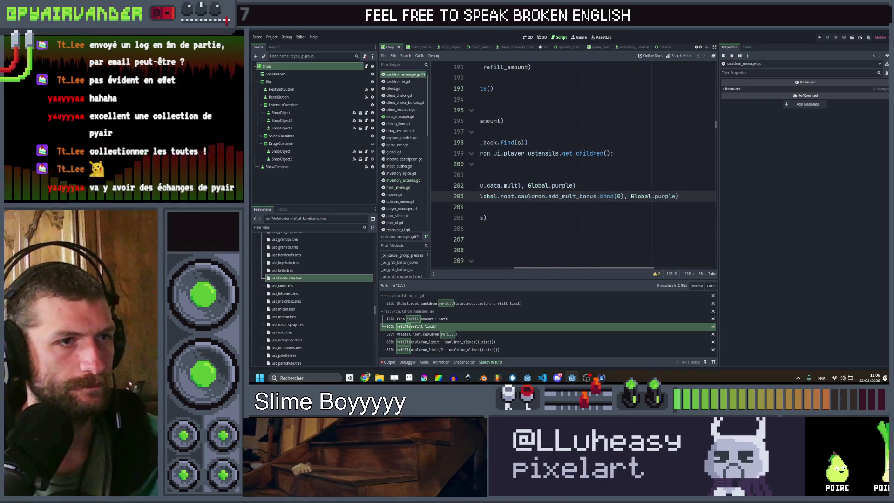
pyautogui.hscroll(-5, 559, 196)
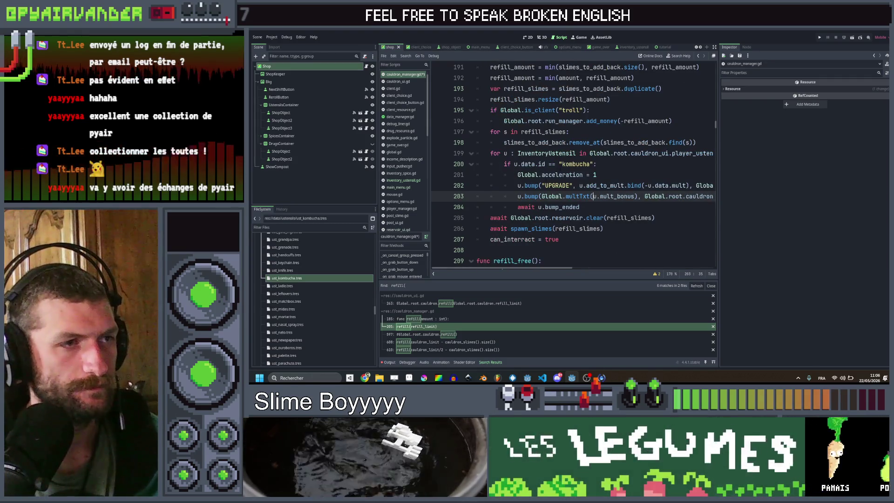
pyautogui.doubleClick(576, 164)
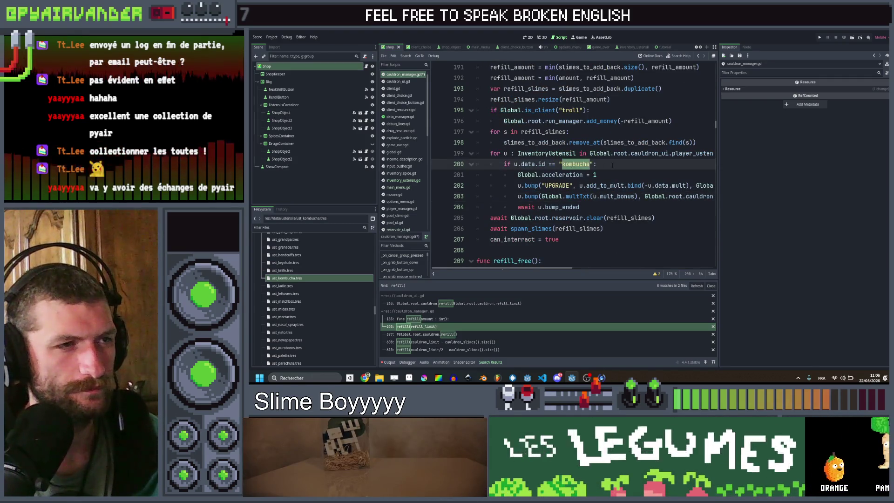
pyautogui.click(570, 185)
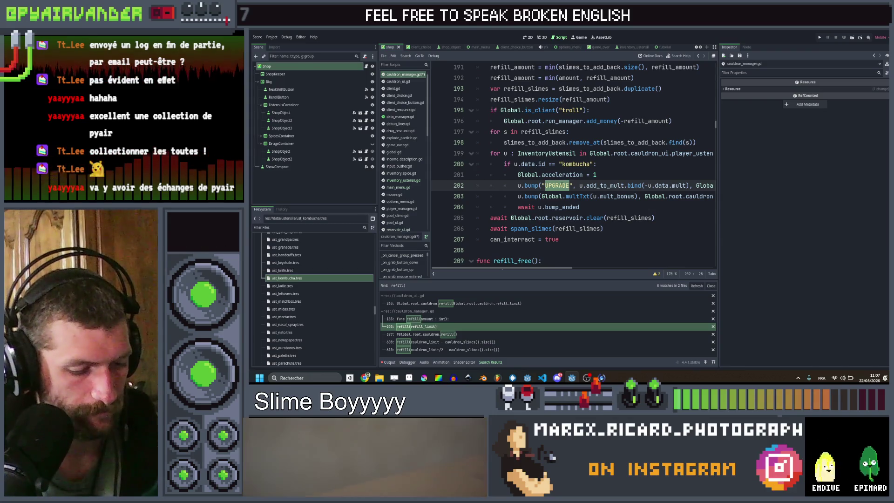
pyautogui.write('DECREASE')
# - Replace Global.purple with Global.red in the bump call and save the script
pyautogui.press('End')
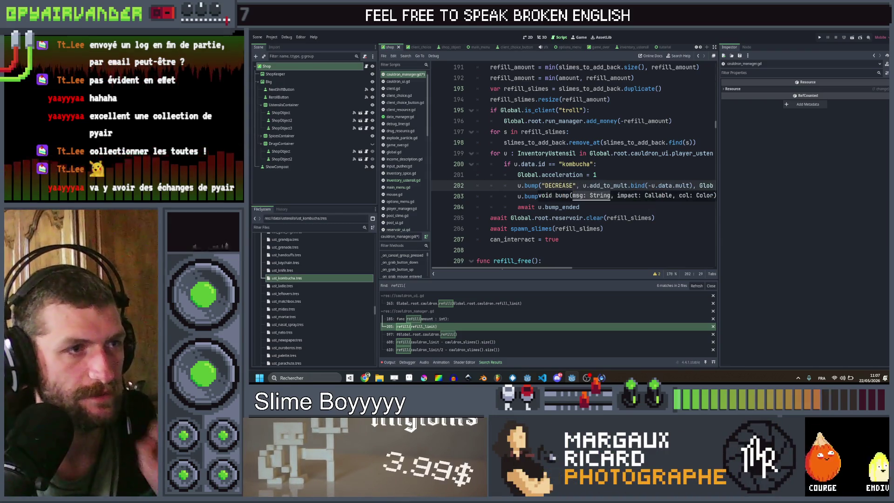
pyautogui.press('Up')
pyautogui.press('Up')
pyautogui.doubleClick(668, 186)
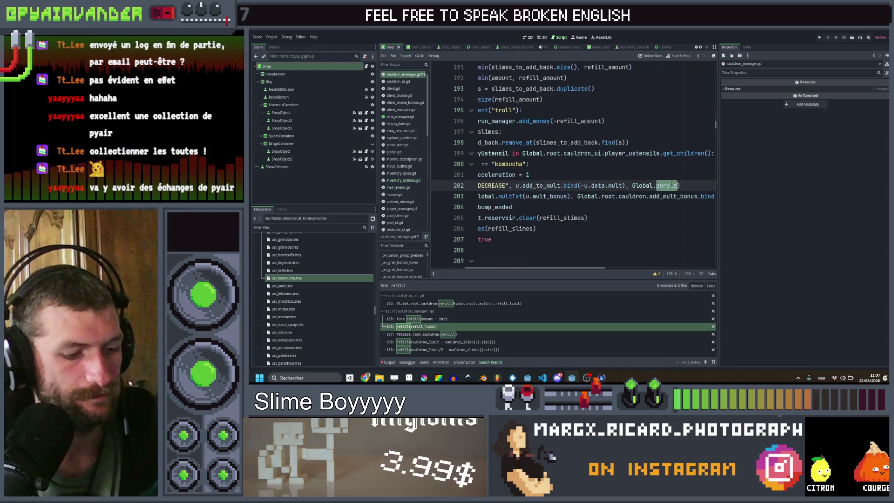
pyautogui.write('red')
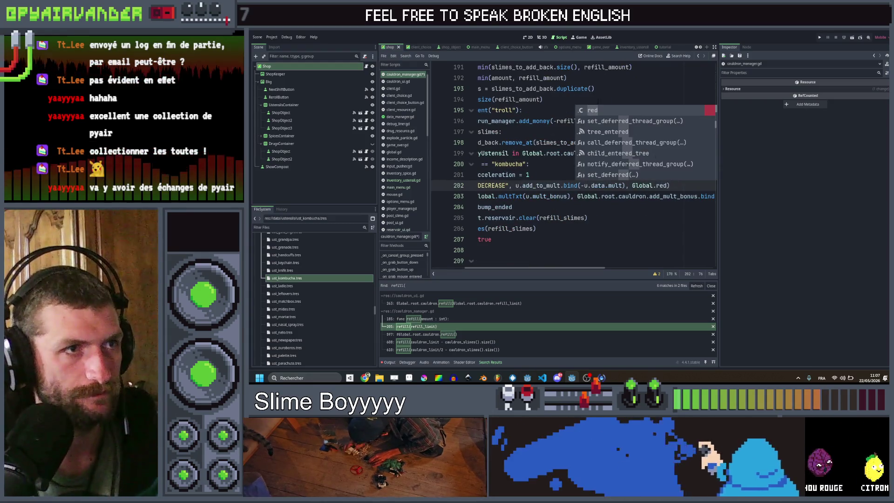
pyautogui.press('Escape')
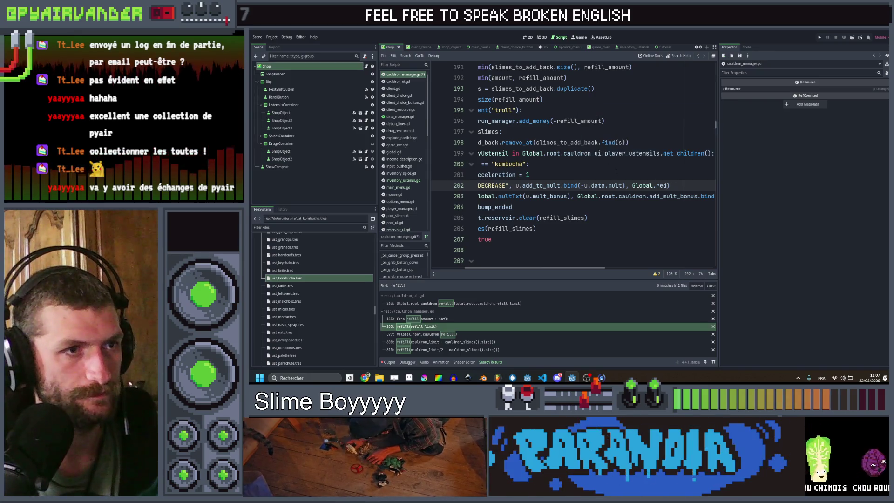
pyautogui.click(617, 169)
pyautogui.hotkey('ctrl', 's')
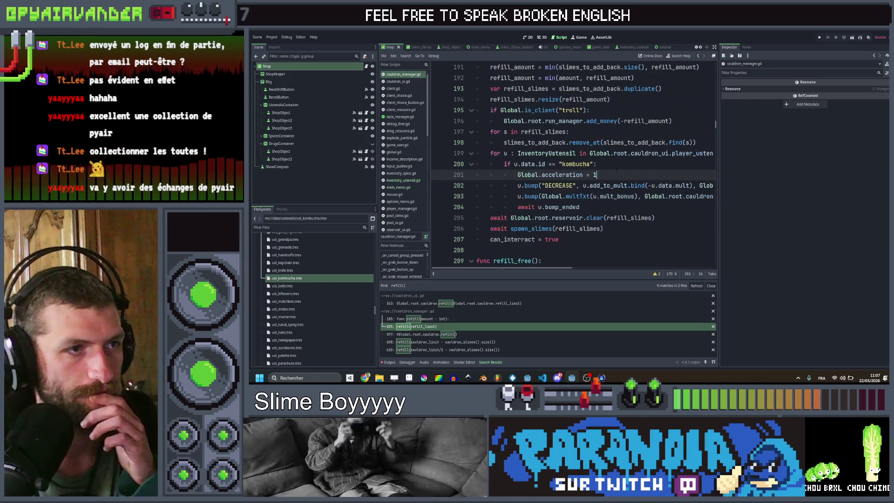
pyautogui.hscroll(3, 676, 179)
pyautogui.hscroll(-3, 572, 175)
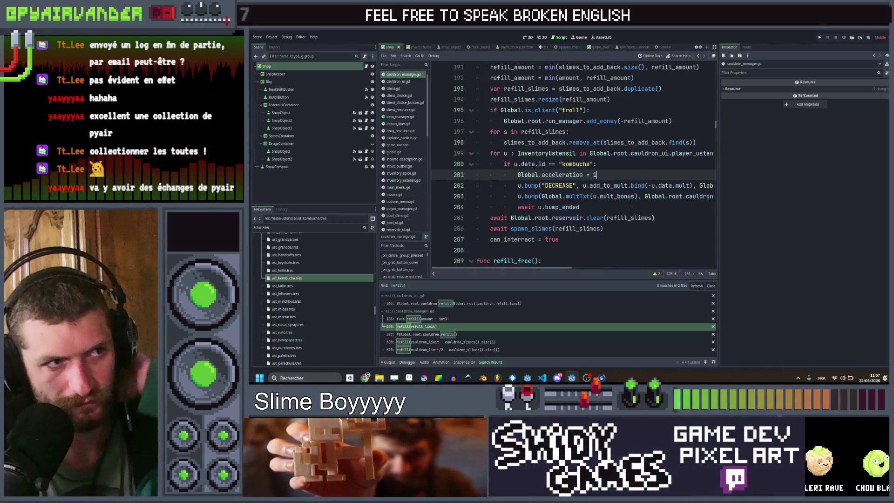
pyautogui.click(292, 281)
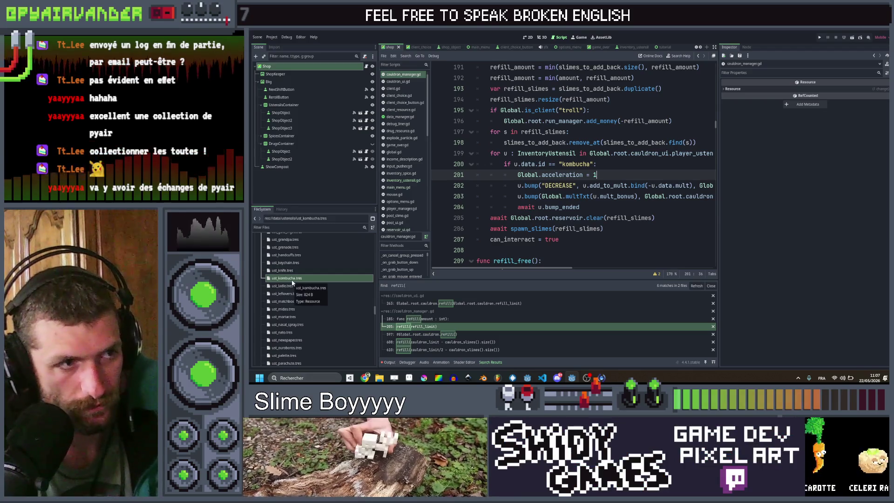
# - In the SlimeSoup spreadsheet, mark Kombucha as done in column E
pyautogui.moveTo(365, 378)
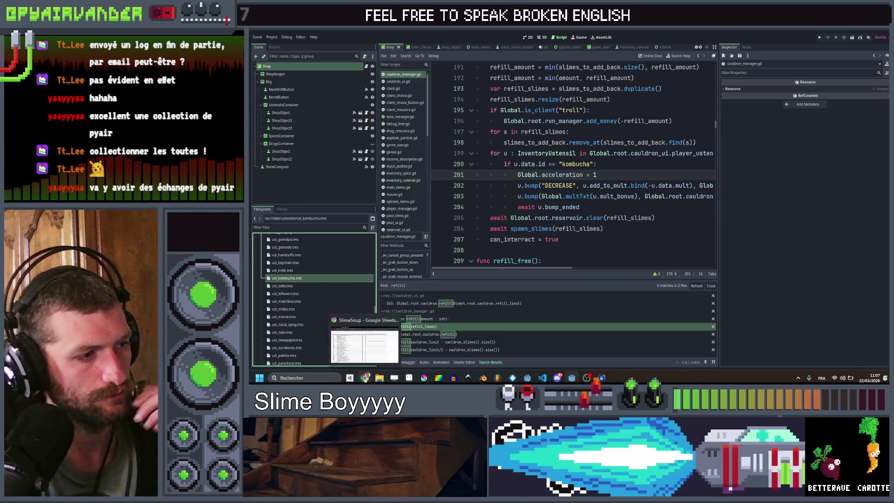
pyautogui.click(364, 347)
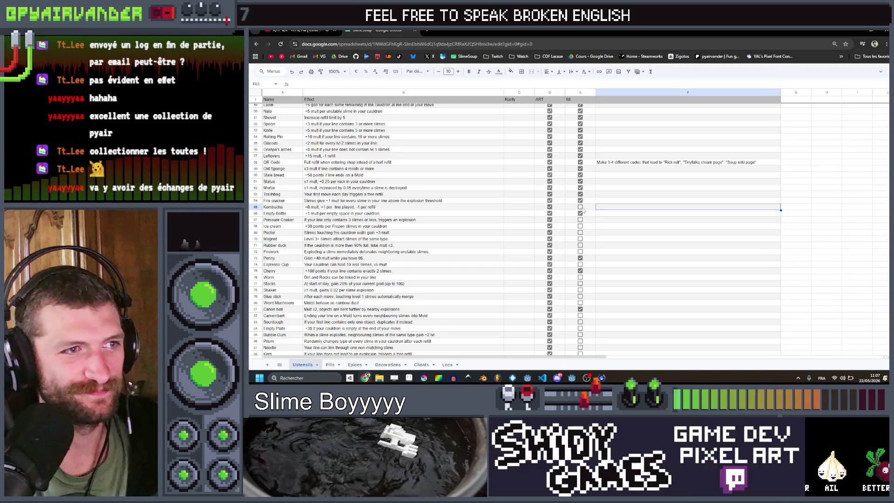
pyautogui.click(580, 207)
pyautogui.click(690, 233)
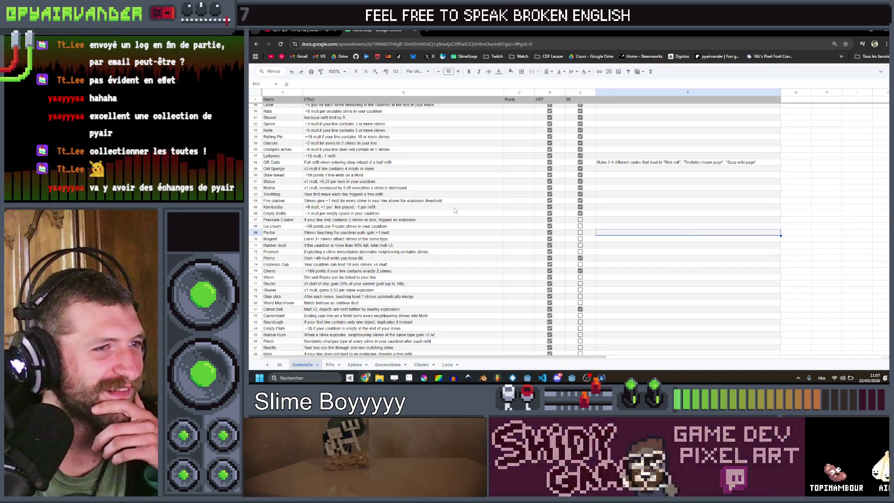
# - Read the Pressure Cooker effect text in B67 and B69, then minimize the browser
pyautogui.moveTo(279, 220); pyautogui.dragTo(532, 221)
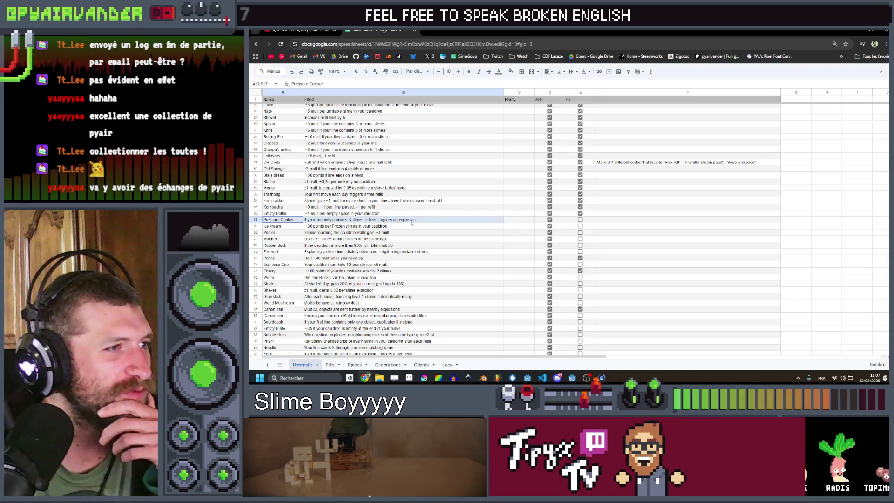
pyautogui.click(391, 221)
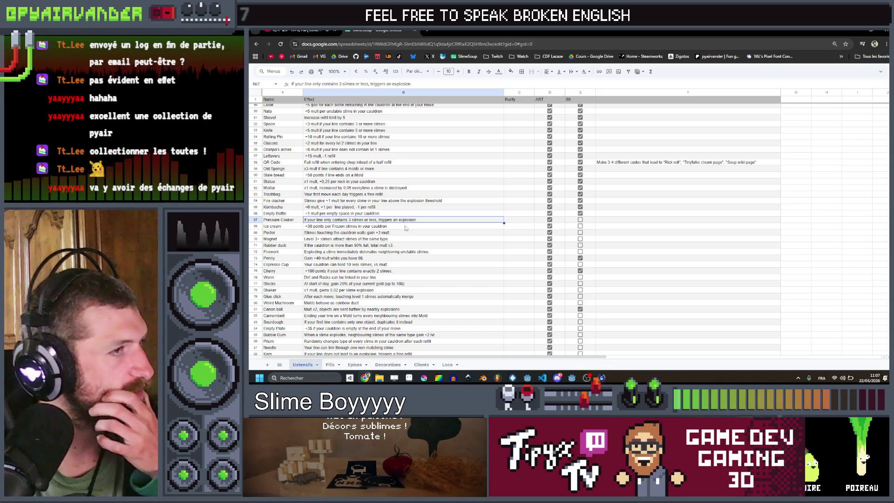
pyautogui.click(365, 232)
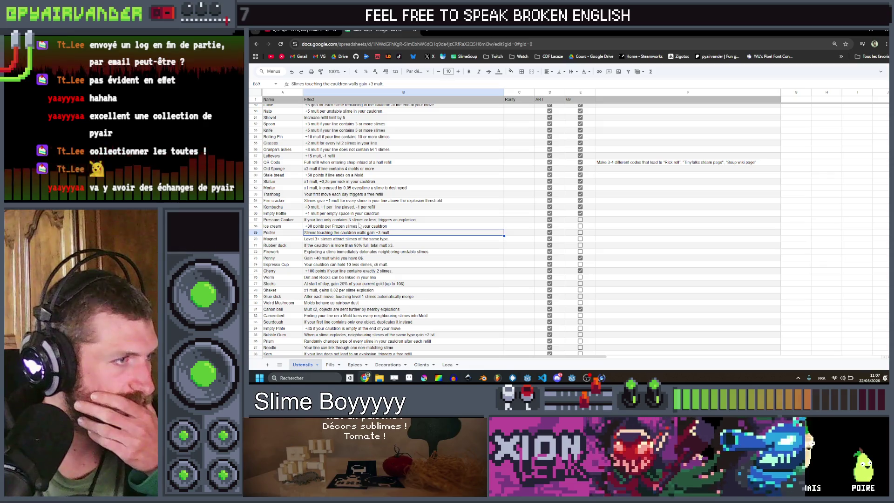
pyautogui.press('Up')
pyautogui.press('Up')
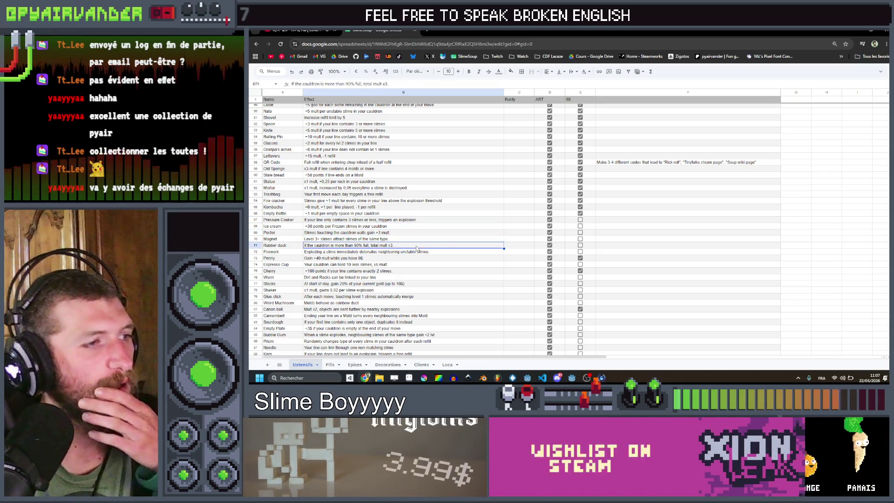
pyautogui.click(859, 29)
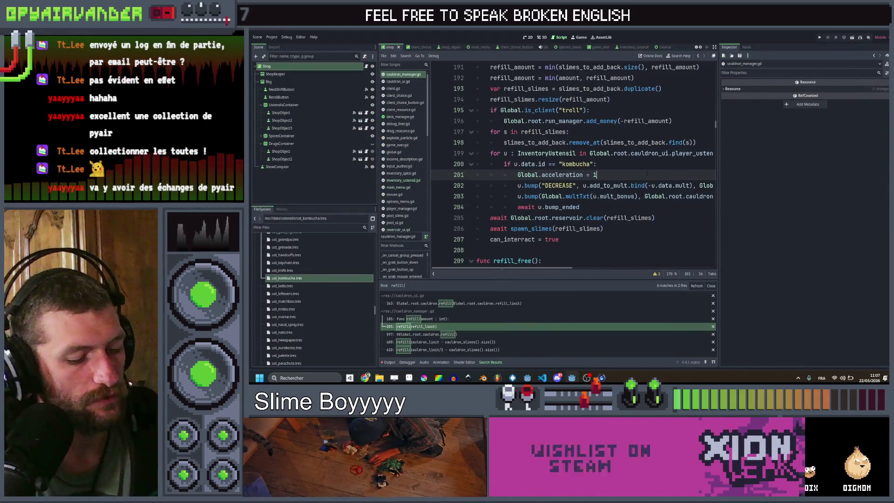
# - Find every should_explode use in the project and inspect the matches in slime.gd
pyautogui.hotkey('ctrl', 'shift', 'f')
pyautogui.write('should')
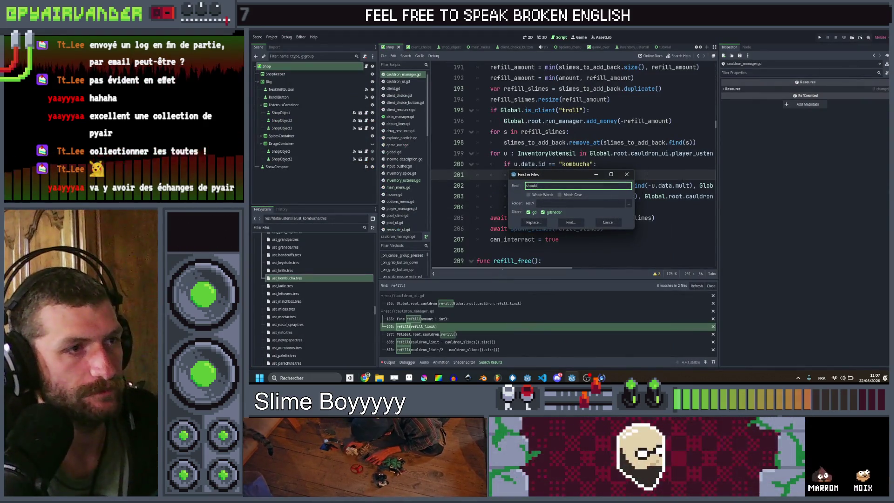
pyautogui.write('_explode')
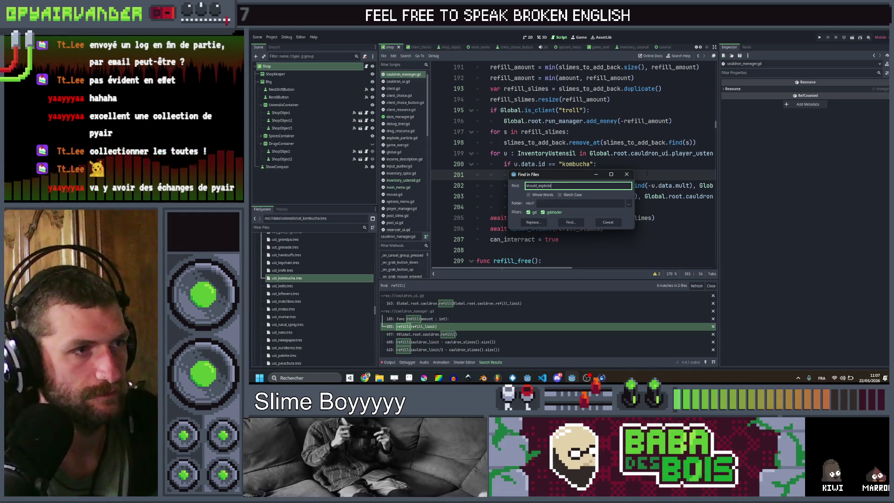
pyautogui.press('Return')
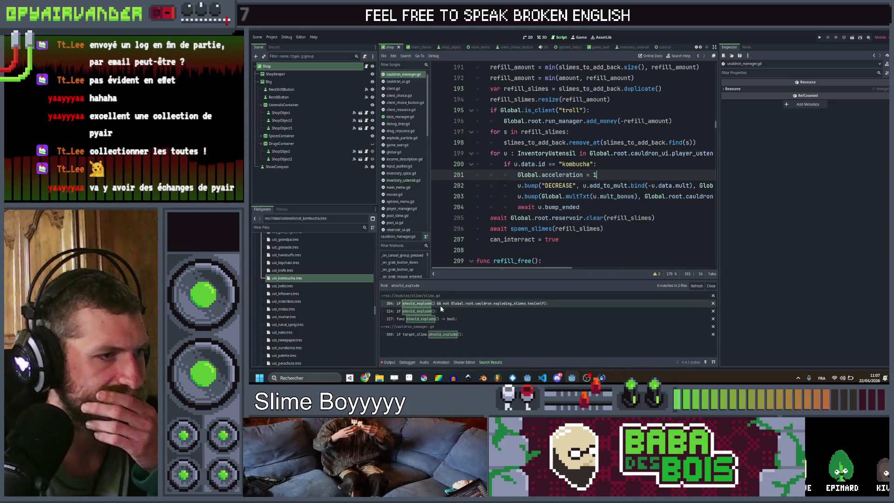
pyautogui.click(440, 304)
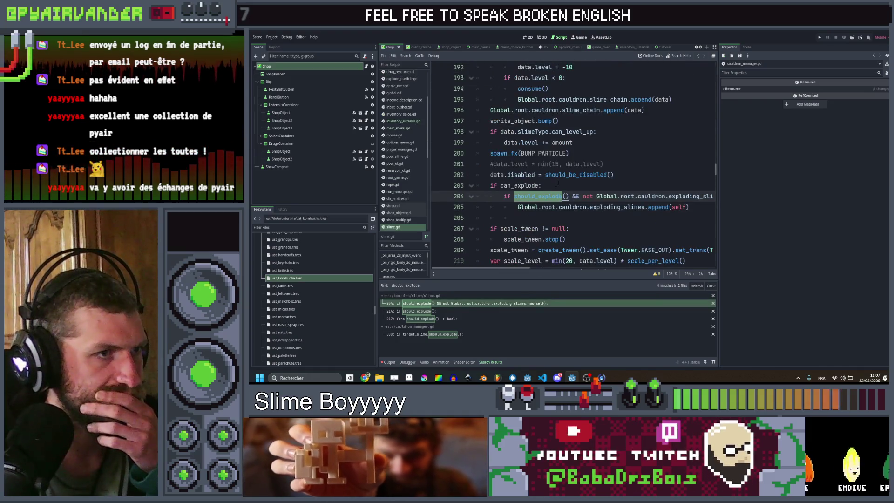
pyautogui.scroll(-3, 558, 183)
pyautogui.scroll(10, 559, 185)
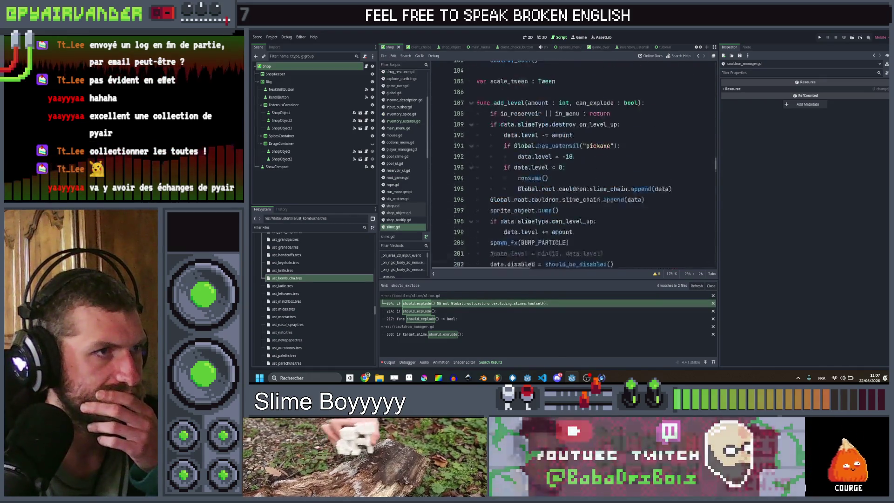
pyautogui.scroll(-6, 559, 186)
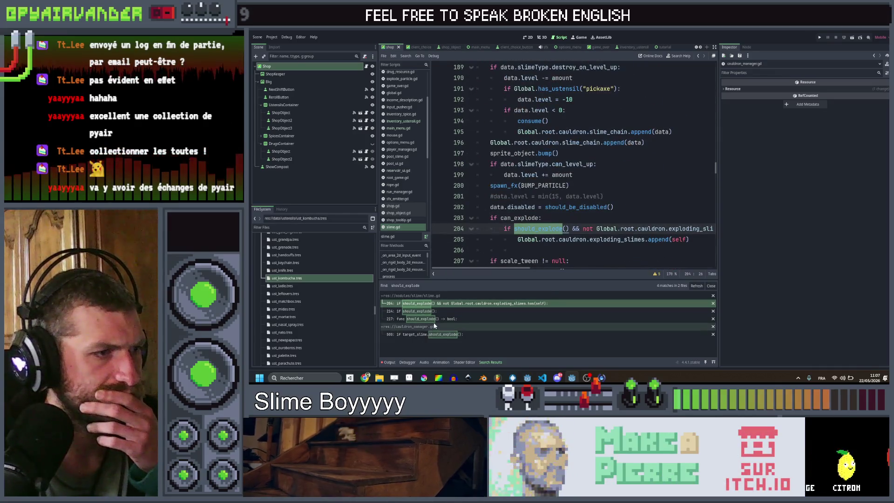
pyautogui.click(437, 311)
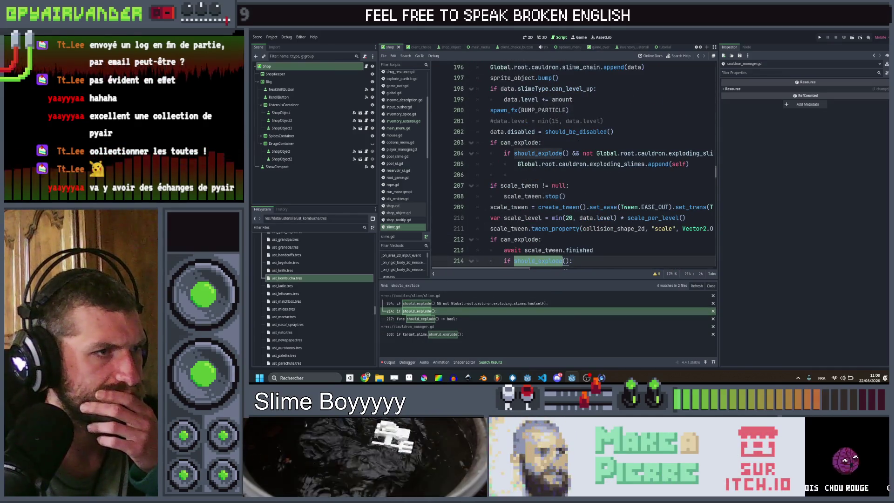
# - Open the should_explode call in merge_slimes() and add a new line after target_slime
pyautogui.click(442, 334)
pyautogui.scroll(-2, 626, 162)
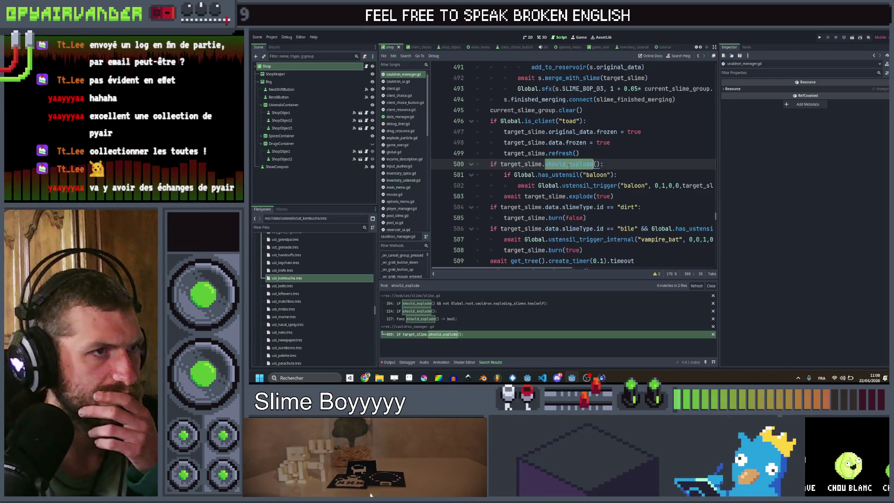
pyautogui.scroll(1, 569, 165)
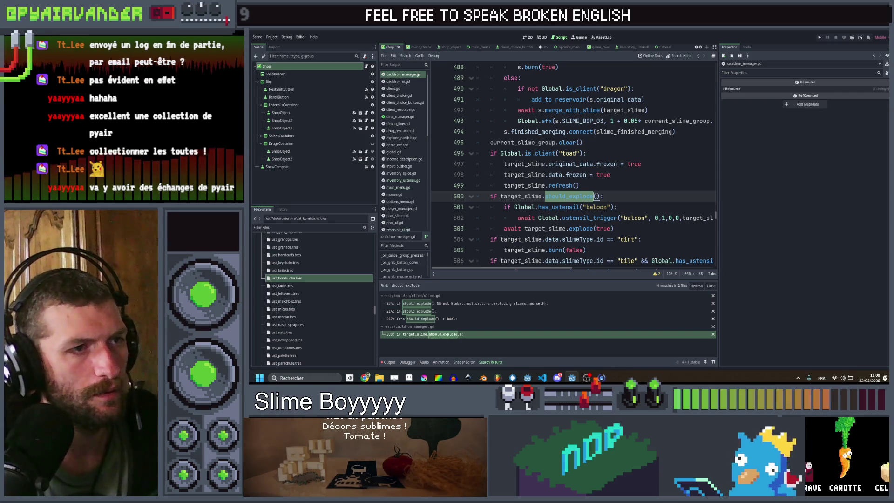
pyautogui.press('Right')
pyautogui.press('Right')
pyautogui.press('Right')
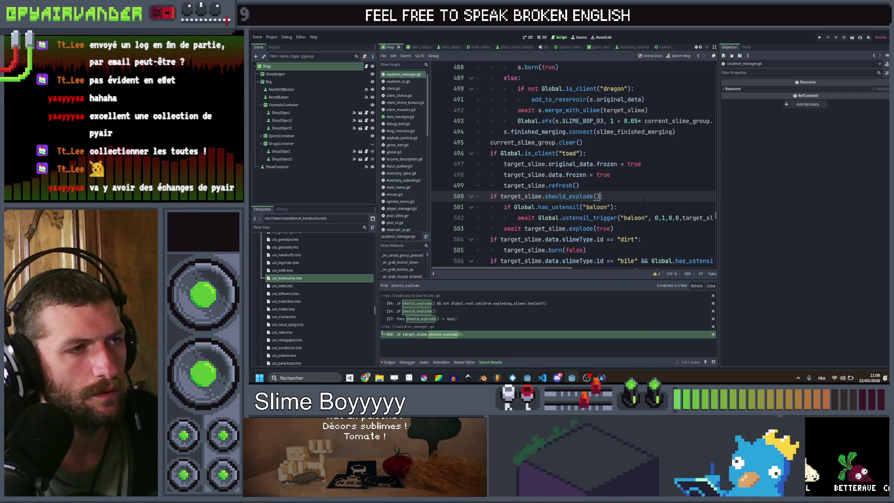
pyautogui.scroll(8, 644, 201)
pyautogui.scroll(-5, 644, 200)
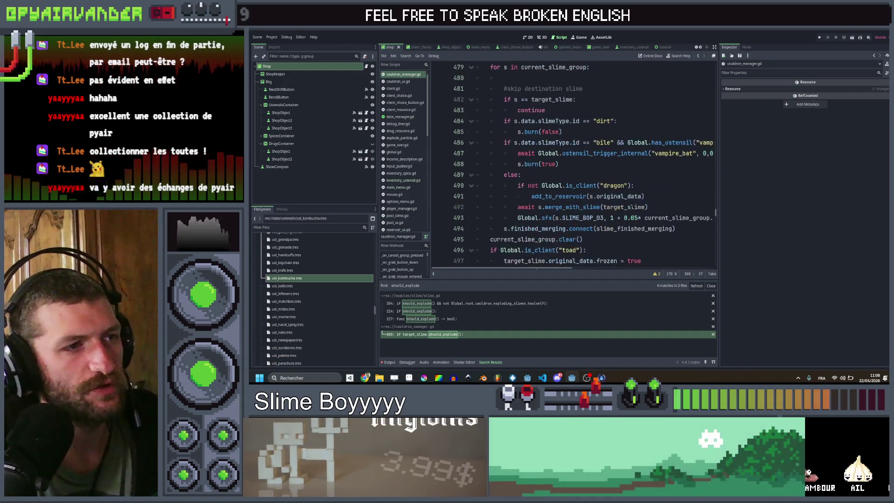
pyautogui.scroll(-1, 632, 204)
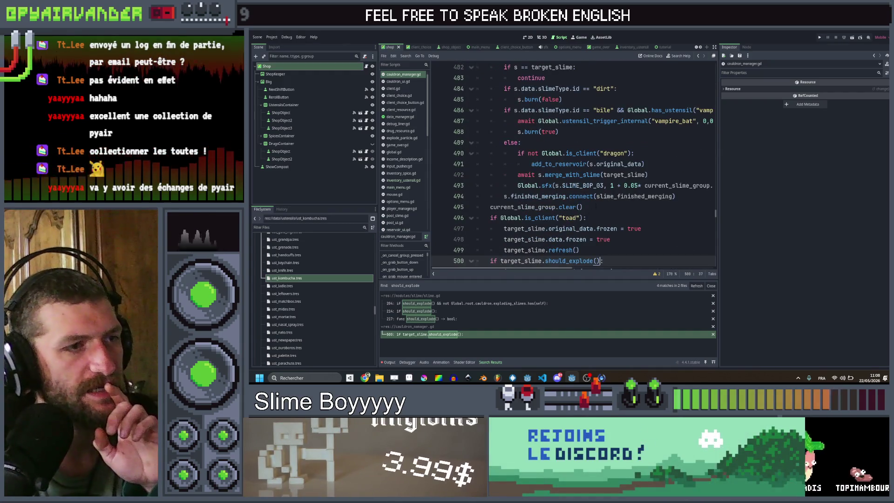
pyautogui.scroll(4, 596, 201)
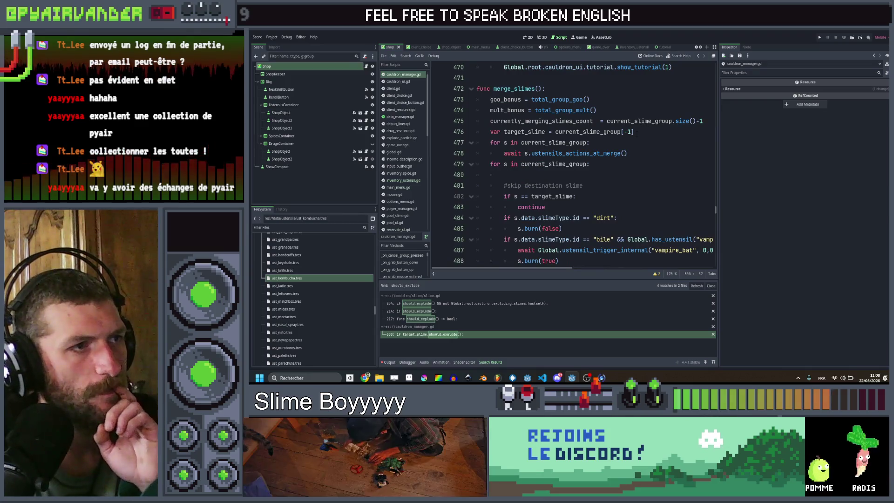
pyautogui.click(640, 132)
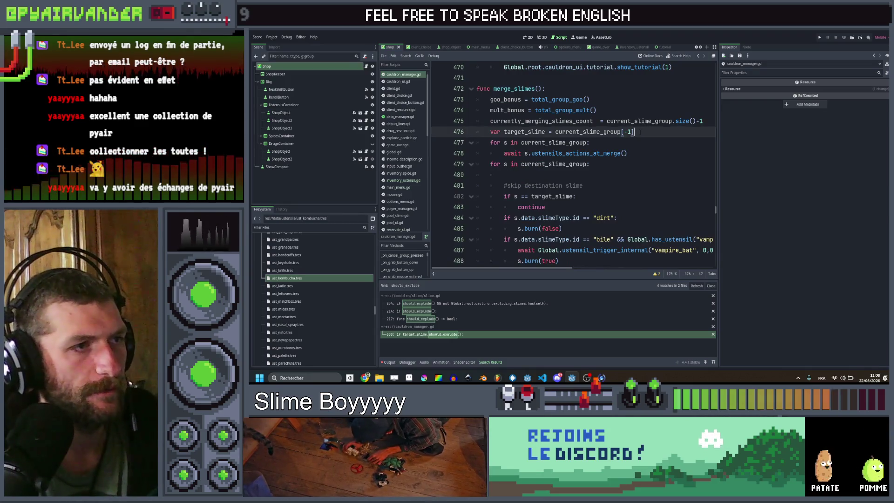
pyautogui.press('Return')
pyautogui.write('var gr')
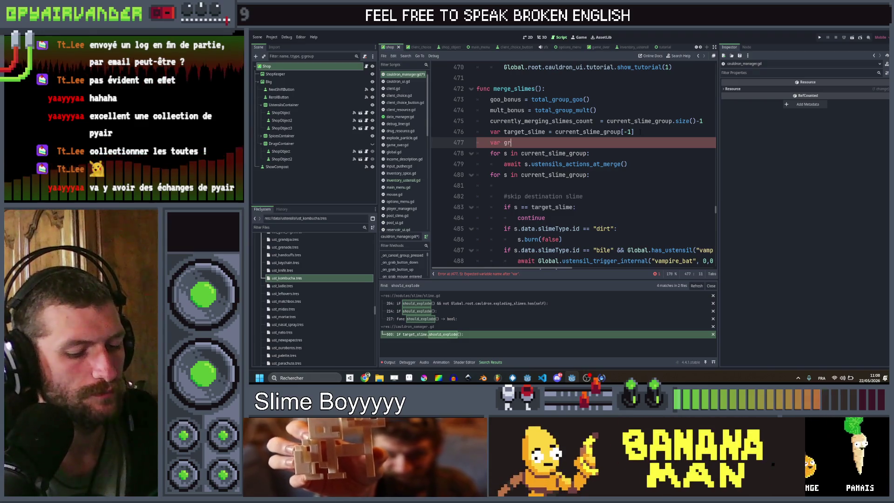
# - Declare group_size = current_slime_group.size() and save the script
pyautogui.write('oup_')
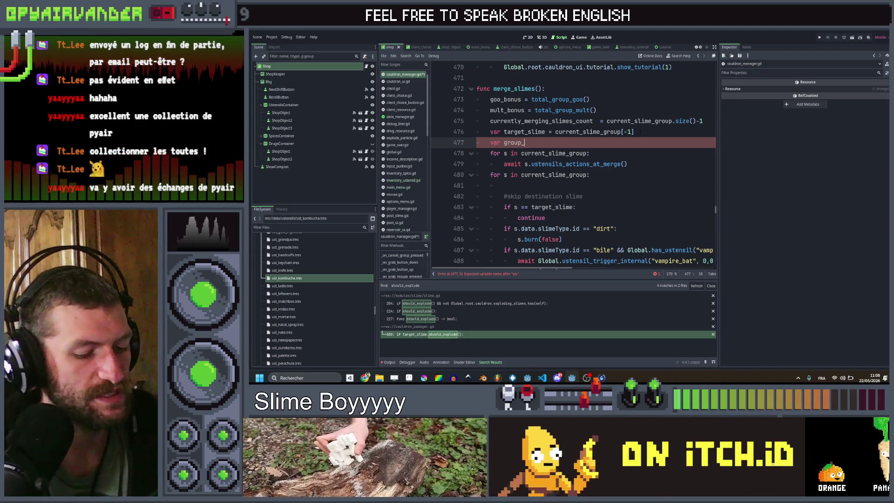
pyautogui.write('size = ')
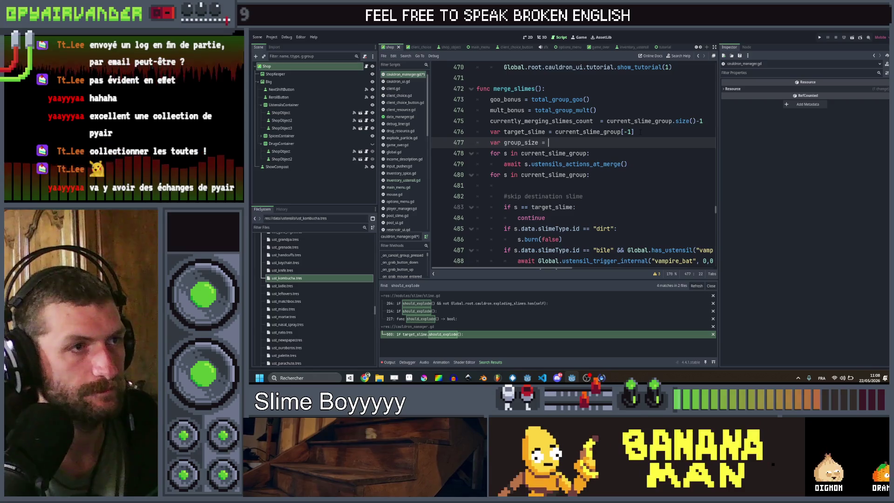
pyautogui.write('curr')
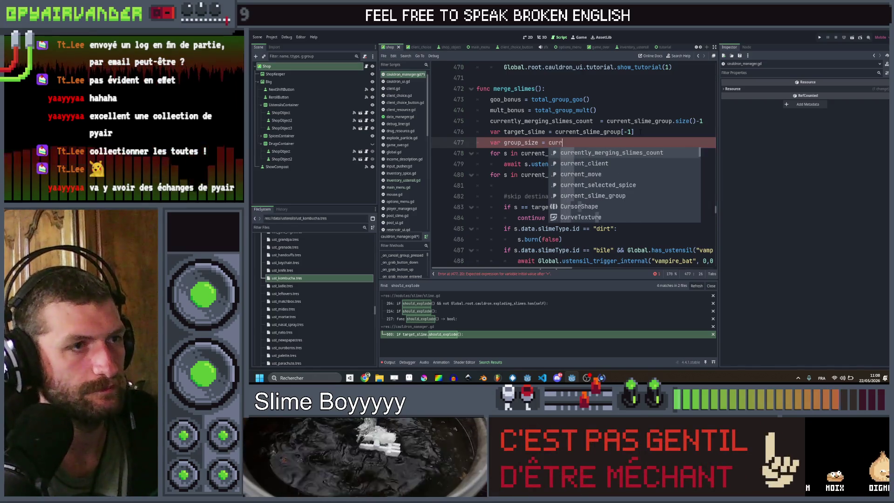
pyautogui.press('Down')
pyautogui.press('Down')
pyautogui.press('Down')
pyautogui.press('Return')
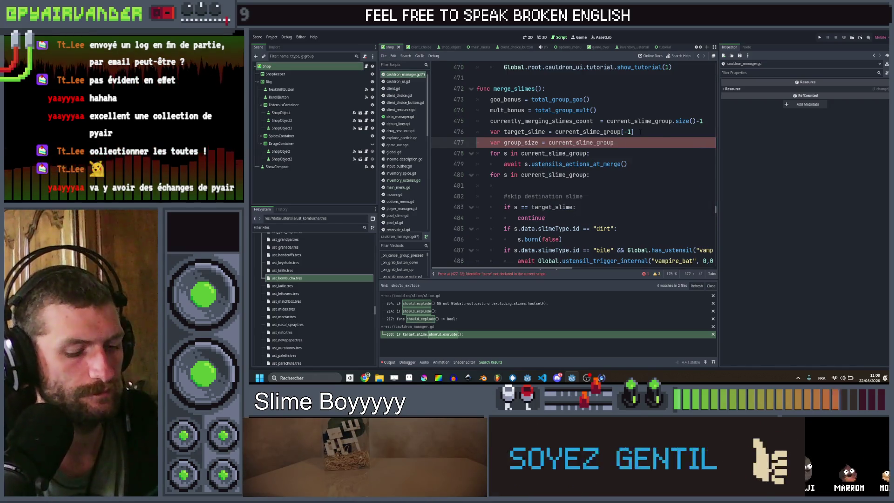
pyautogui.write('.size')
pyautogui.press('Return')
pyautogui.hotkey('ctrl', 's')
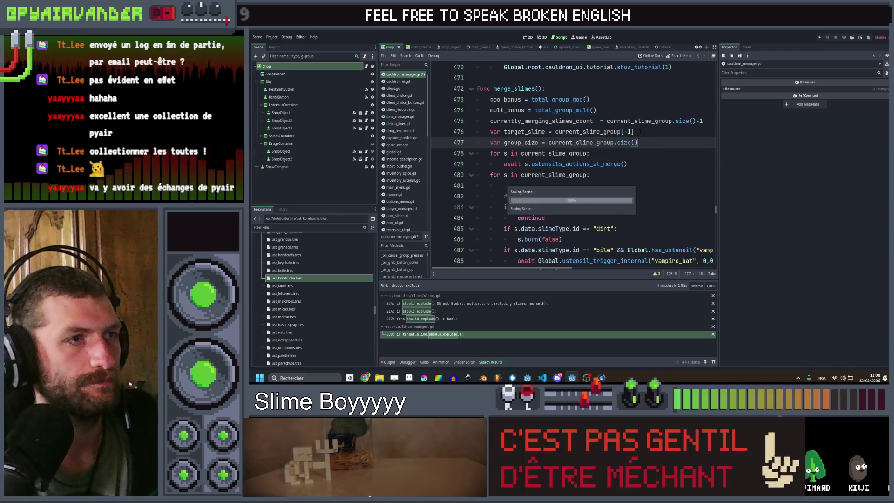
# - Extend the explode condition with '|| pressure_cooker_trigger'
pyautogui.scroll(-7, 641, 132)
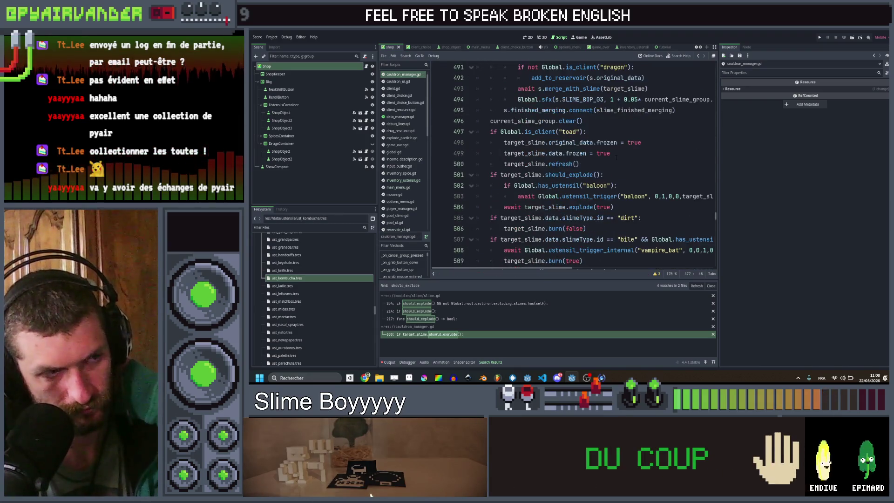
pyautogui.scroll(-1, 616, 160)
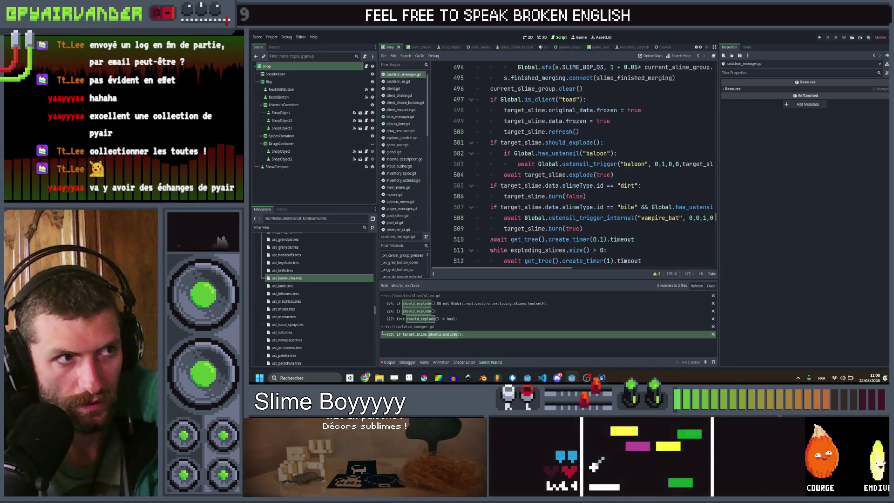
pyautogui.click(604, 143)
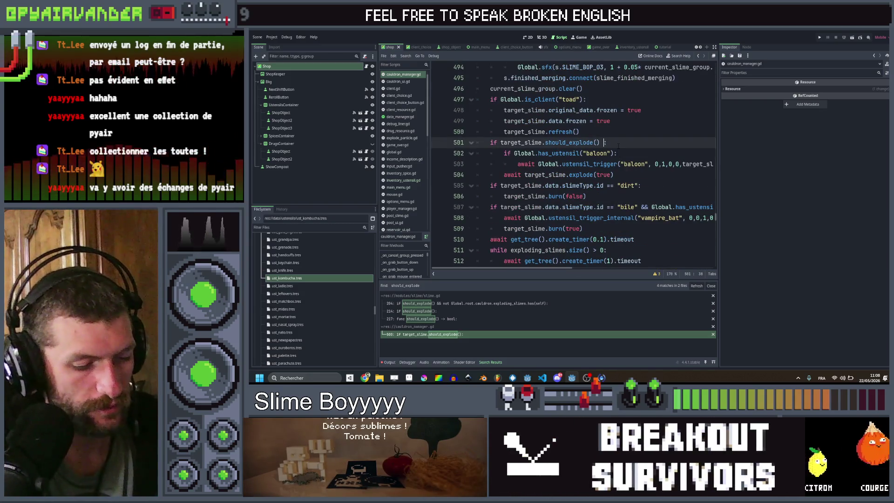
pyautogui.write('|| ')
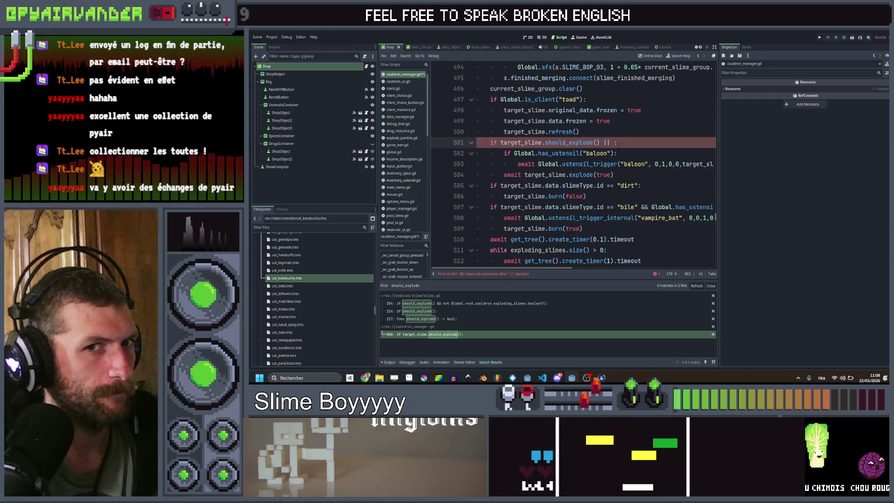
pyautogui.write('pressure')
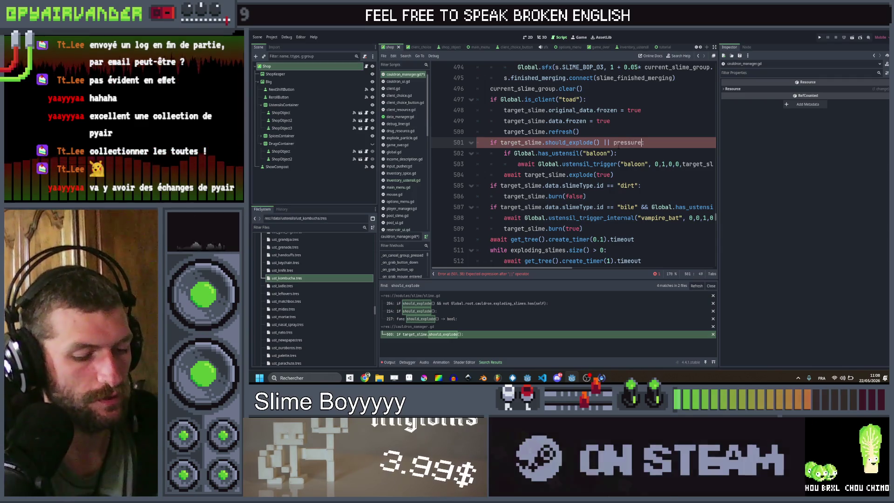
pyautogui.write('_cooker_')
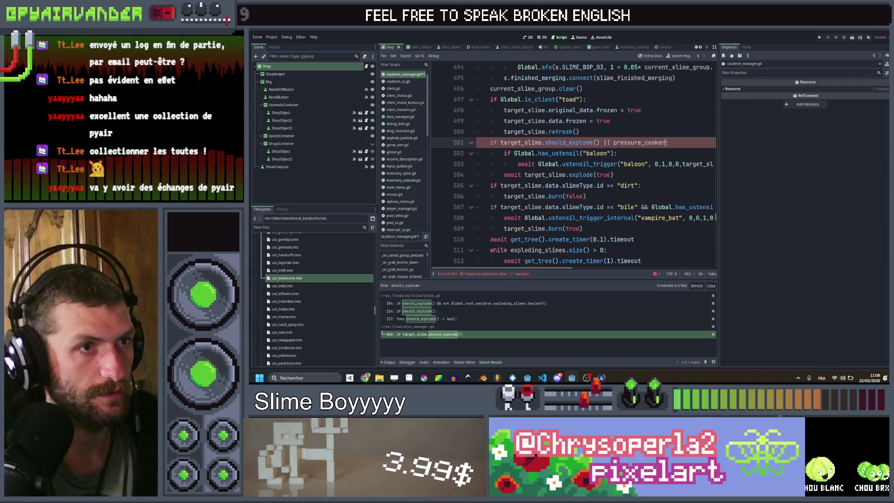
pyautogui.write('trigger:')
# - Define pressure_cooker_trigger = Global.has_ustensil("pressure_cooker") && group_size == 3, then save
pyautogui.hotkey('ctrl', 'shift', 'Return')
pyautogui.write('v')
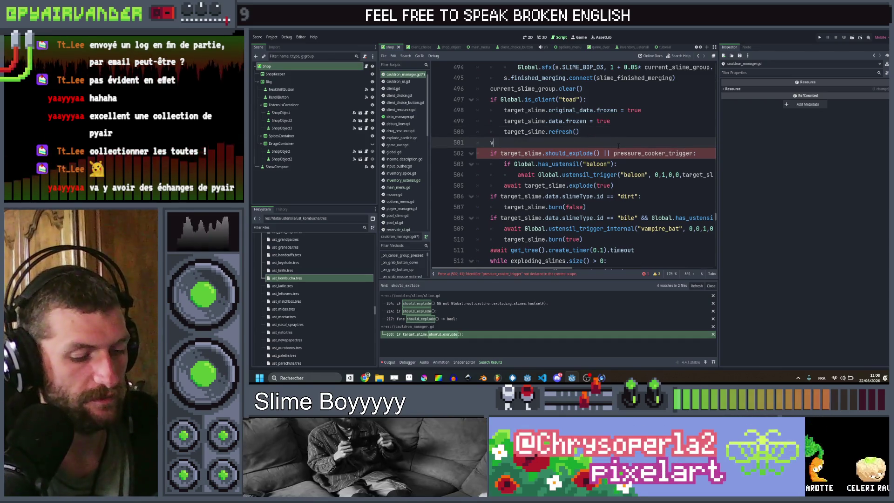
pyautogui.write('ar pressure_coo')
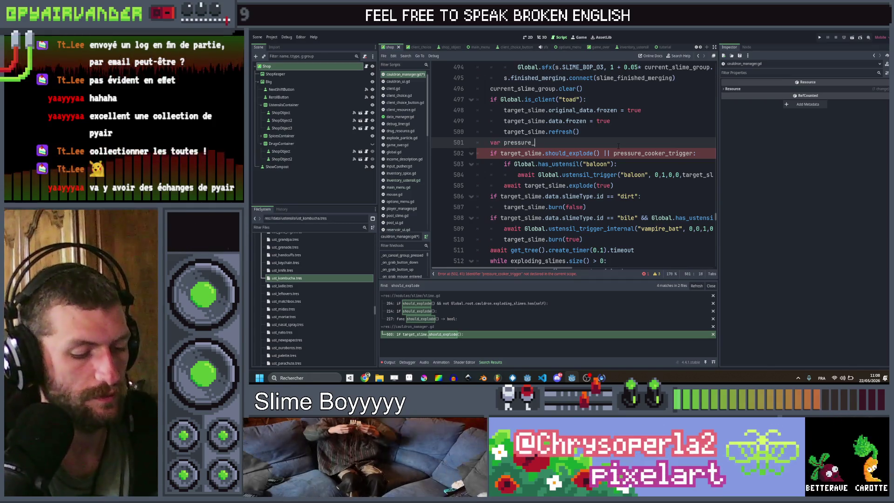
pyautogui.write('ker_trig')
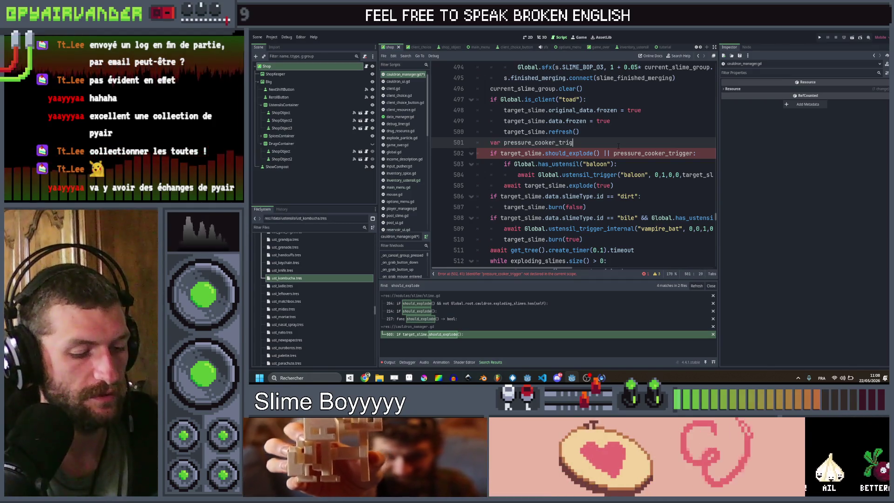
pyautogui.write('ger = ')
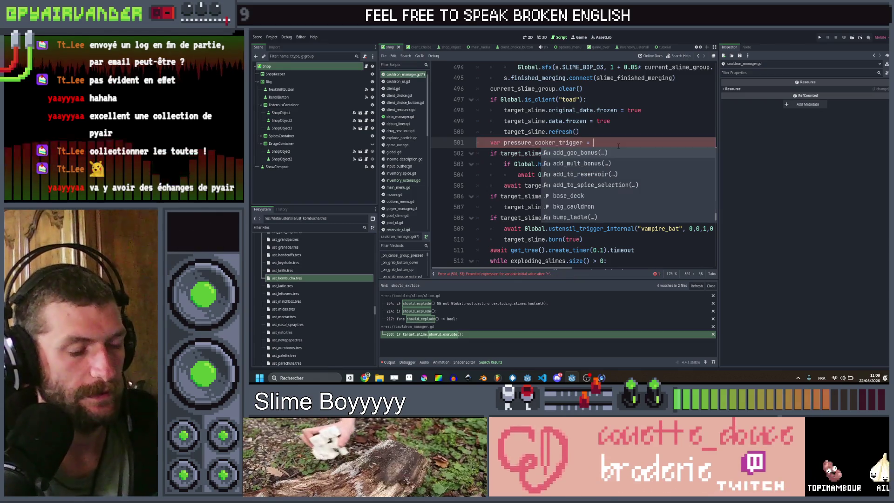
pyautogui.write('Global.')
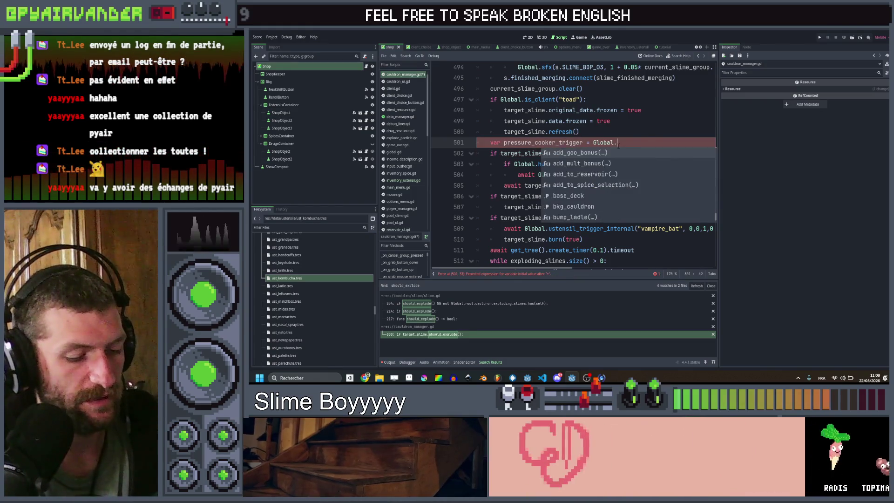
pyautogui.write('has_')
pyautogui.press('Return')
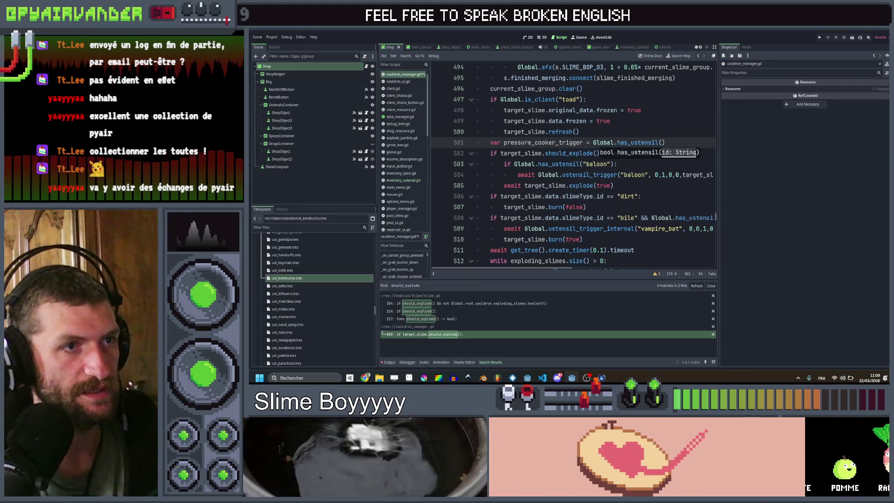
pyautogui.write('pressure_cook')
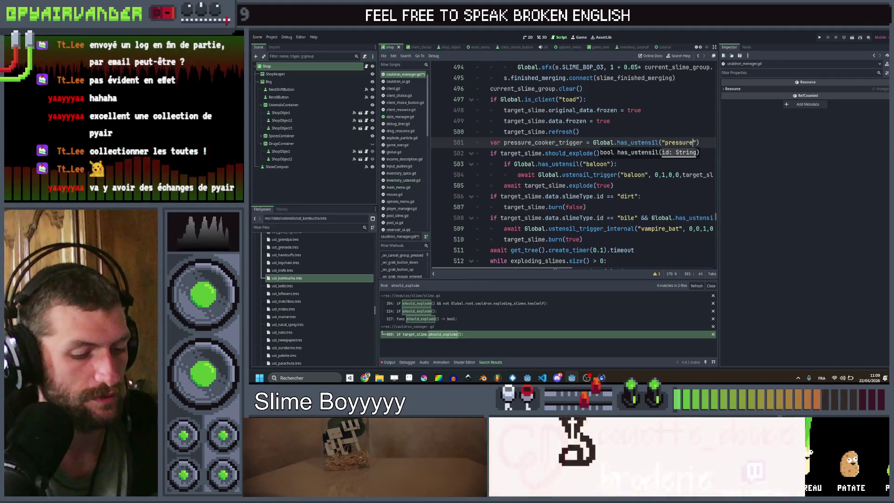
pyautogui.write('er") && ')
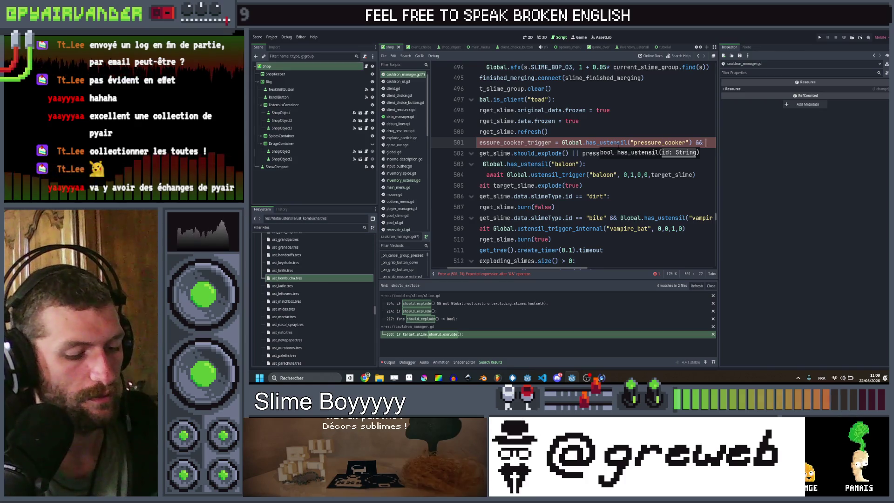
pyautogui.write('group_size')
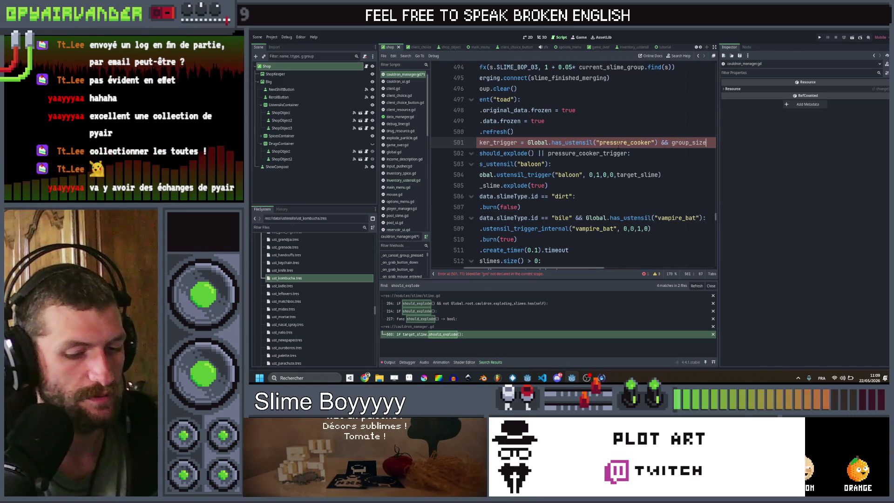
pyautogui.write(' == 3')
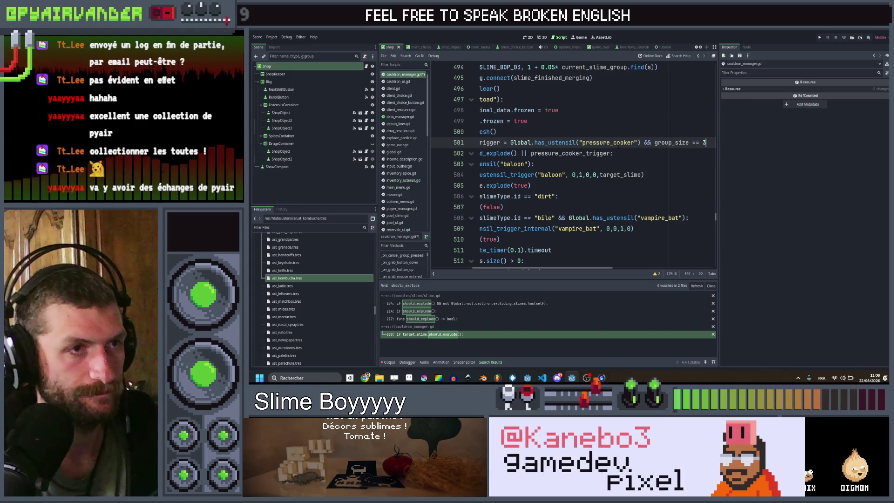
pyautogui.click(628, 164)
pyautogui.hotkey('ctrl', 's')
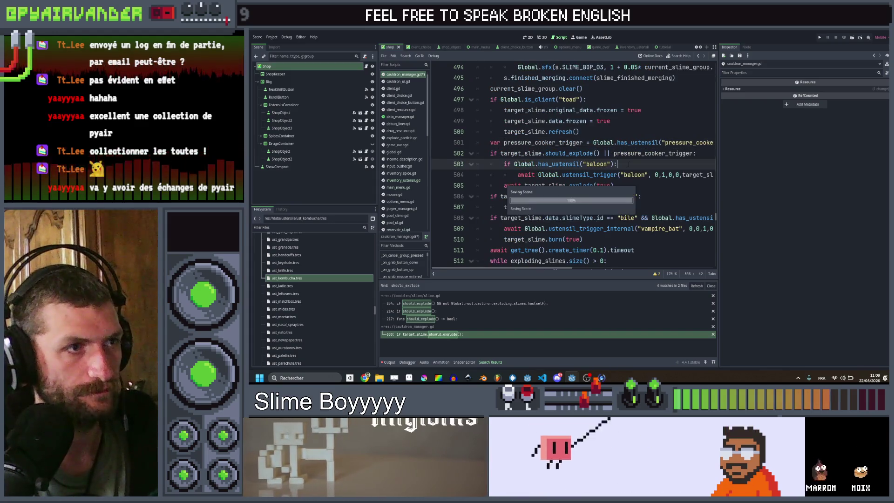
# - Jump to the should_explode() definition in slime.gd
pyautogui.click(569, 154)
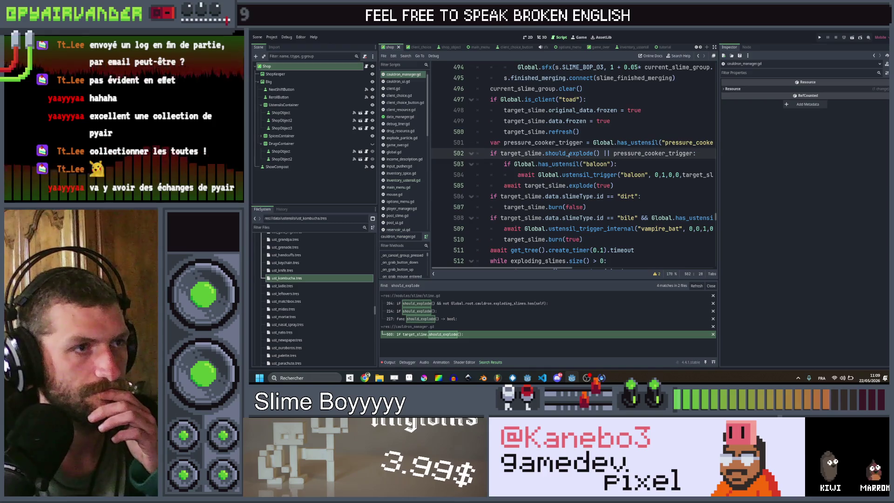
pyautogui.click(572, 185)
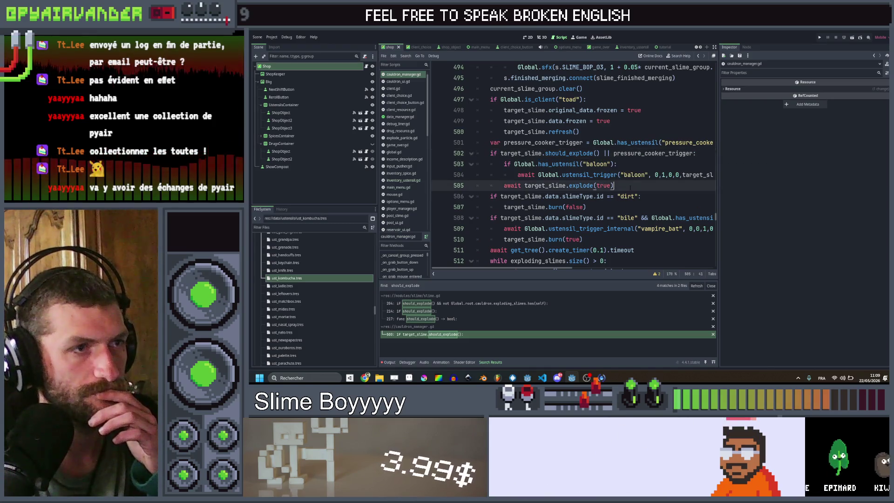
pyautogui.click(572, 154)
pyautogui.keyDown('ctrl'); pyautogui.click(571, 154); pyautogui.keyUp('ctrl')
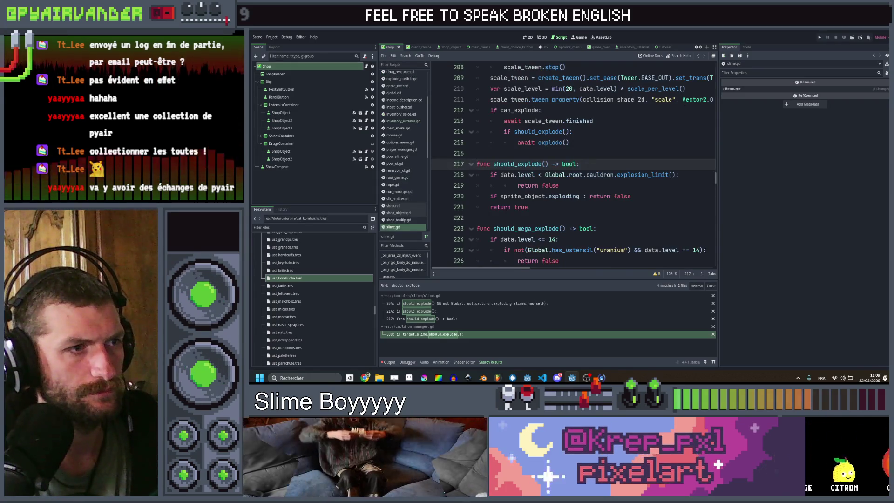
pyautogui.scroll(1, 689, 93)
pyautogui.click(699, 56)
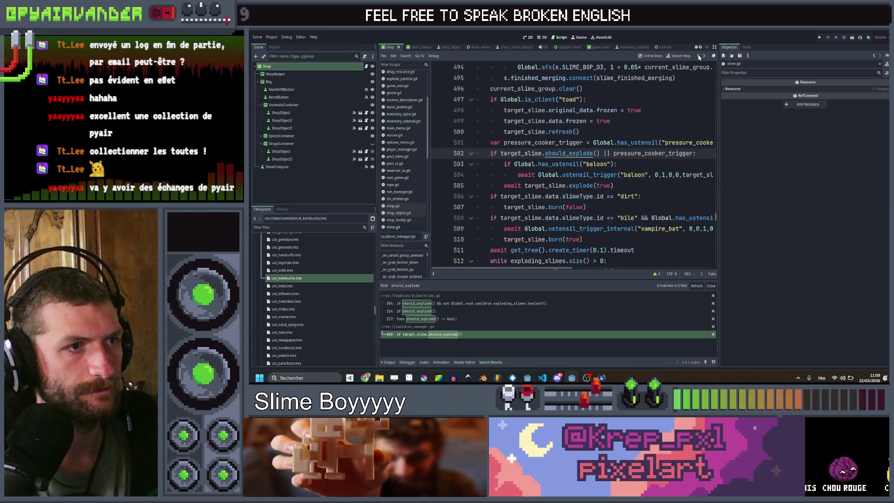
pyautogui.click(647, 164)
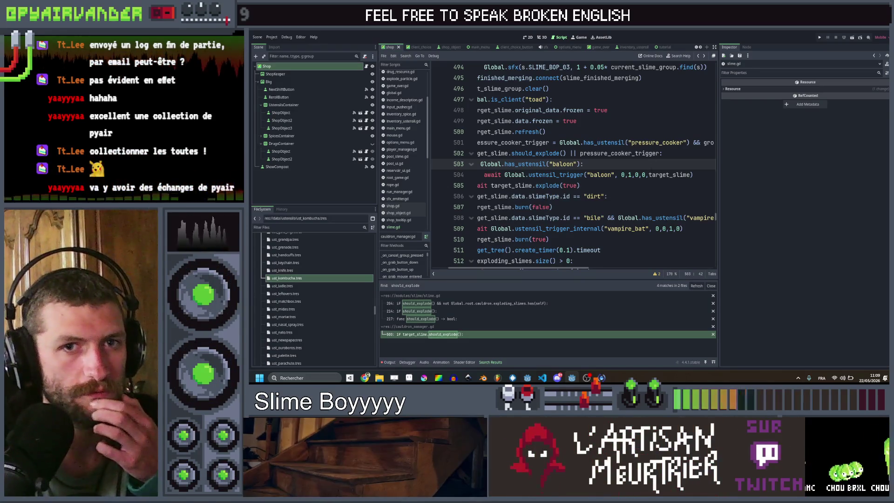
pyautogui.hscroll(-2, 653, 160)
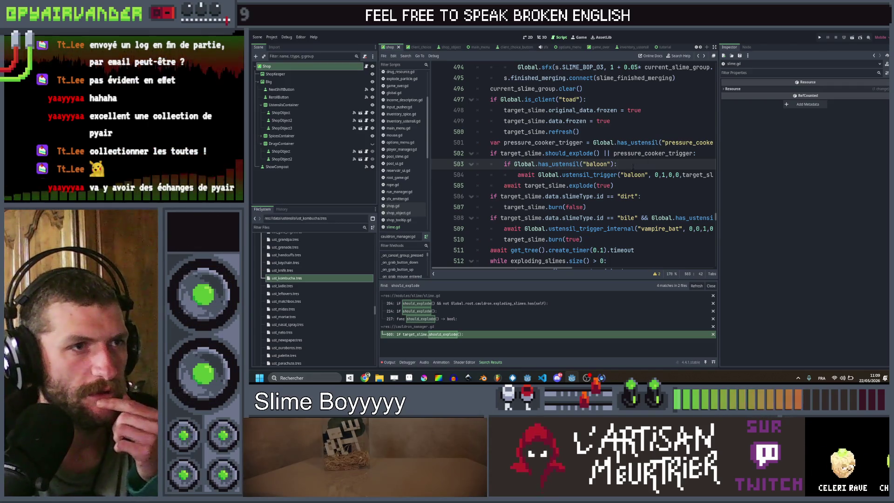
pyautogui.click(345, 280)
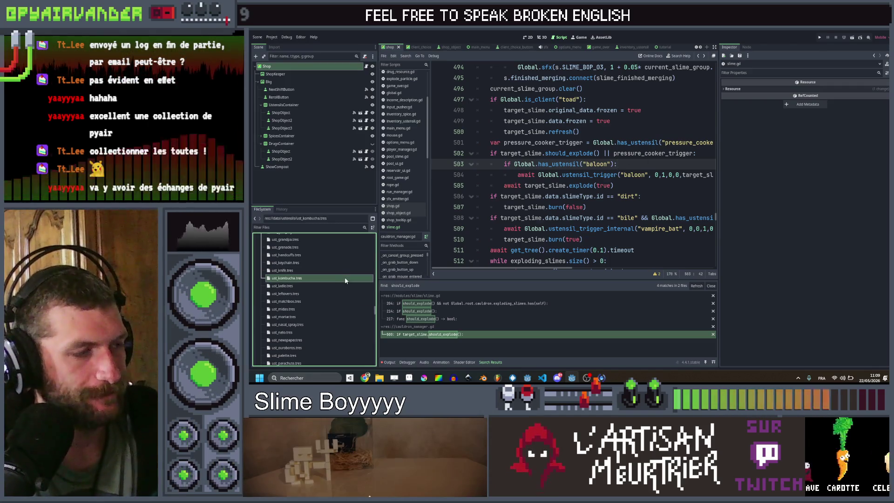
# - Duplicate ust_kombucha.tres as ust_pressure_cooker.tres and open it in the Inspector
pyautogui.hotkey('ctrl', 'd')
pyautogui.hotkey('shift', 'Right')
pyautogui.hotkey('shift', 'Right')
pyautogui.hotkey('shift', 'Right')
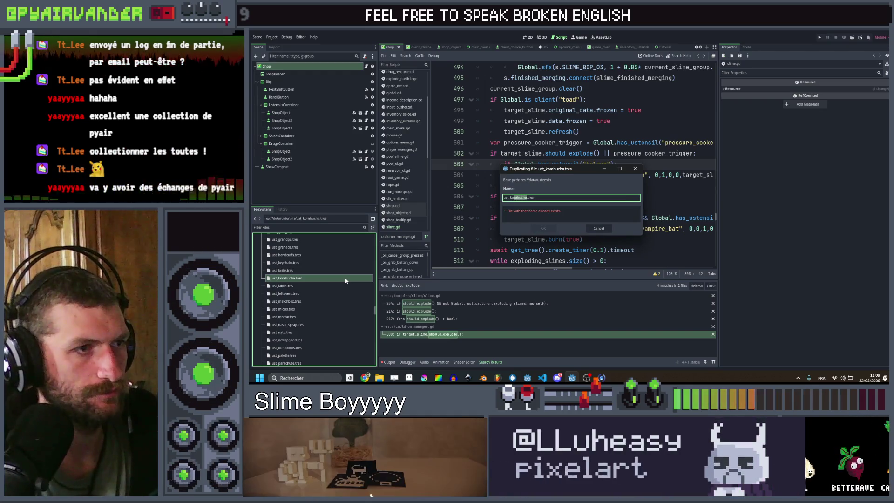
pyautogui.write('pre')
pyautogui.write('ssure_coo')
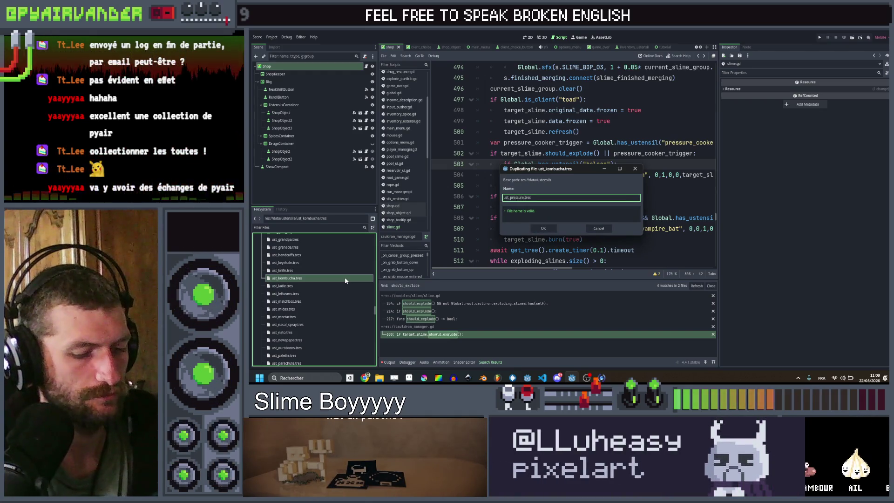
pyautogui.write('ker')
pyautogui.press('Return')
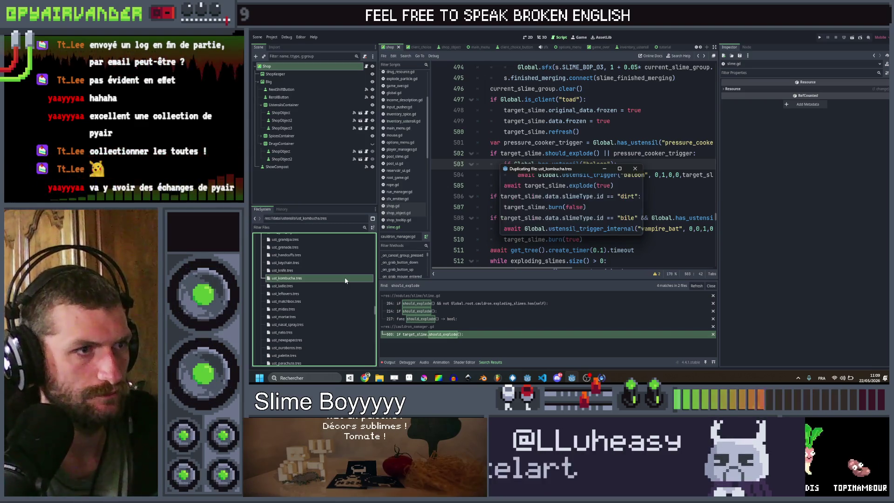
pyautogui.scroll(-2, 326, 330)
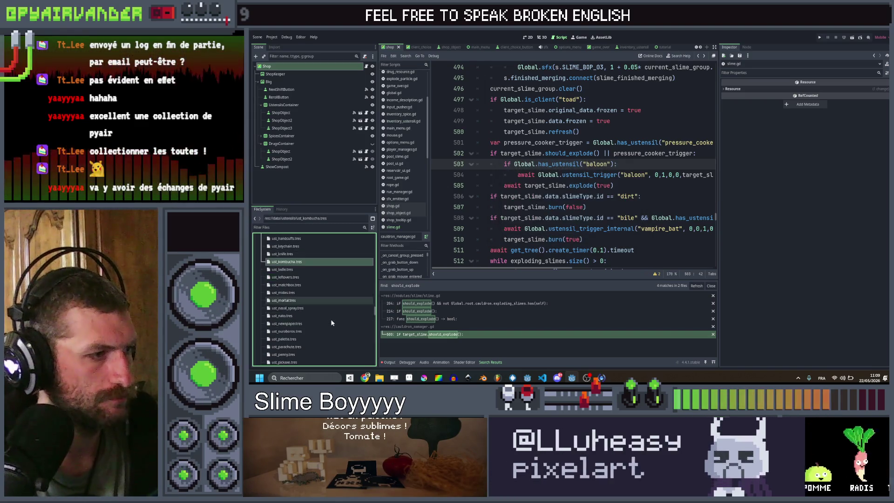
pyautogui.click(307, 353)
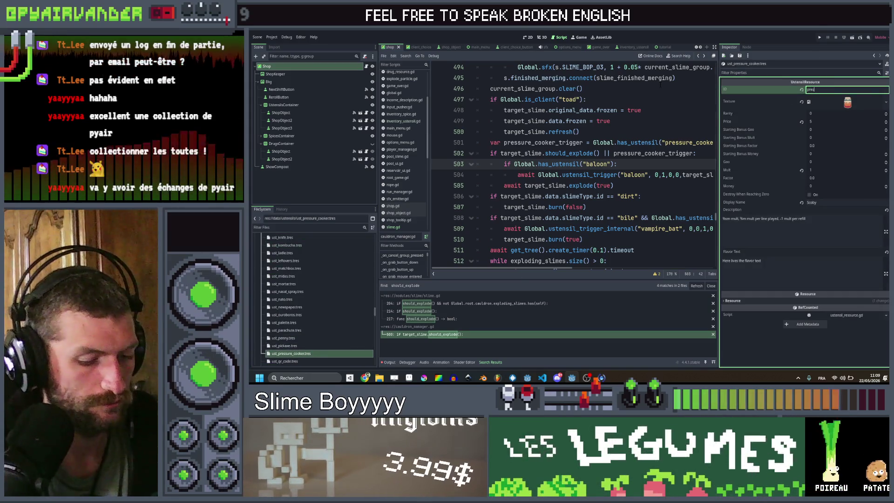
# - Give the utensil ID pressure_cooker, the cooker texture, display name Pressure Cooker and Mult 0
pyautogui.write('sure_cooker')
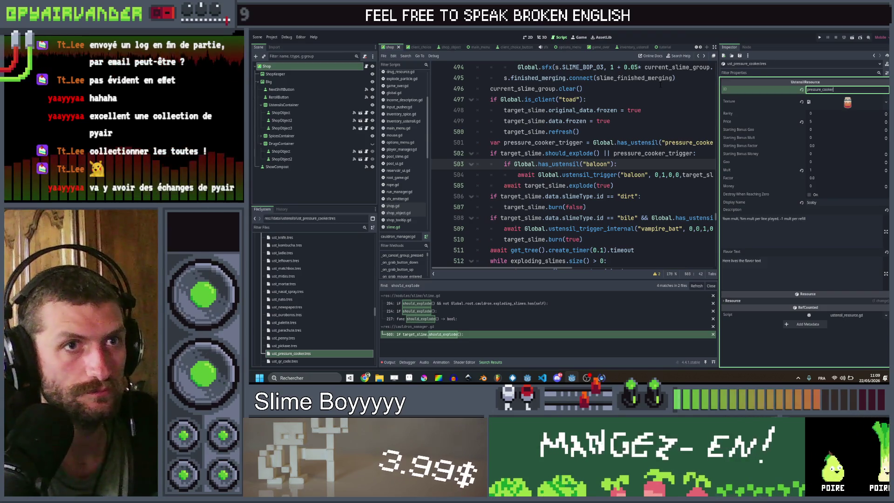
pyautogui.click(886, 101)
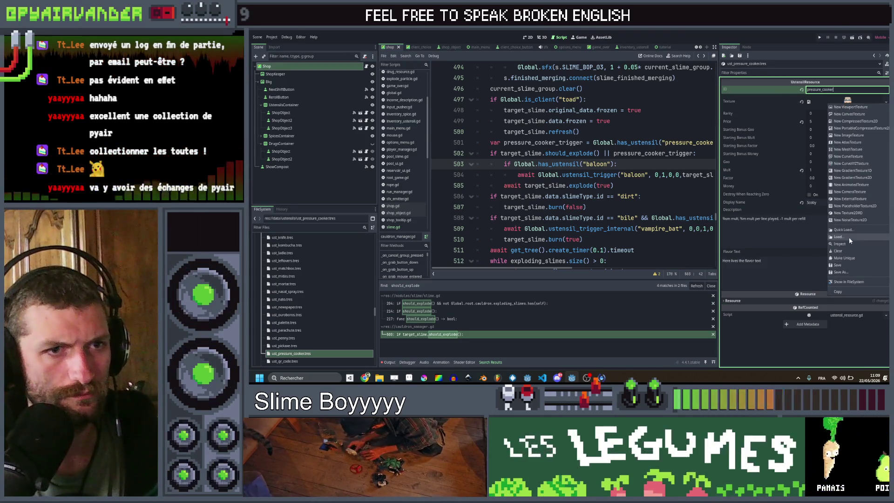
pyautogui.click(848, 231)
pyautogui.write('cooker')
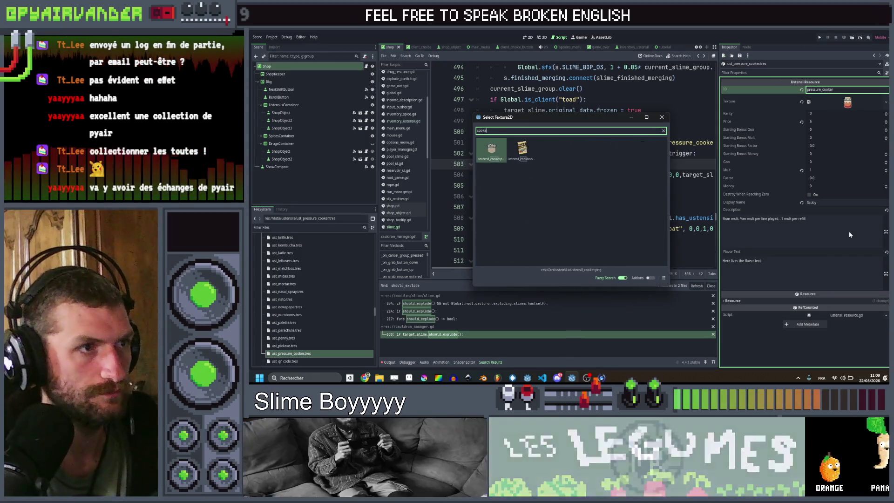
pyautogui.press('Return')
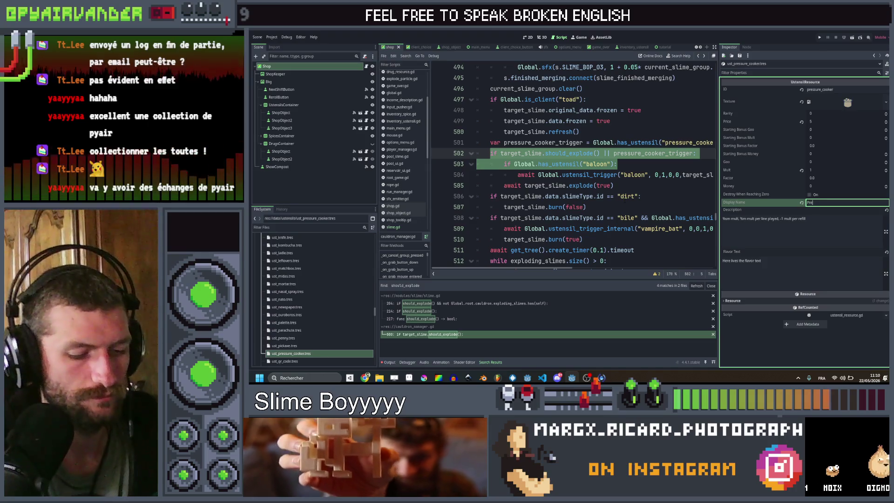
pyautogui.write('ssure Cooker')
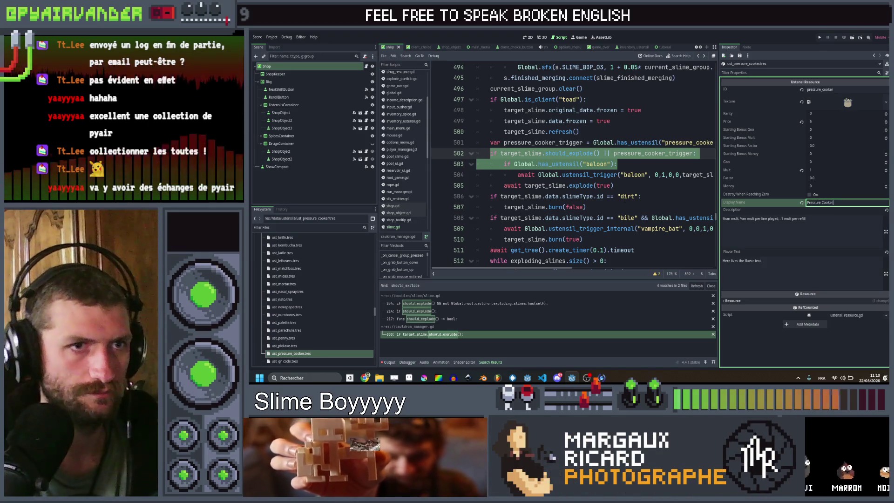
pyautogui.click(820, 170)
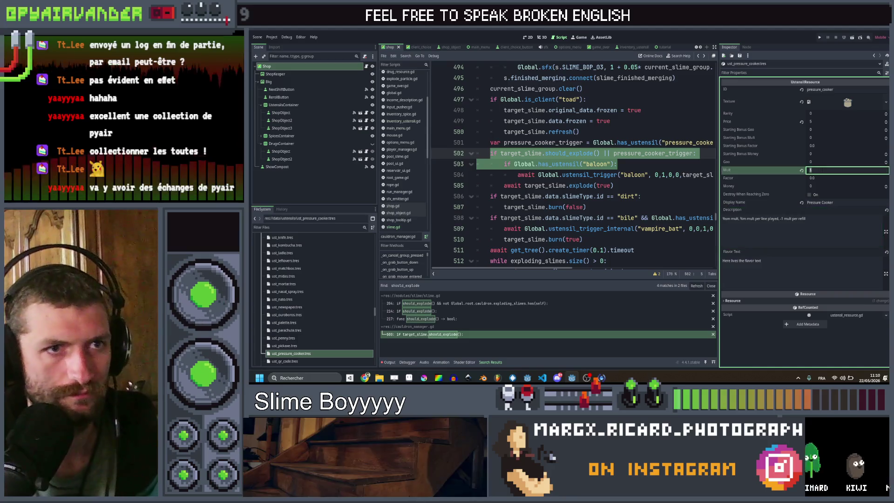
pyautogui.write('0')
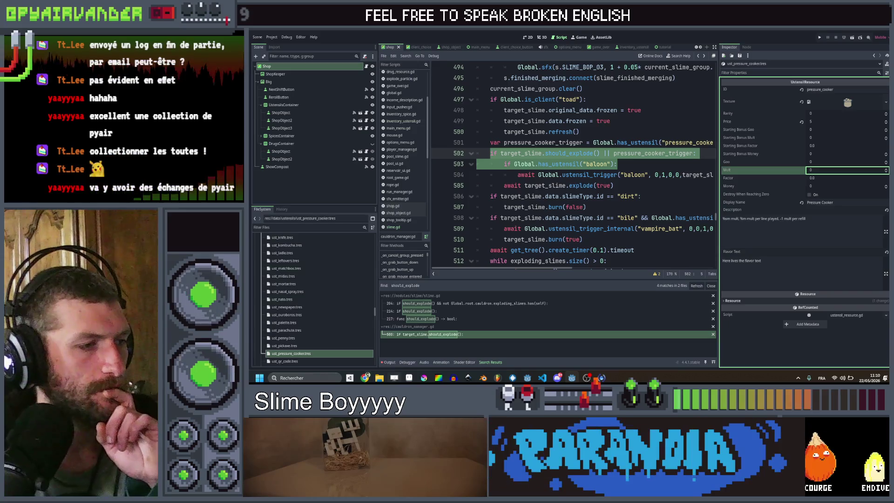
pyautogui.hotkey('alt', 'Tab')
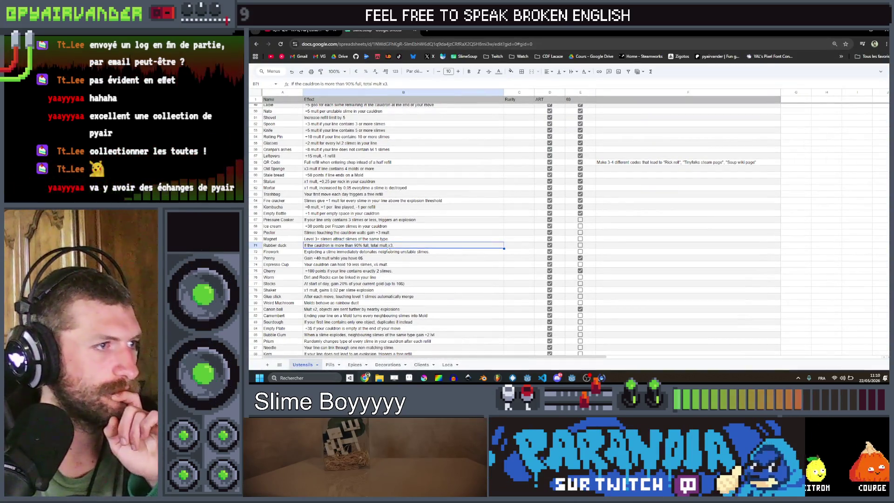
# - Read the Pressure Cooker effect in cell B67, then select the utensil's Description text in Godot
pyautogui.click(398, 232)
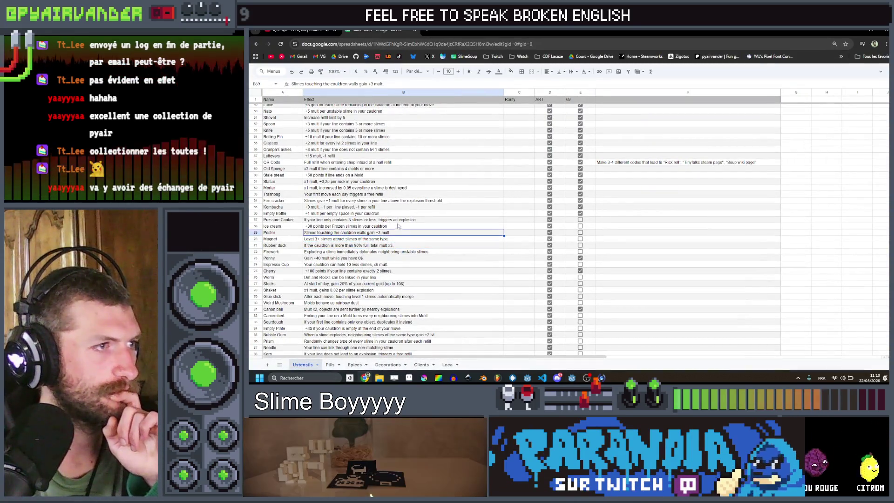
pyautogui.doubleClick(353, 219)
pyautogui.moveTo(413, 220); pyautogui.dragTo(289, 217)
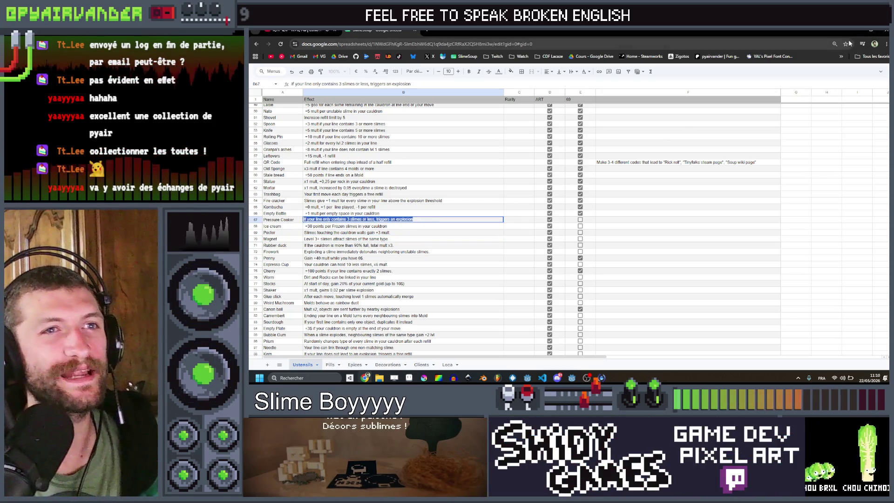
pyautogui.hotkey('alt', 'Tab')
pyautogui.tripleClick(764, 219)
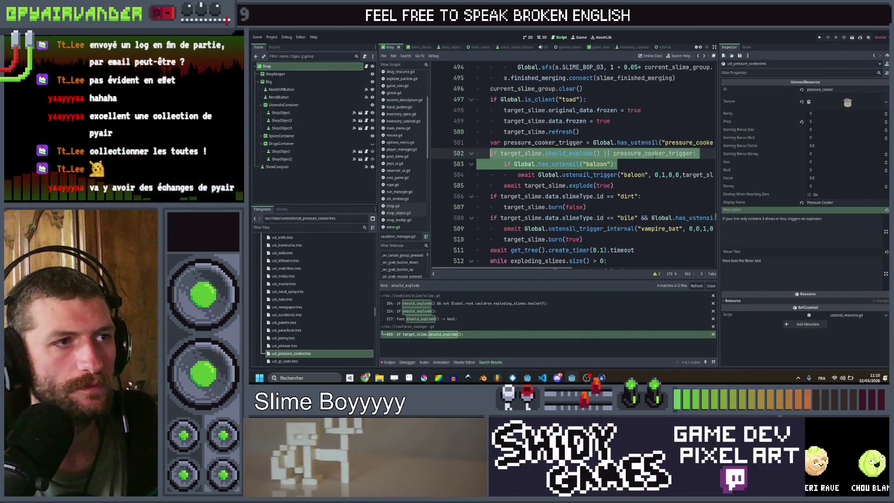
# - Reword the description to '...3 objects or less...' by removing 'only' and replacing 'slimes'
pyautogui.click(695, 153)
pyautogui.hscroll(5, 561, 138)
pyautogui.click(575, 142)
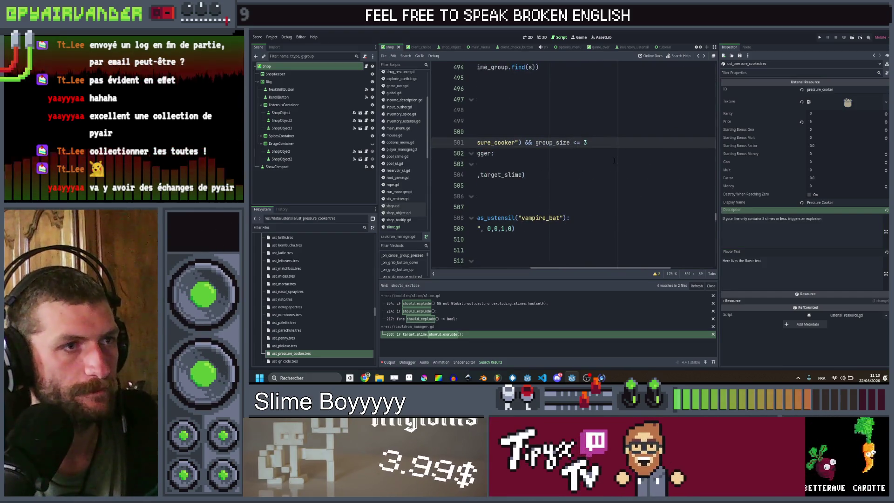
pyautogui.click(577, 164)
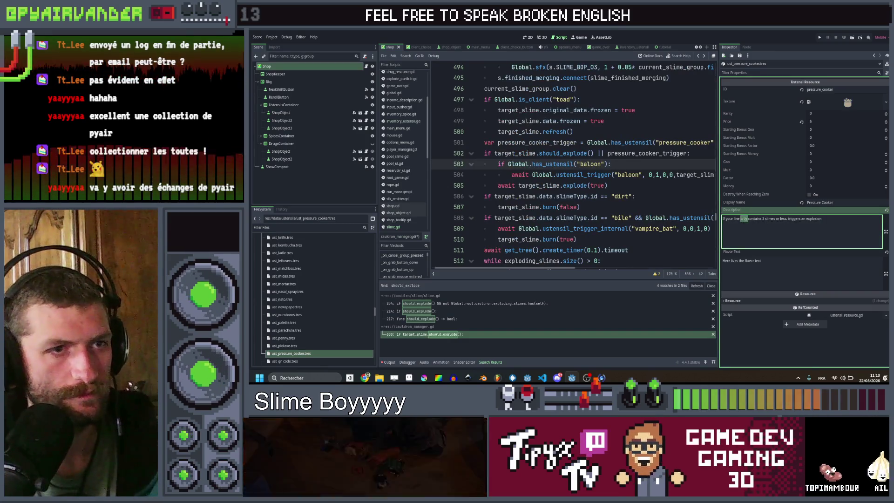
pyautogui.press('BackSpace')
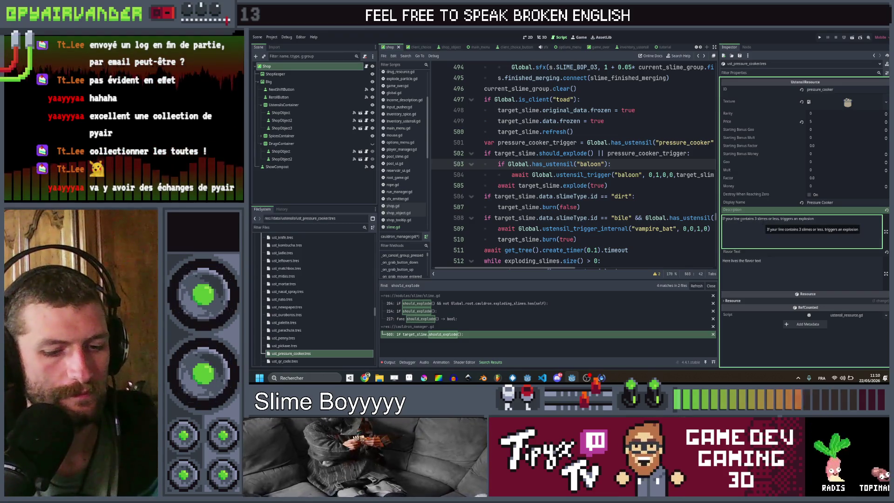
pyautogui.doubleClick(763, 218)
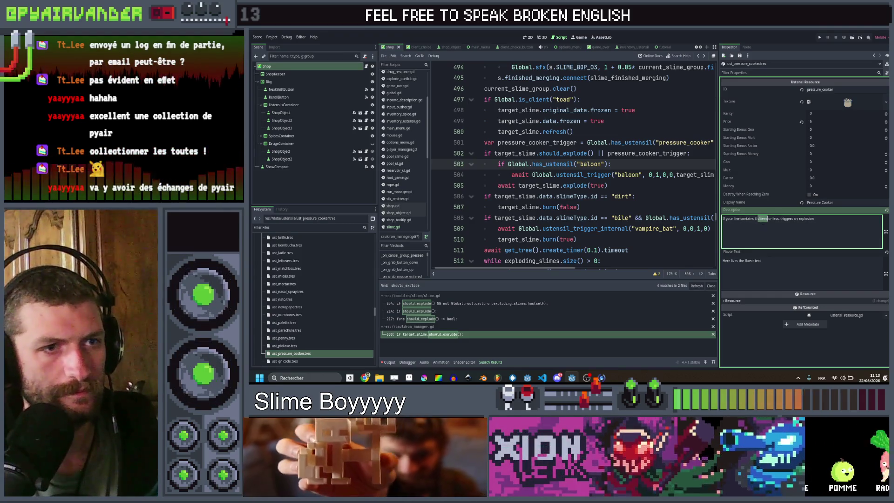
pyautogui.write('obj')
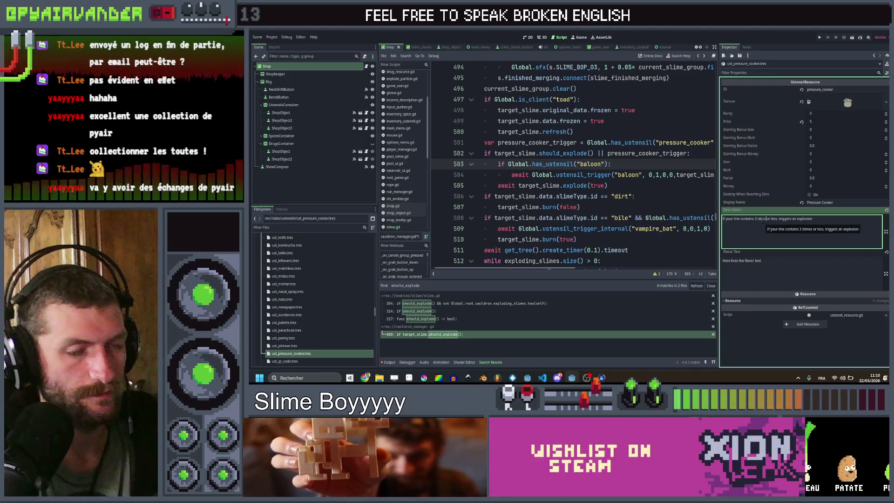
pyautogui.write('ects')
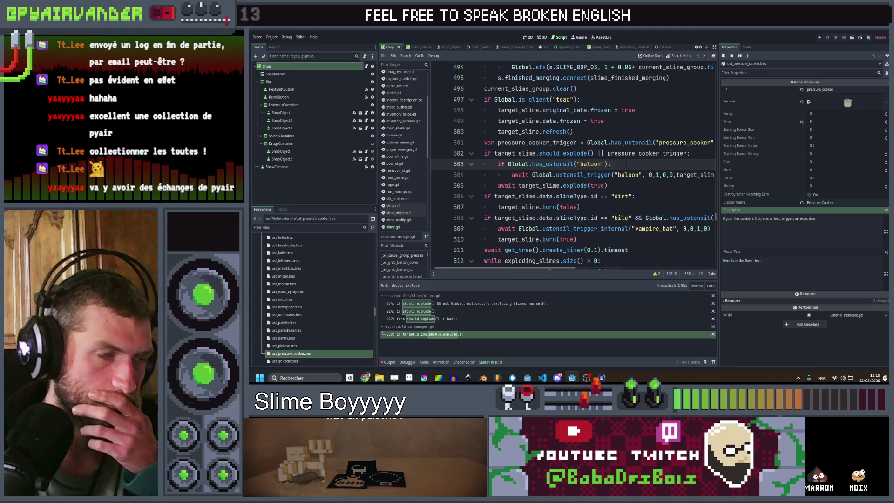
pyautogui.click(299, 354)
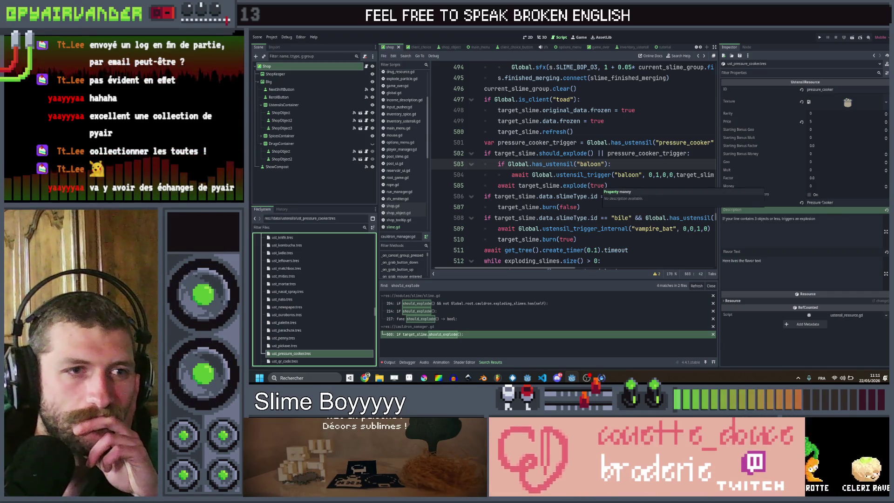
# - Search the web for 'thesaurus' in a new browser tab
pyautogui.doubleClick(810, 218)
pyautogui.click(816, 219)
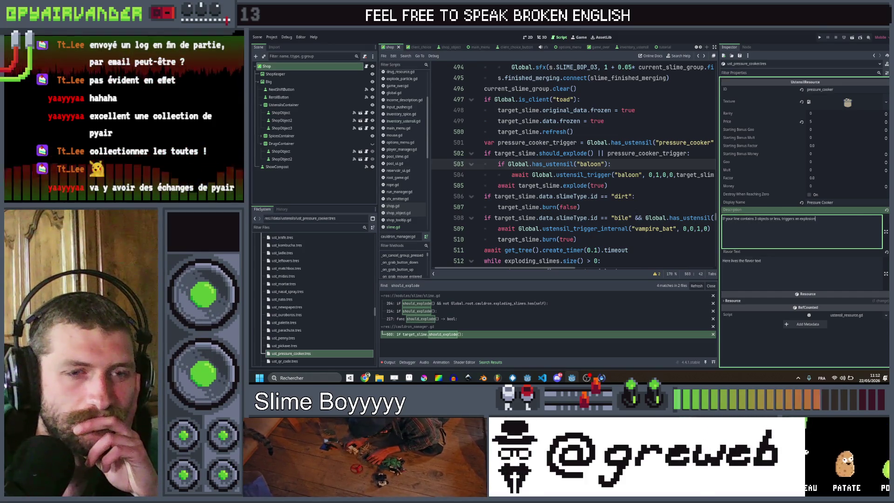
pyautogui.hotkey('alt', 'Tab')
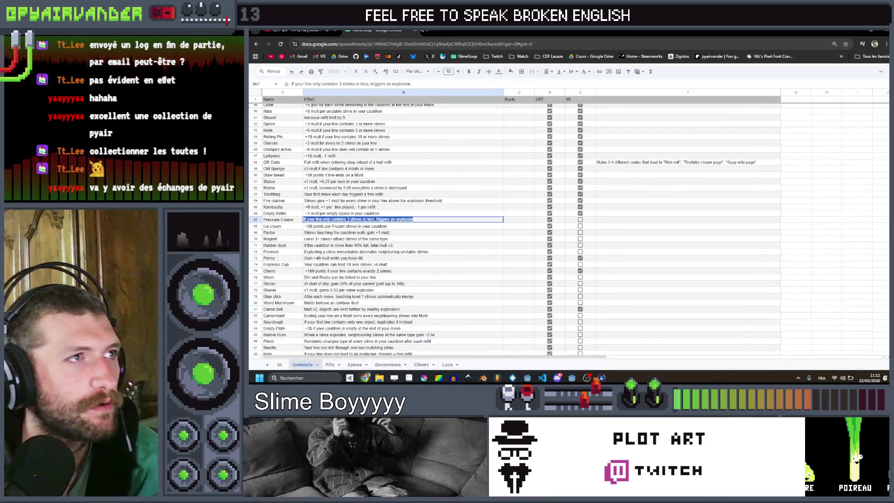
pyautogui.click(427, 30)
pyautogui.write('thesaurus')
pyautogui.press('Return')
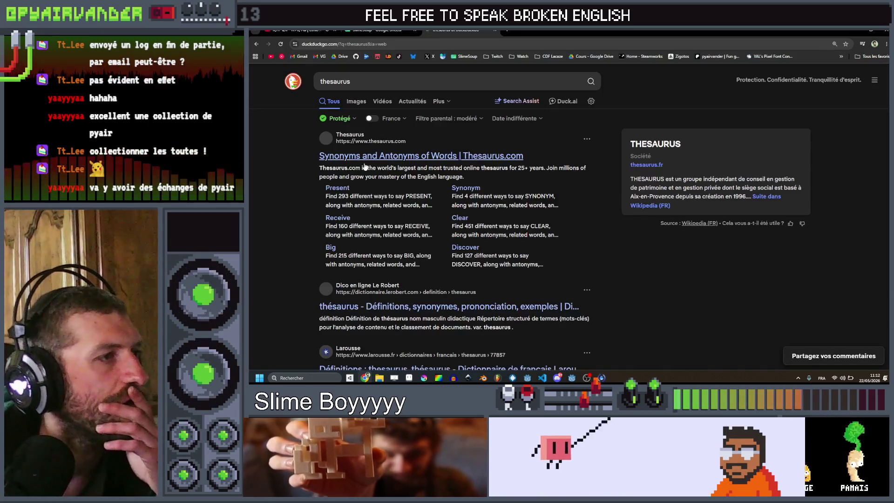
# - On Thesaurus.com, dismiss the consent notice and browse synonyms for 'rare'
pyautogui.click(502, 150)
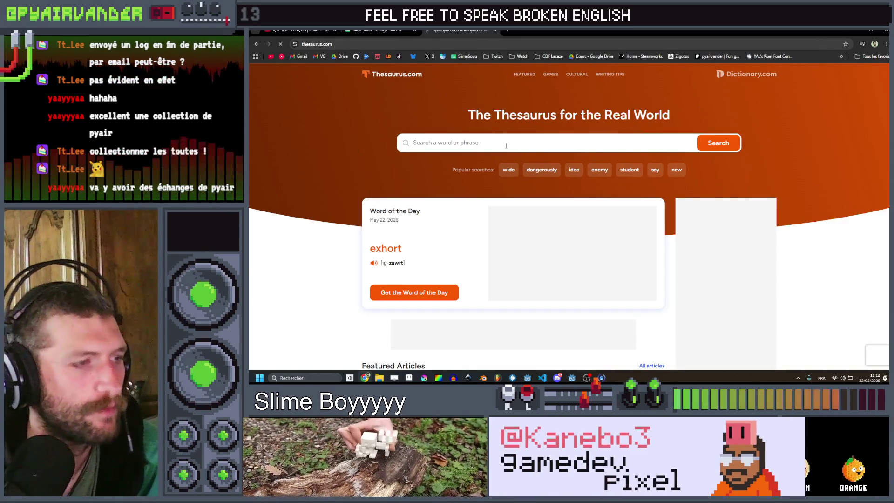
pyautogui.write('rar')
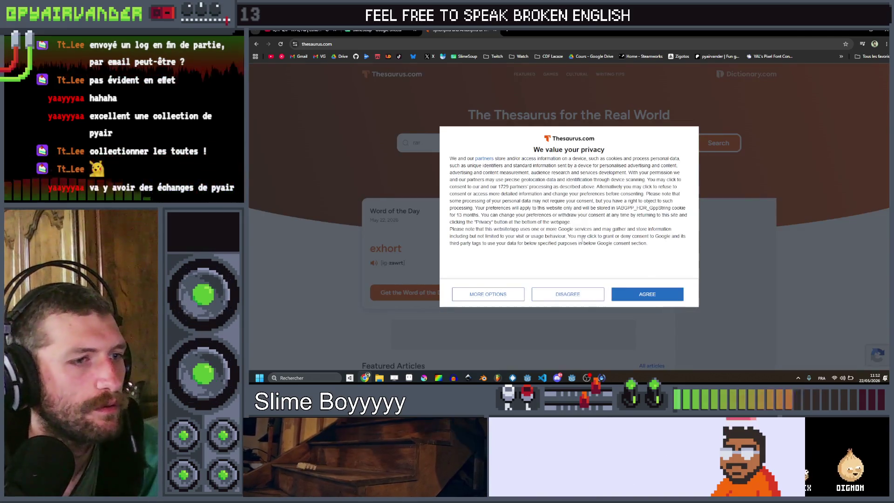
pyautogui.click(647, 294)
pyautogui.click(540, 147)
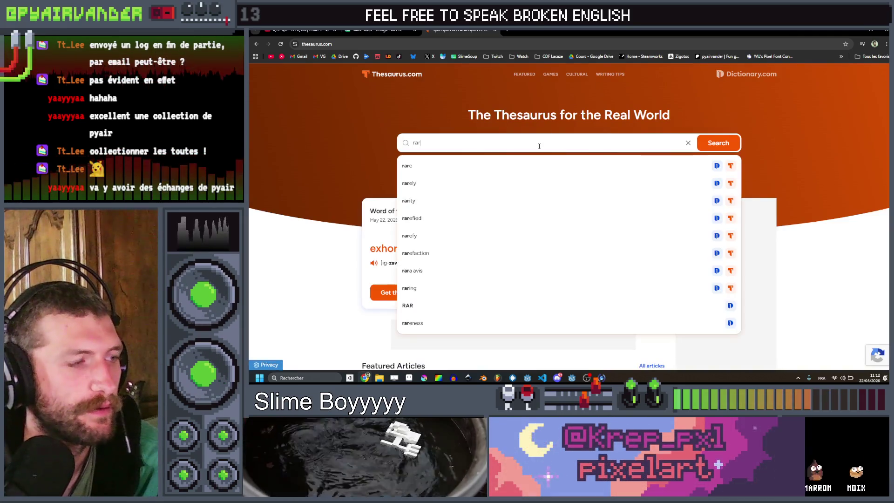
pyautogui.write('e')
pyautogui.press('Return')
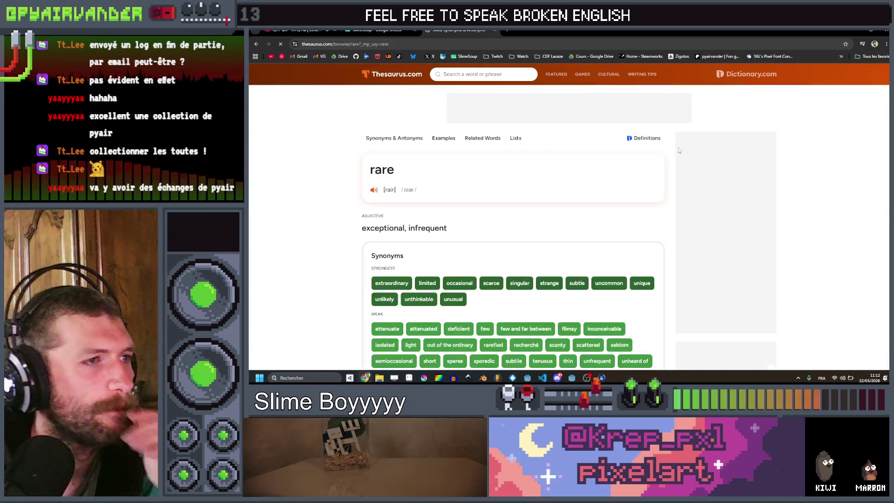
pyautogui.scroll(-2, 481, 192)
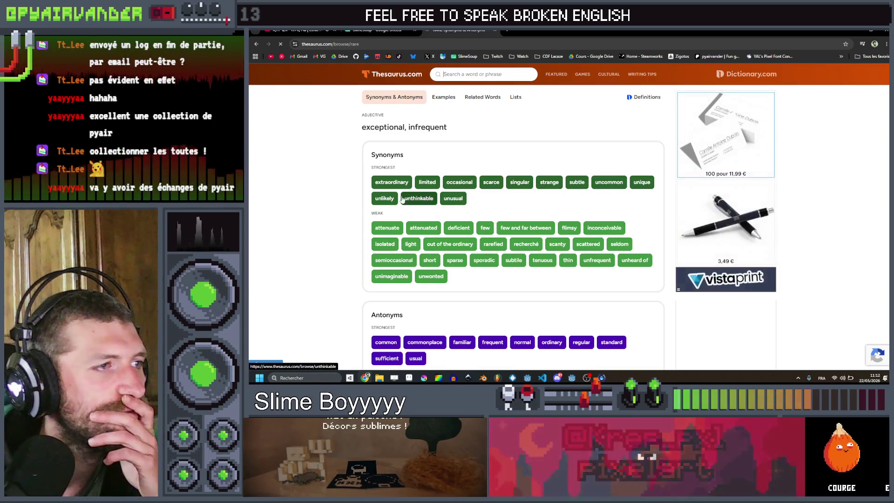
pyautogui.scroll(-1, 358, 205)
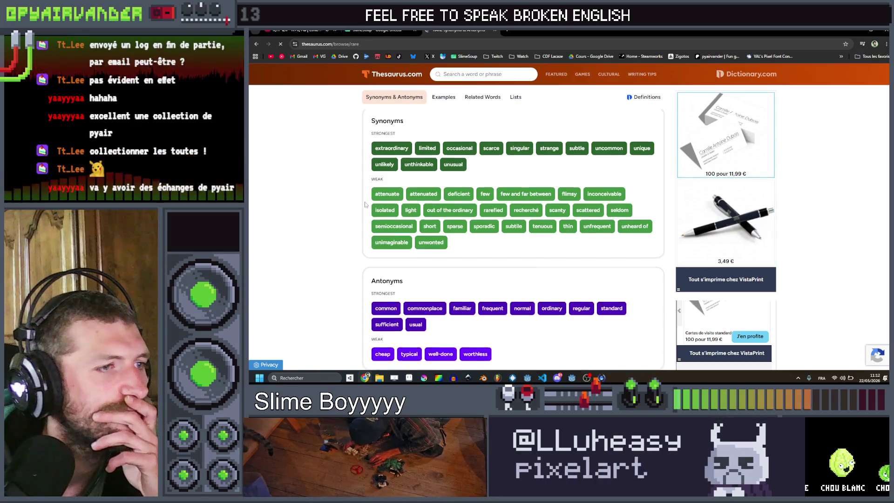
pyautogui.scroll(-1, 366, 204)
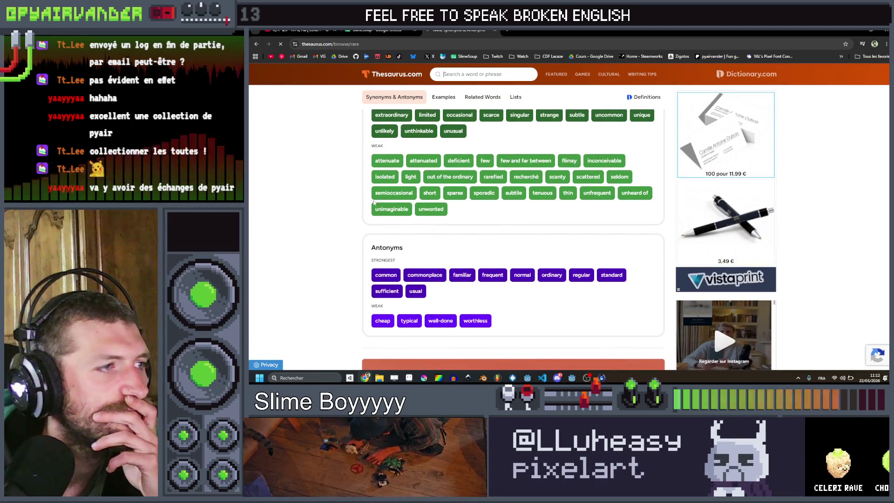
pyautogui.scroll(-1, 365, 199)
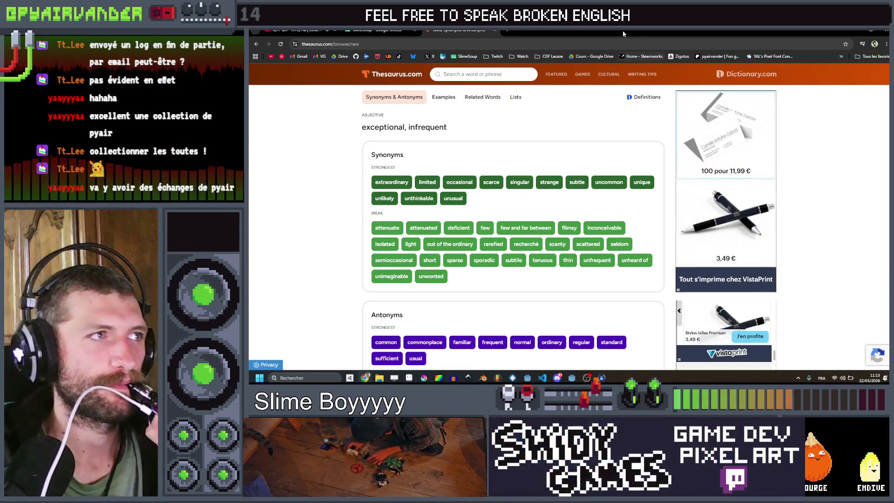
# - Read the Ice cream effect in cell B68, then return to the Godot editor
pyautogui.hotkey('alt', 'Tab')
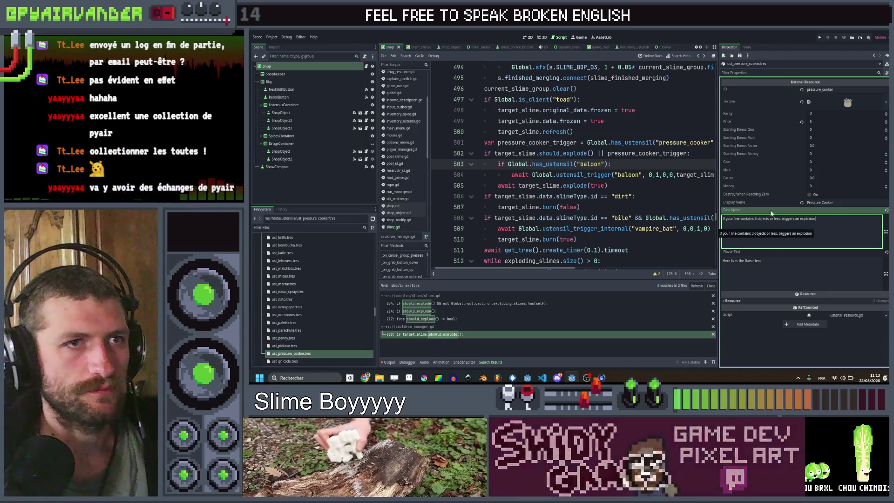
pyautogui.moveTo(366, 378)
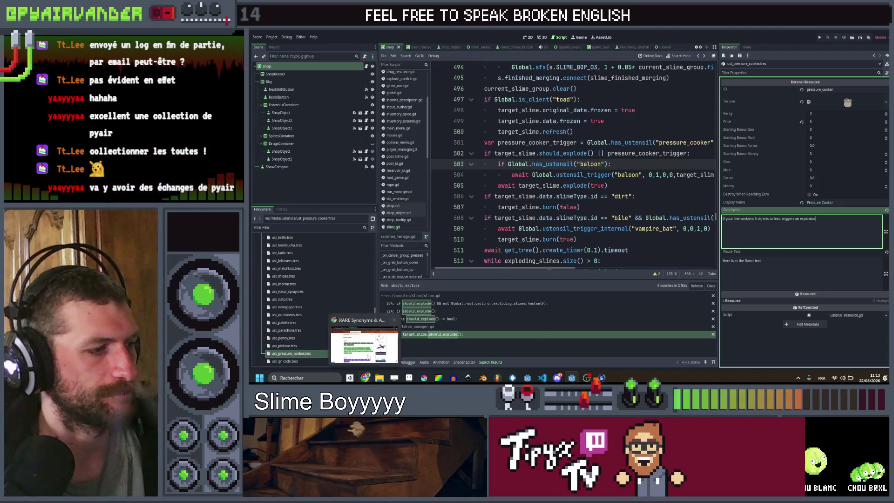
pyautogui.click(364, 343)
pyautogui.hotkey('ctrl', 'shift', 'Tab')
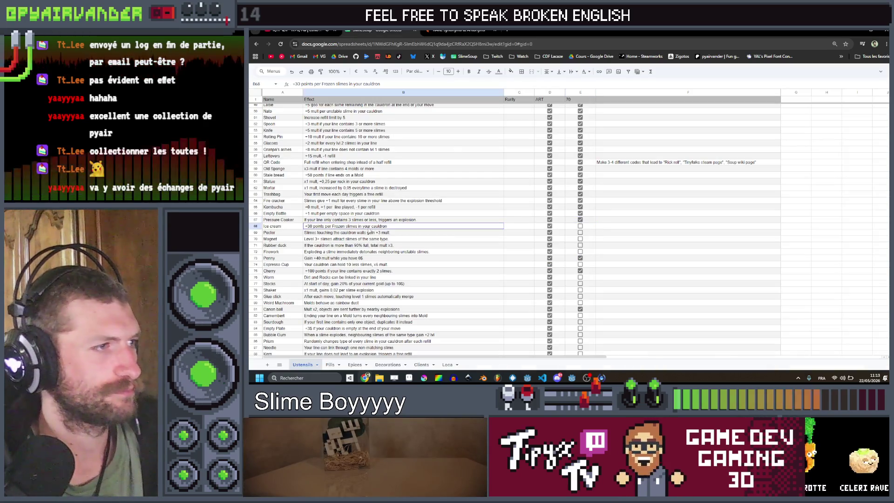
pyautogui.click(389, 228)
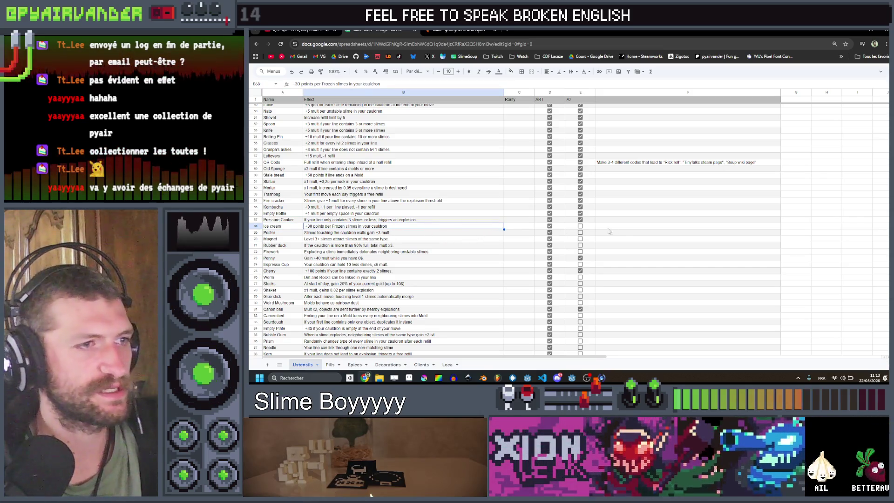
pyautogui.hotkey('alt', 'Tab')
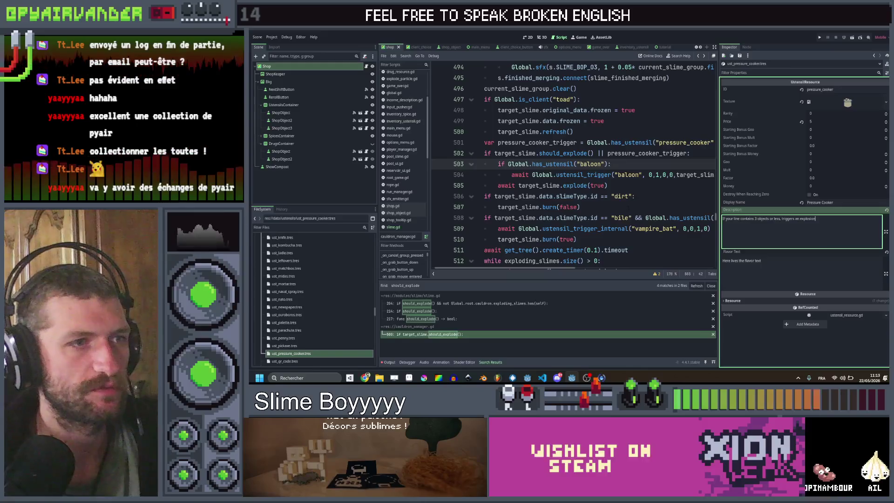
# - Search the project for 'ladle' and duplicate the ladle match block in inventory_ustensil.gd
pyautogui.click(580, 206)
pyautogui.hotkey('ctrl', 'shift', 'f')
pyautogui.write('ladle')
pyautogui.press('Return')
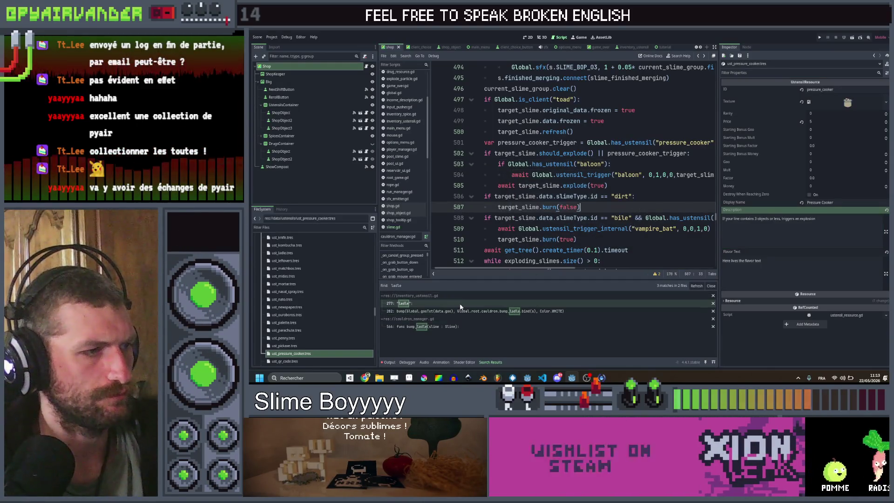
pyautogui.click(460, 305)
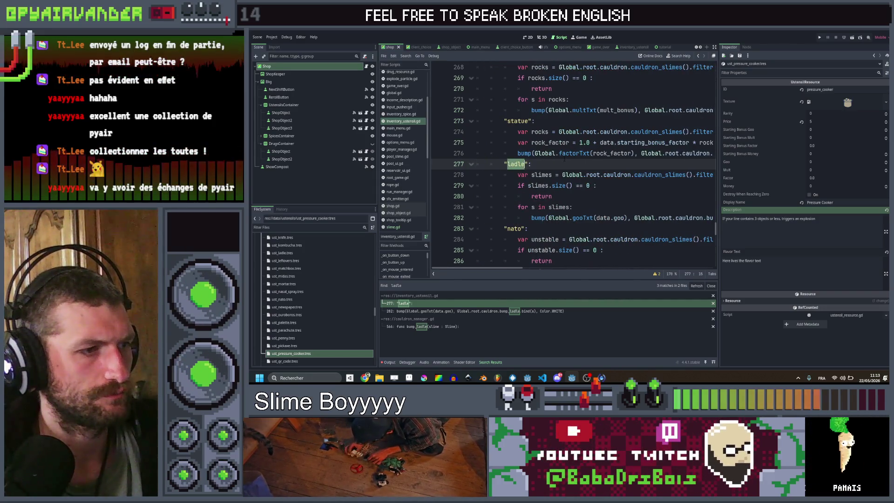
pyautogui.scroll(-1, 565, 159)
pyautogui.hscroll(5, 565, 159)
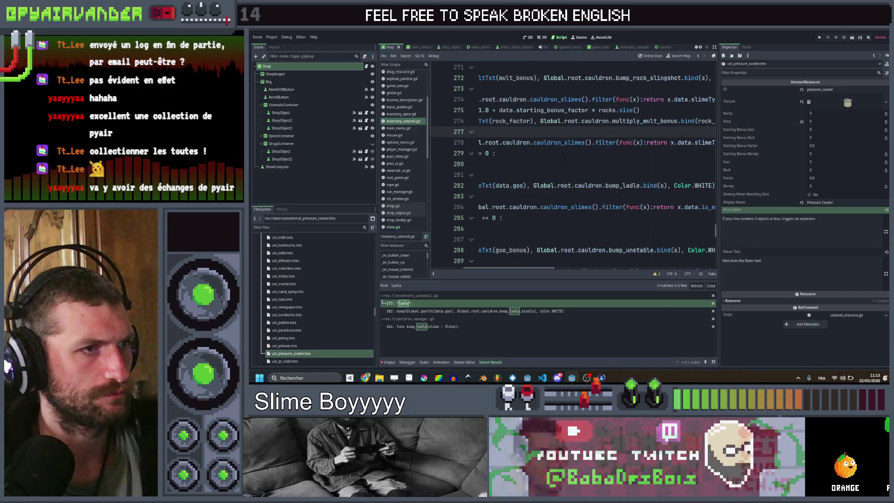
pyautogui.moveTo(565, 187); pyautogui.dragTo(504, 132)
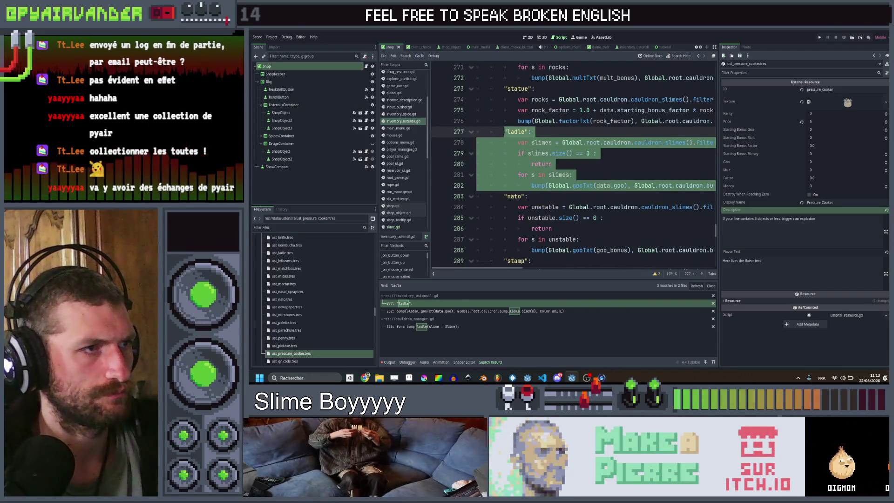
pyautogui.press('Right')
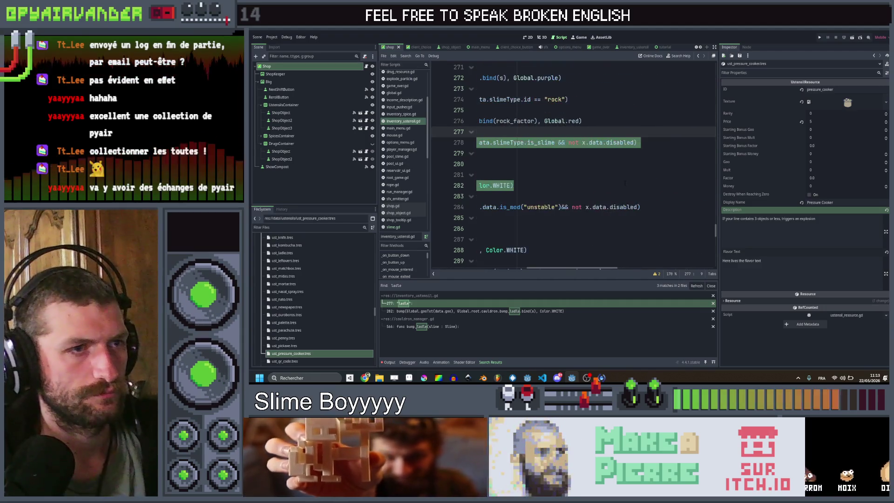
pyautogui.press('Return')
pyautogui.press('BackSpace')
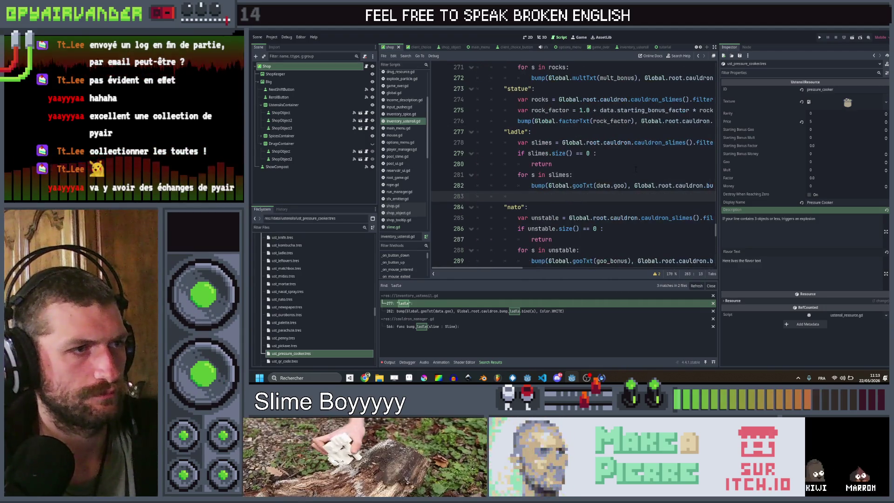
pyautogui.hotkey('ctrl', 'v')
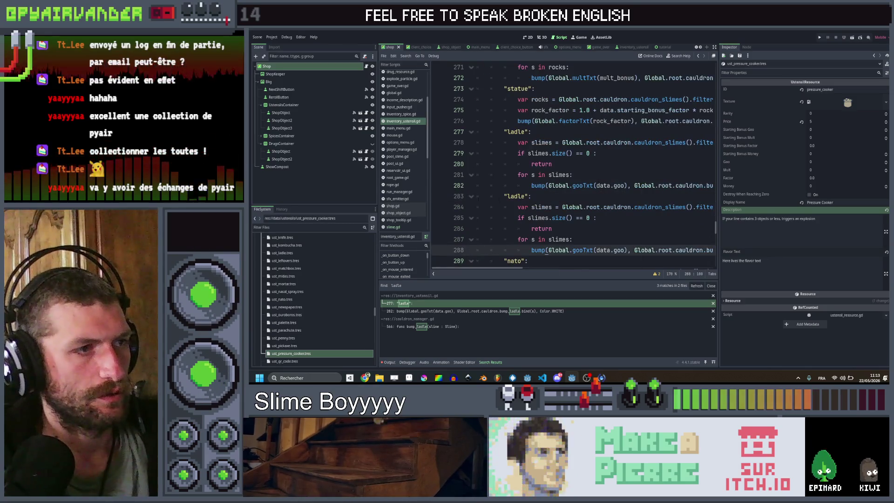
# - Relabel the copied case as ice_cream and change its filter condition to frozen
pyautogui.doubleClick(516, 196)
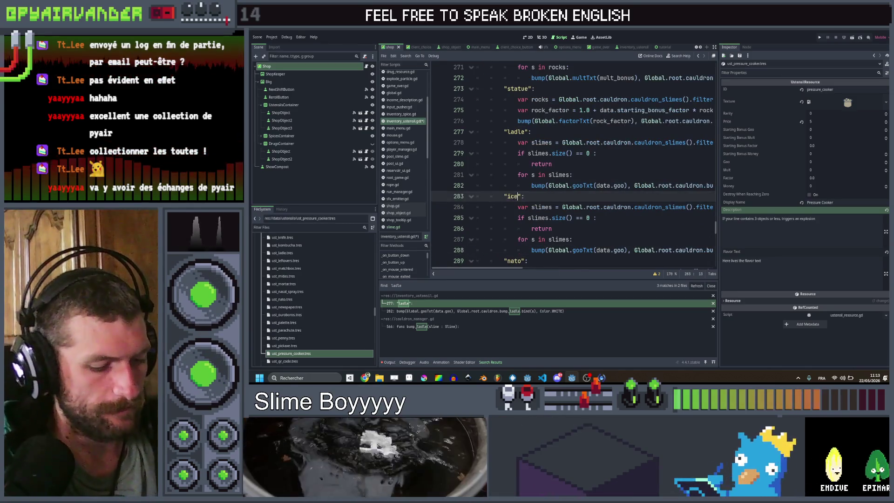
pyautogui.write('_cream')
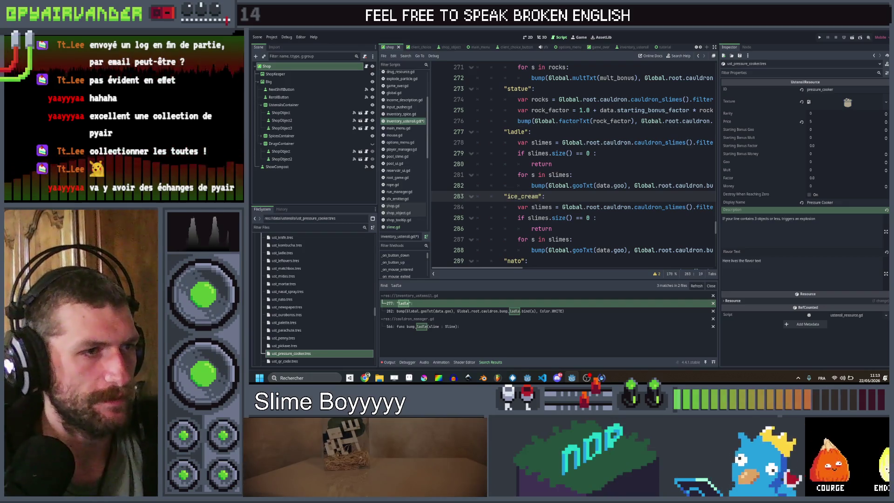
pyautogui.press('Down')
pyautogui.press('Down')
pyautogui.press('Down')
pyautogui.hscroll(5, 573, 163)
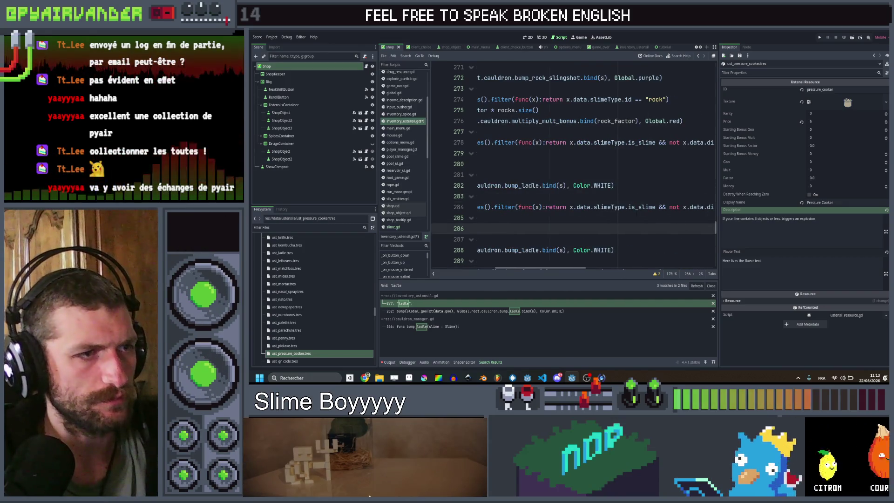
pyautogui.hscroll(3, 573, 163)
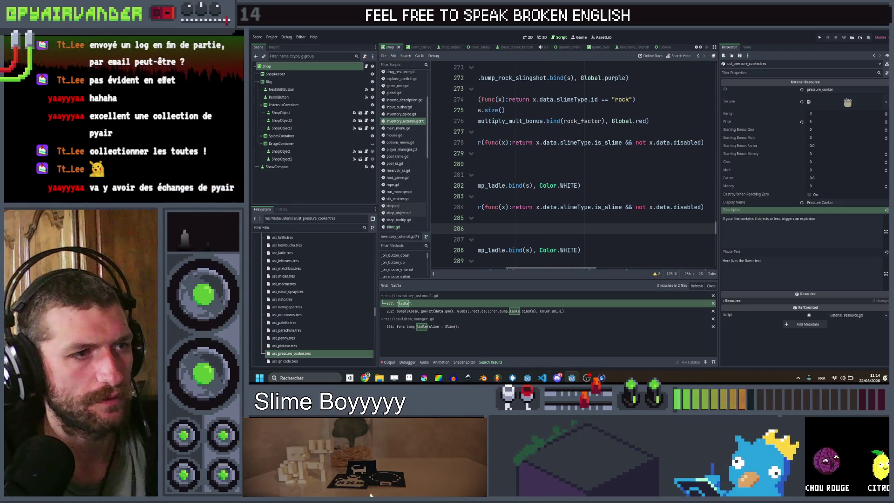
pyautogui.doubleClick(608, 206)
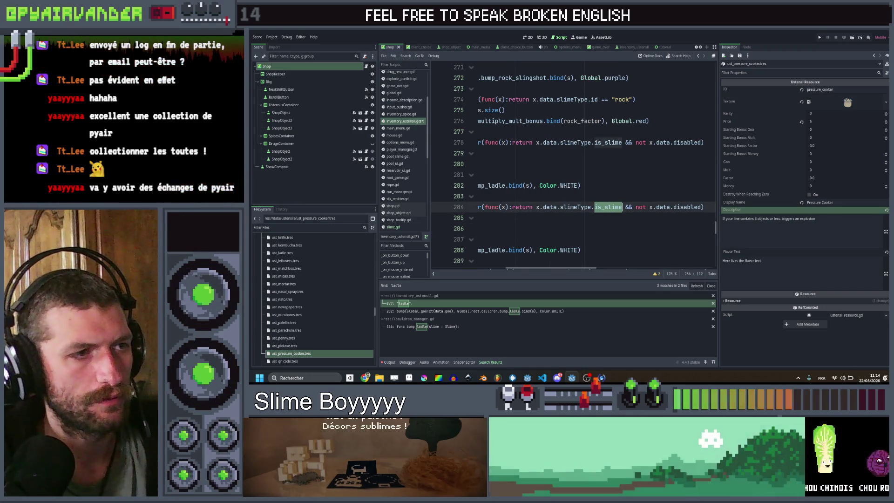
pyautogui.doubleClick(588, 207)
pyautogui.moveTo(622, 207); pyautogui.dragTo(566, 207)
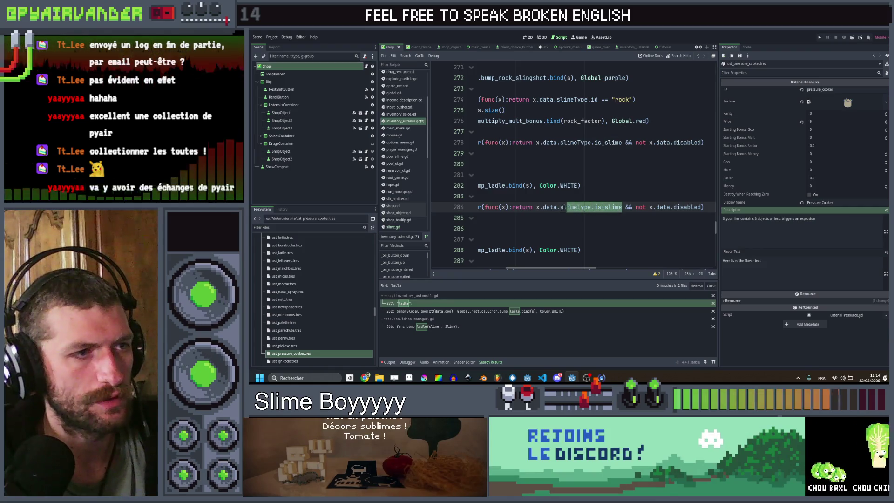
pyautogui.write('frozen')
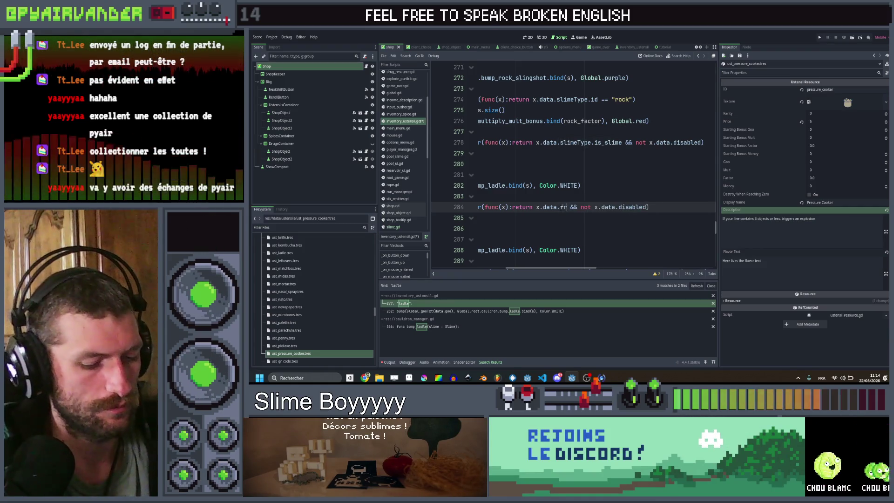
# - Rename the call to bump_ice_cream and open the bump_ladle function definition
pyautogui.press('Up')
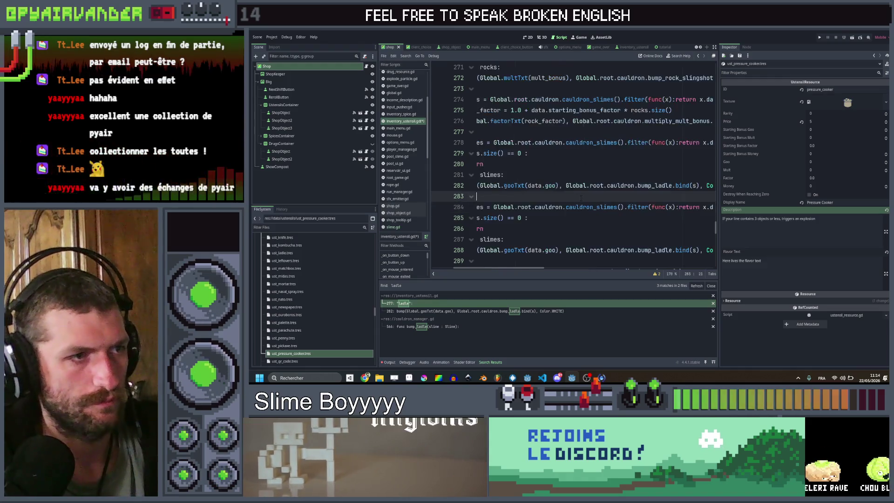
pyautogui.click(576, 229)
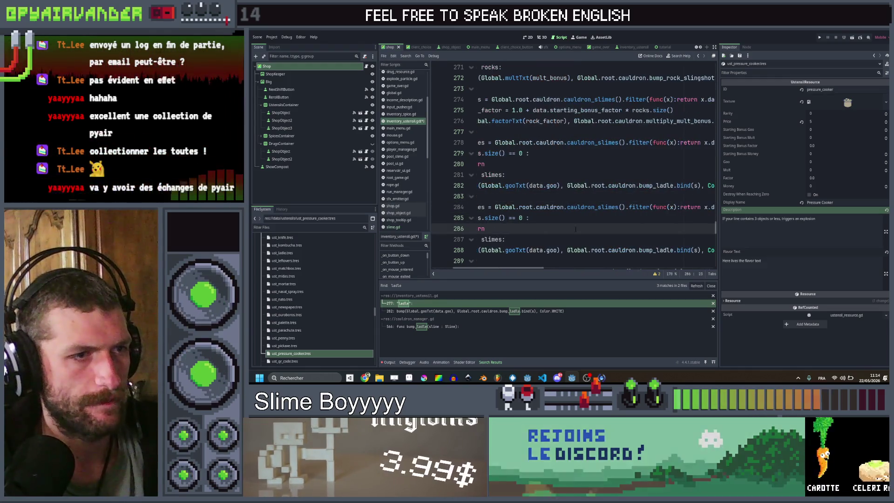
pyautogui.scroll(-1, 573, 230)
pyautogui.hscroll(2, 565, 231)
pyautogui.hscroll(4, 565, 232)
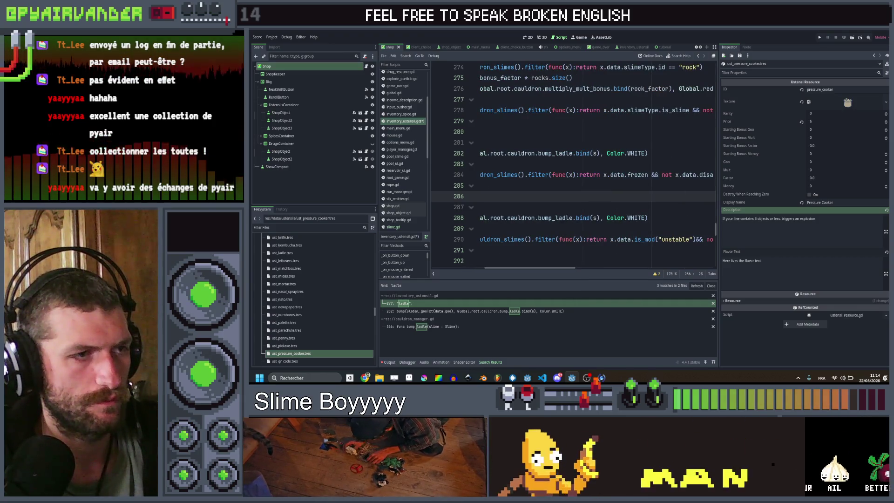
pyautogui.click(569, 218)
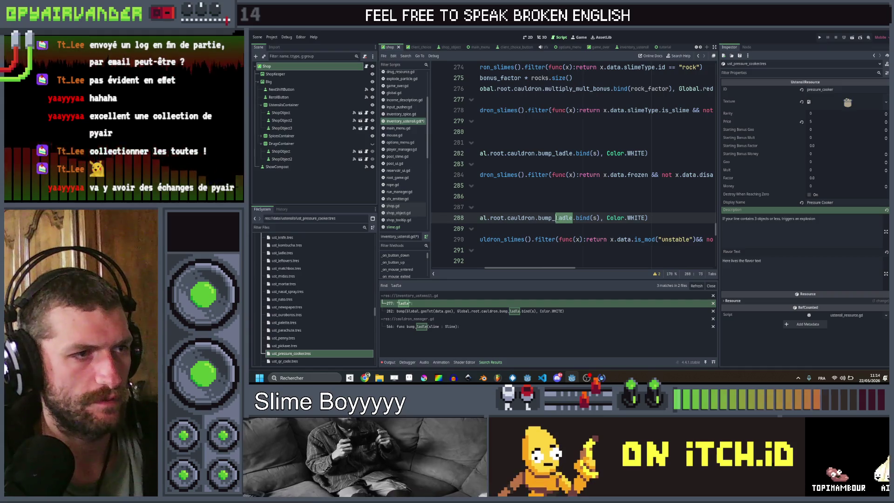
pyautogui.write('ice_cream')
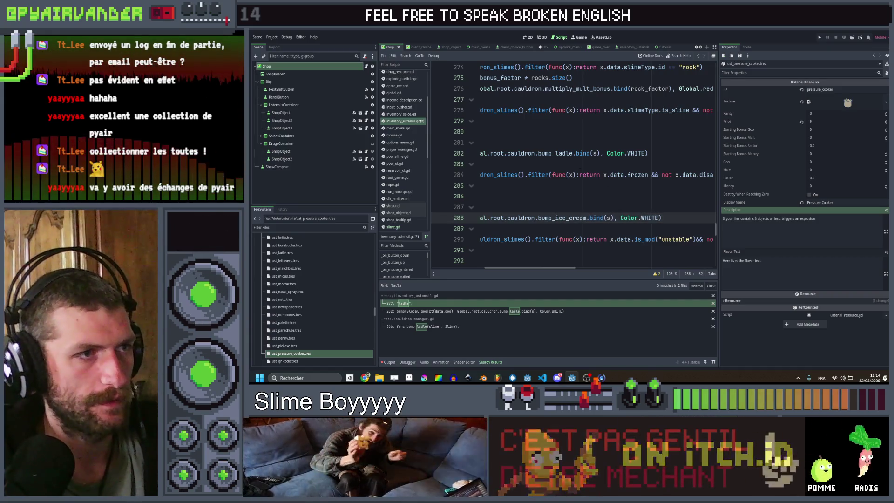
pyautogui.click(560, 153)
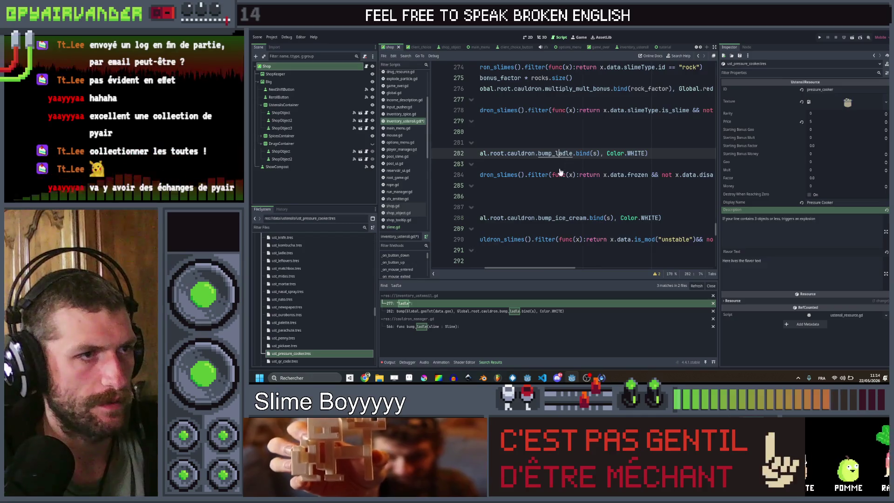
pyautogui.keyDown('ctrl'); pyautogui.click(561, 154); pyautogui.keyUp('ctrl')
# - Duplicate the bump_ladle function directly below itself in cauldron_manager.gd
pyautogui.moveTo(552, 196)
pyautogui.mouseDown()
pyautogui.moveTo(480, 185)
pyautogui.moveTo(464, 165)
pyautogui.mouseUp()
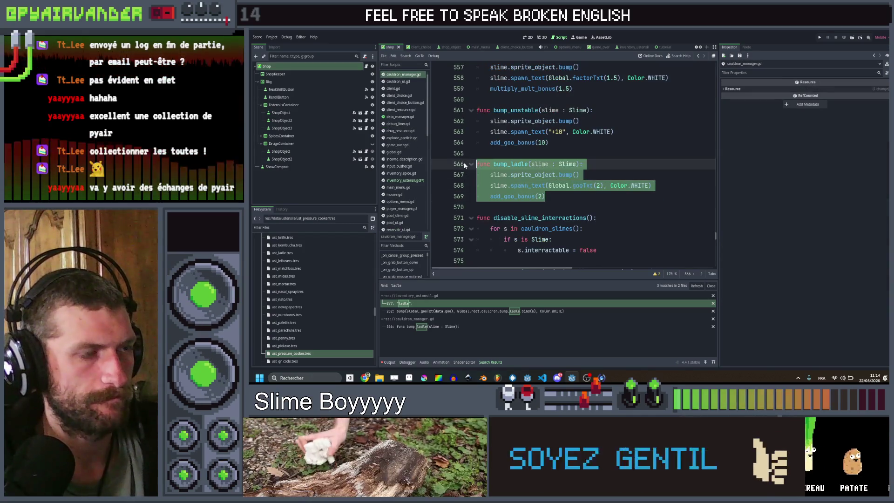
pyautogui.hotkey('ctrl', 'c')
pyautogui.press('Down')
pyautogui.press('Down')
pyautogui.press('Down')
pyautogui.press('Return')
pyautogui.hotkey('ctrl', 'v')
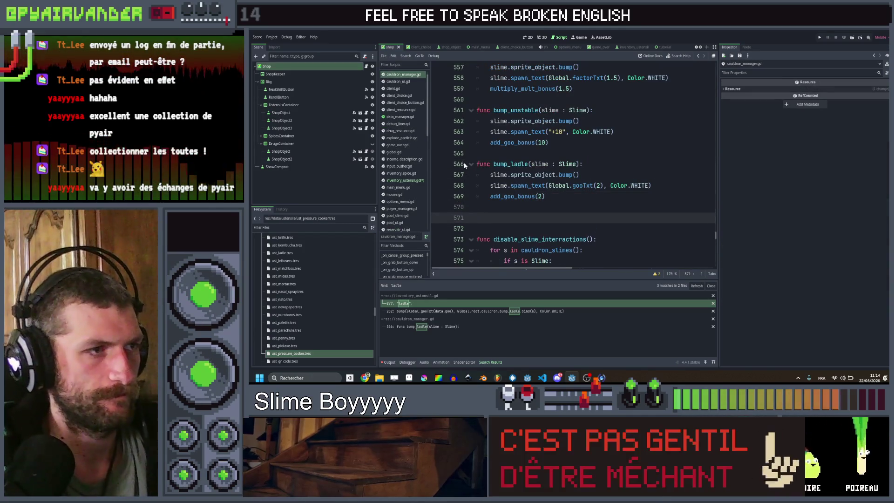
# - Rename the copy bump_ice_cream, set its gooTxt and goo bonus to 30, and save
pyautogui.click(511, 217)
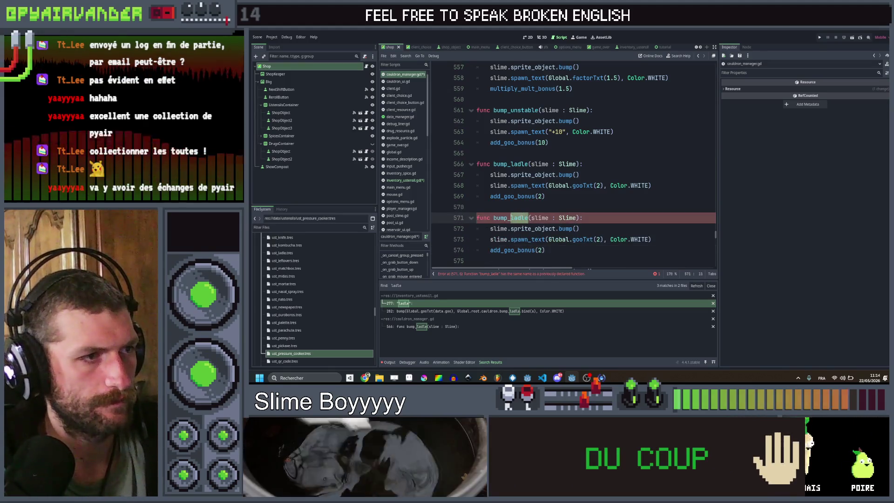
pyautogui.write('ice_cream')
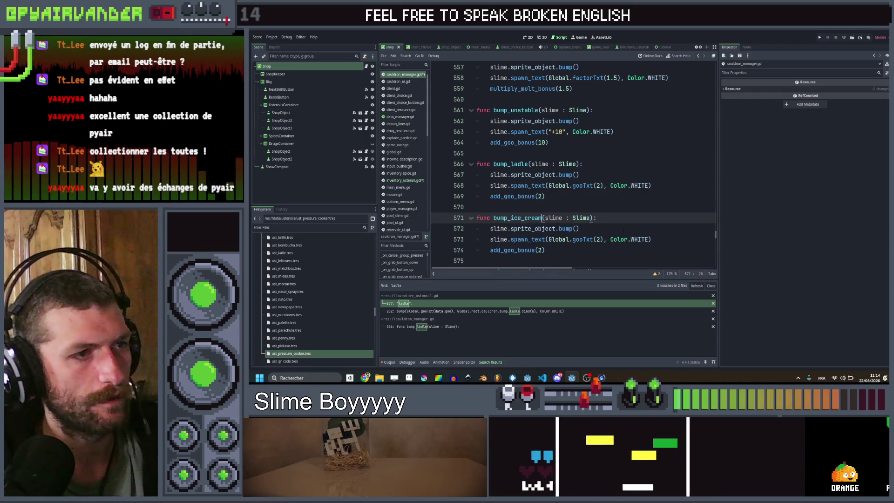
pyautogui.click(614, 229)
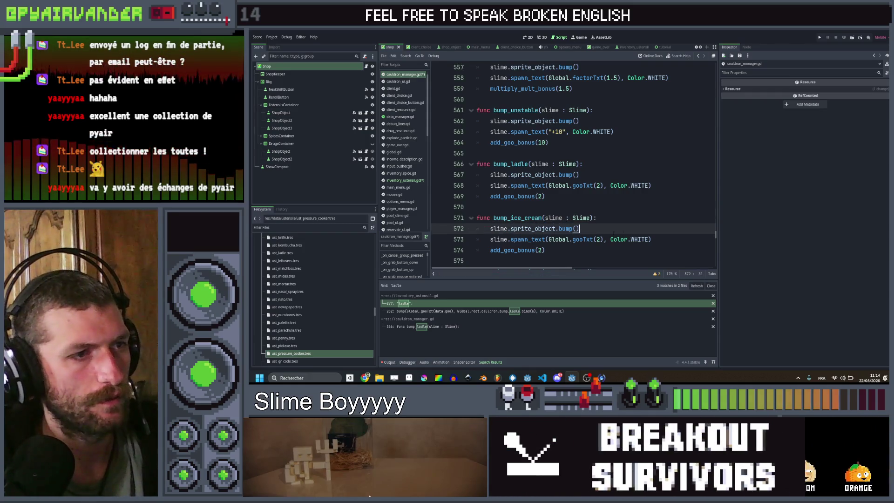
pyautogui.click(600, 239)
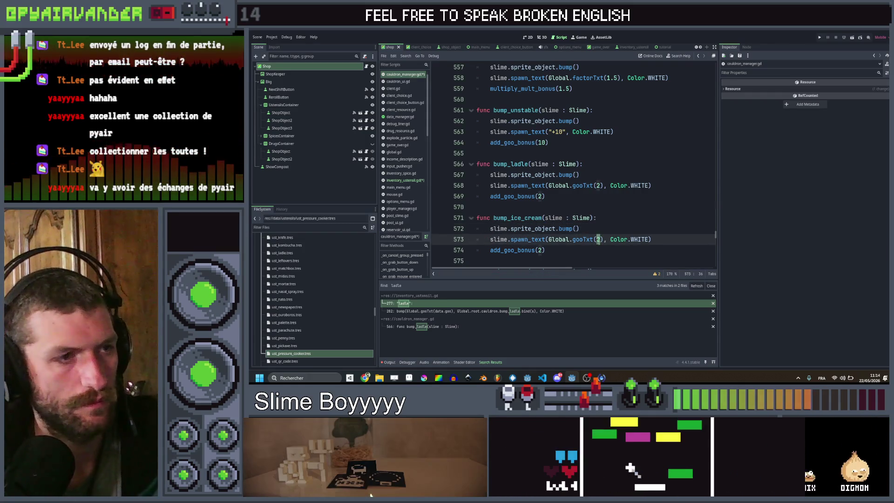
pyautogui.write('30')
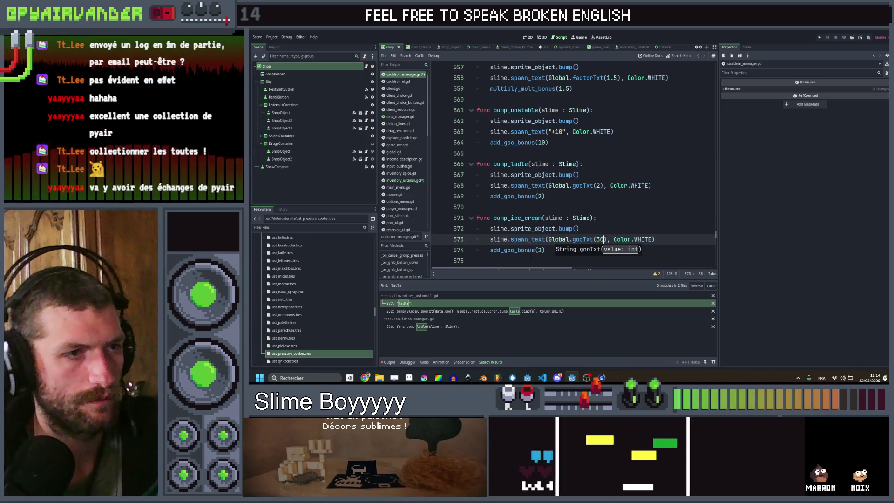
pyautogui.click(542, 250)
pyautogui.press('BackSpace')
pyautogui.write('30')
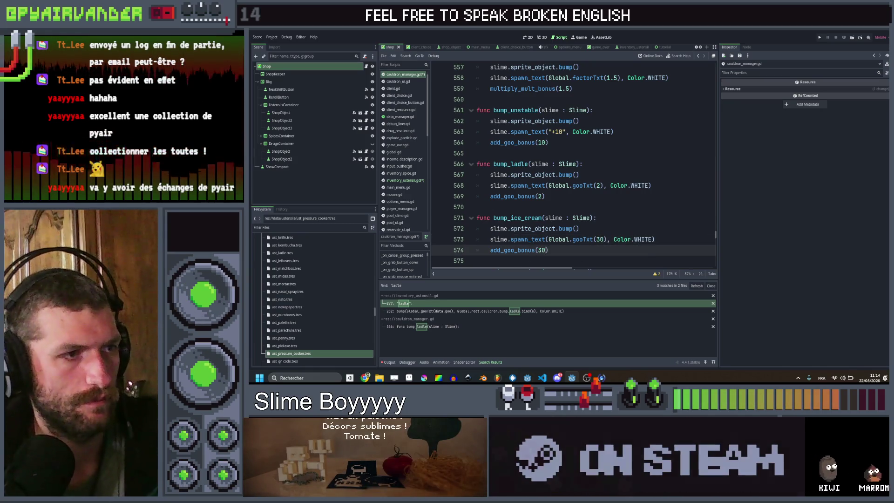
pyautogui.click(614, 219)
pyautogui.hotkey('ctrl', 's')
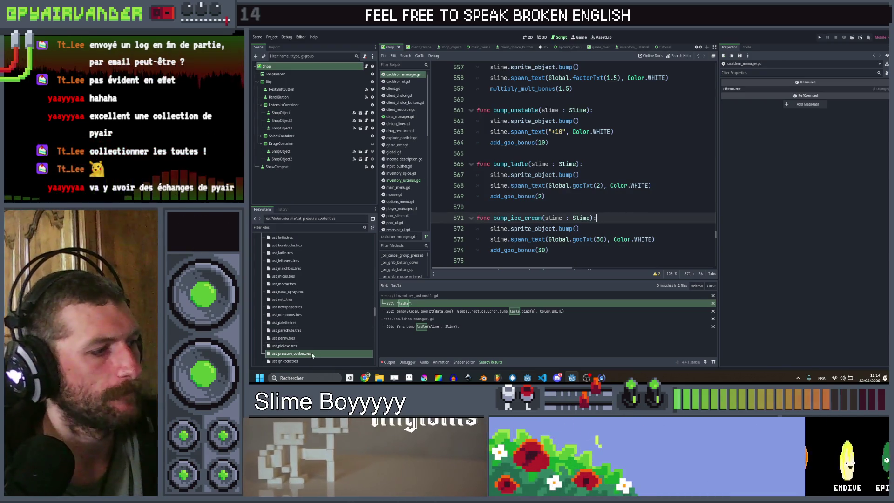
pyautogui.hotkey('ctrl', 'd')
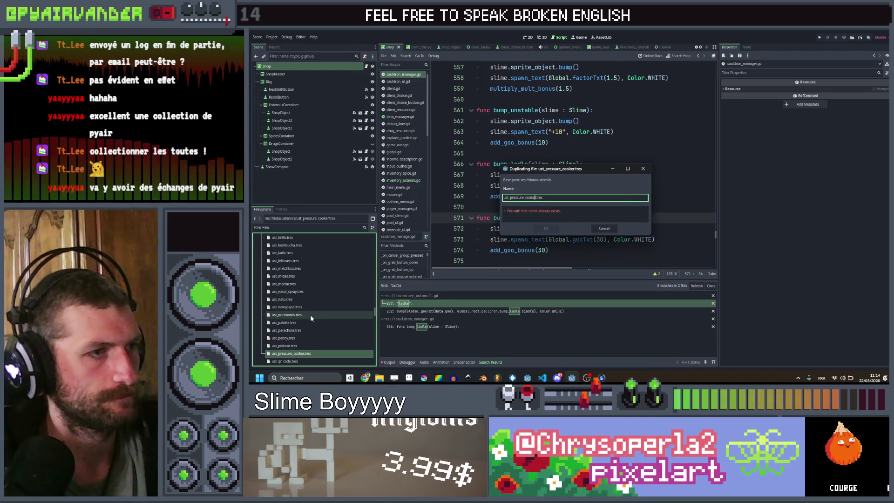
# - Save the duplicate as ust_ice_cream.tres and assign the ice cream image as its texture
pyautogui.hotkey('ctrl', 'shift', 'Left')
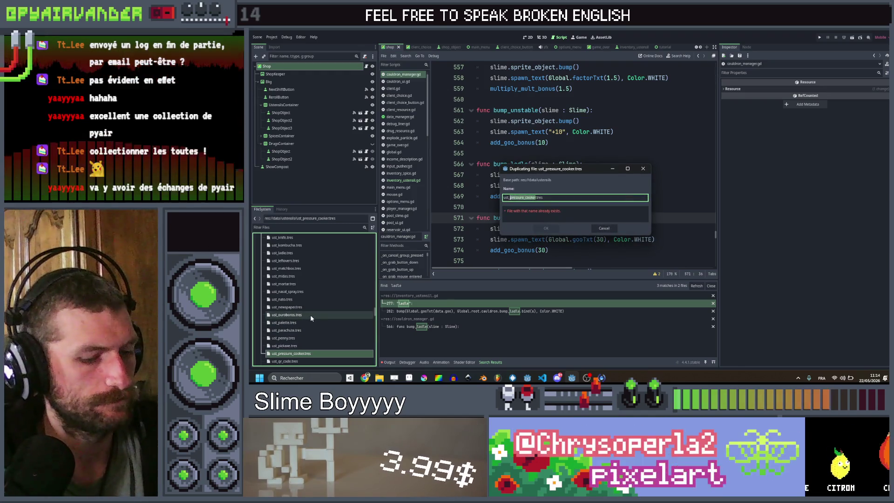
pyautogui.write('ice_cre')
pyautogui.write('am')
pyautogui.press('Return')
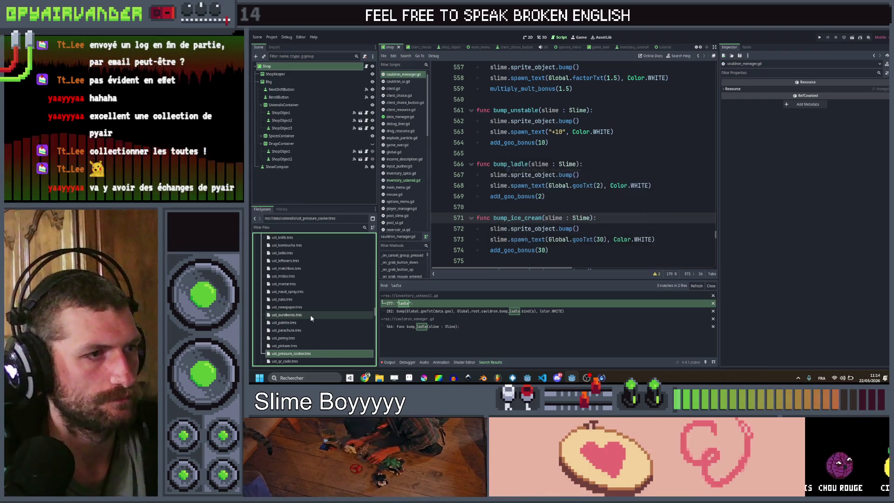
pyautogui.doubleClick(307, 263)
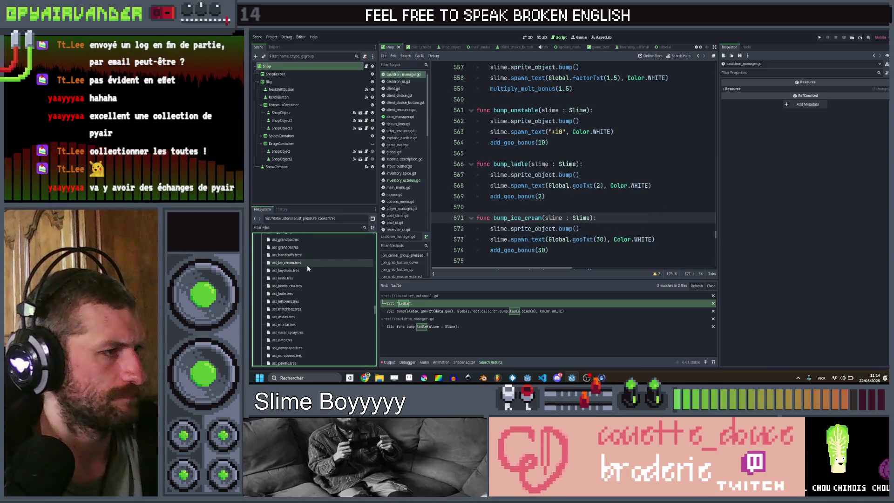
pyautogui.write('ic')
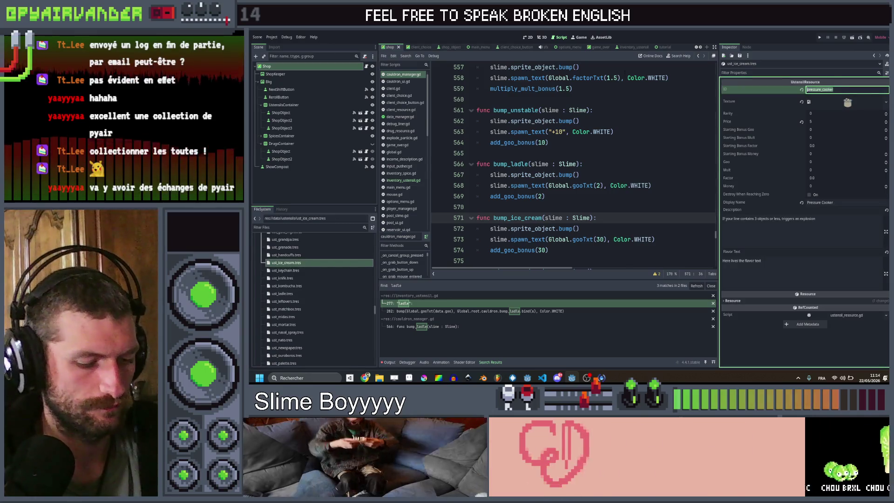
pyautogui.write('e_cream')
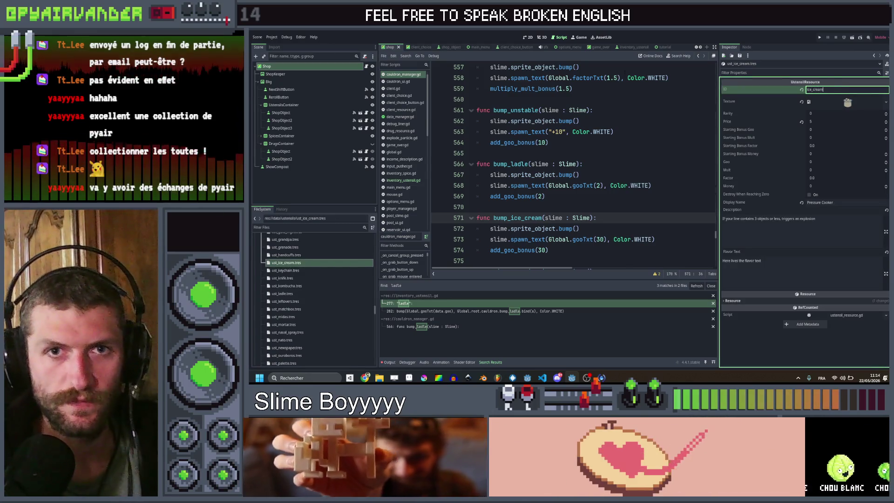
pyautogui.click(847, 104)
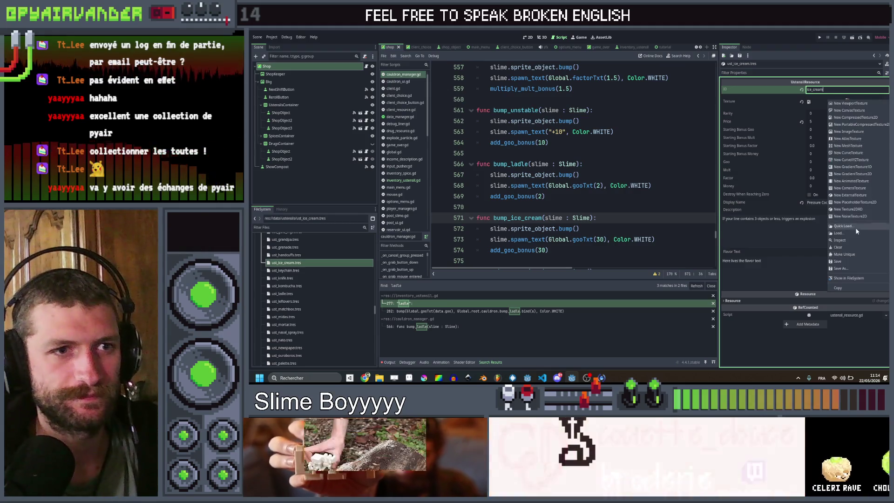
pyautogui.click(856, 228)
pyautogui.write('ice')
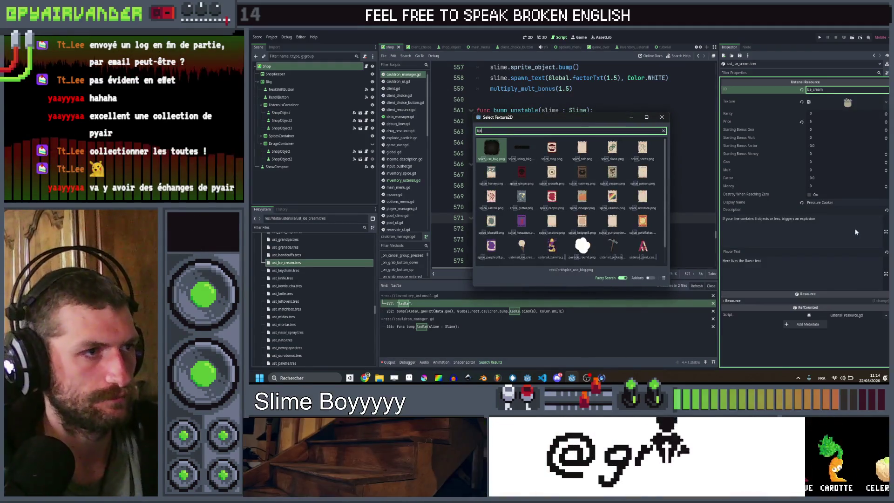
pyautogui.write('_cre')
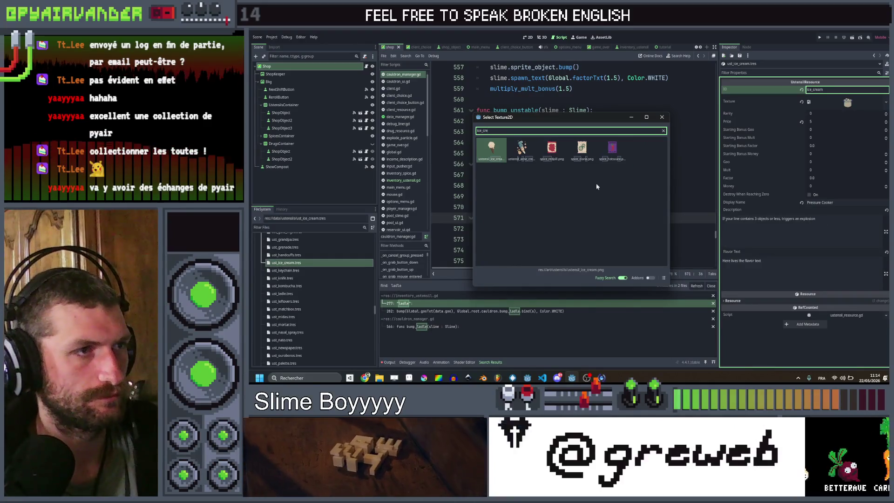
pyautogui.doubleClick(489, 153)
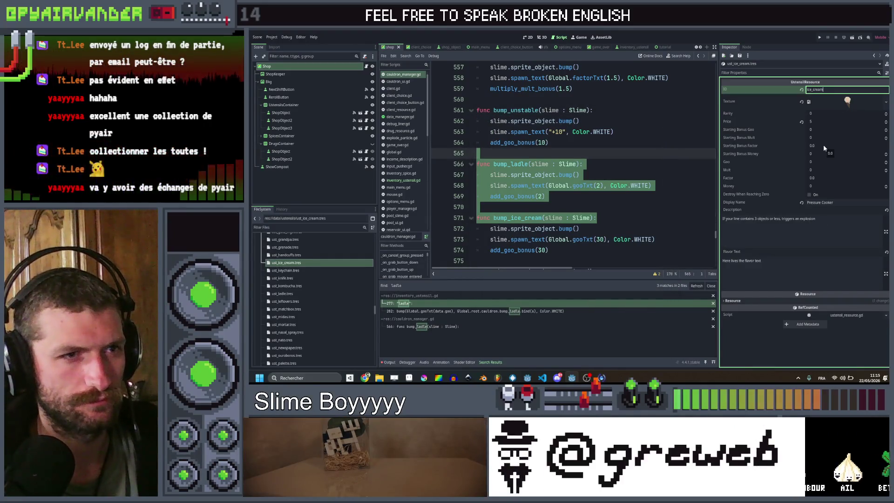
# - Set Goo to 30, Display Name to 'Ice Cream', and a description about frozen slimes giving points
pyautogui.click(823, 162)
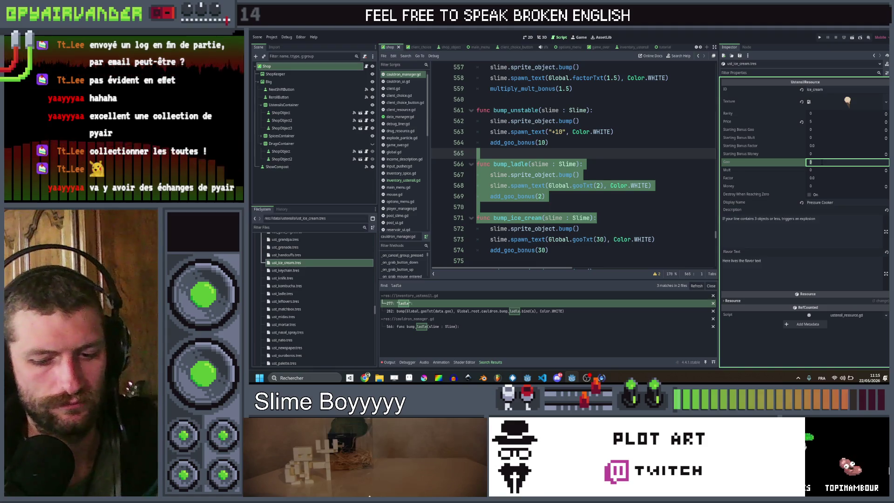
pyautogui.write('30')
pyautogui.click(834, 203)
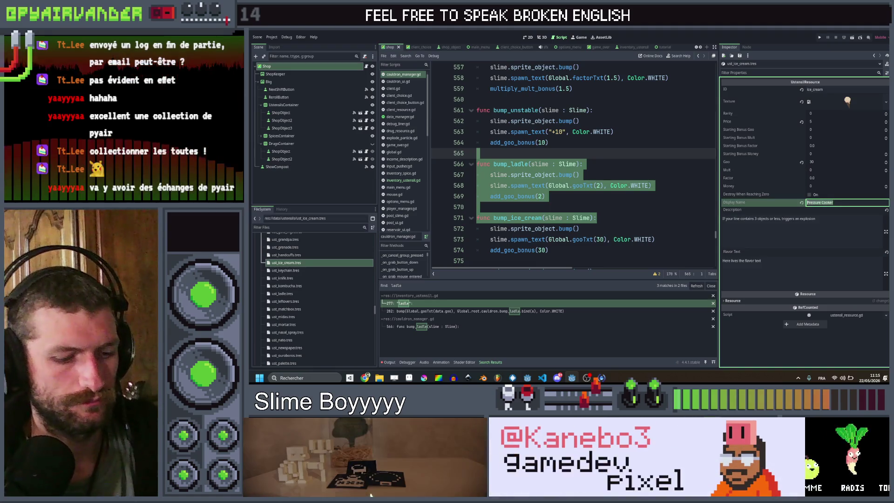
pyautogui.write('Ice Cream')
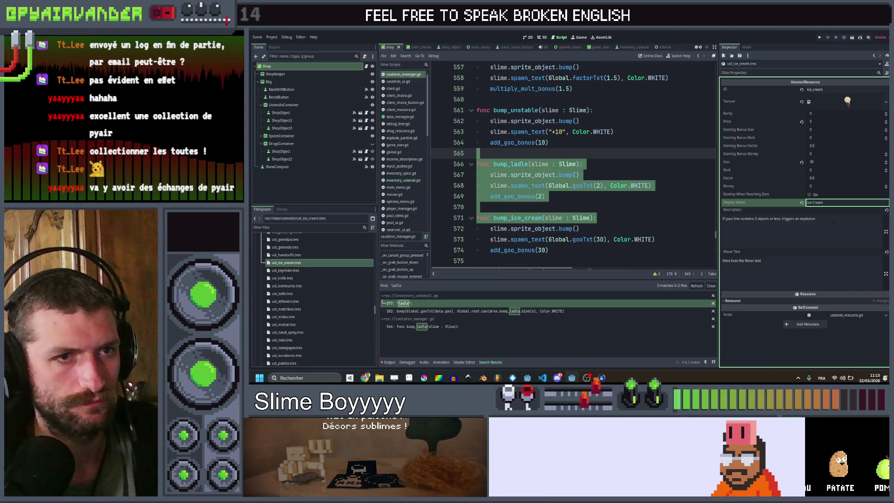
pyautogui.click(855, 222)
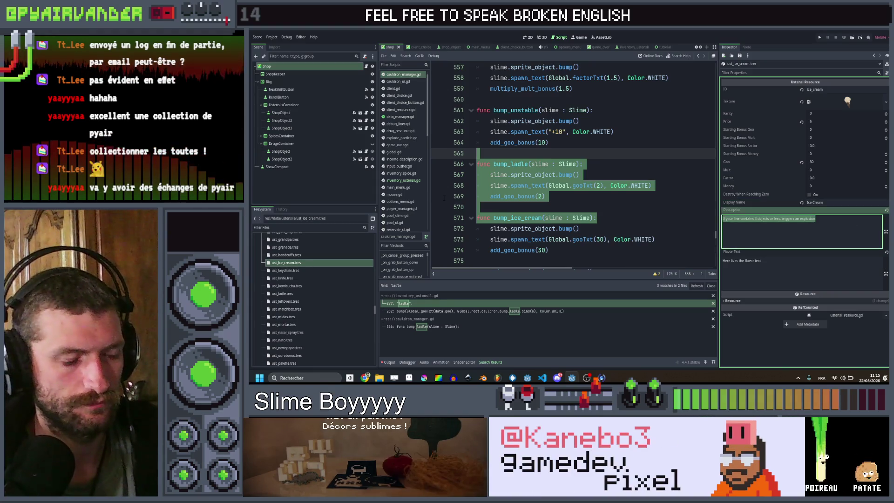
pyautogui.press('BackSpace')
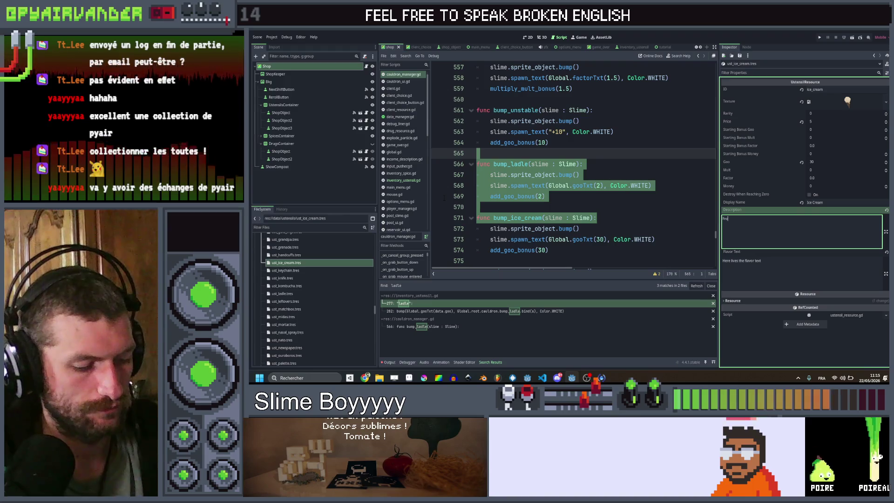
pyautogui.write('zen slim')
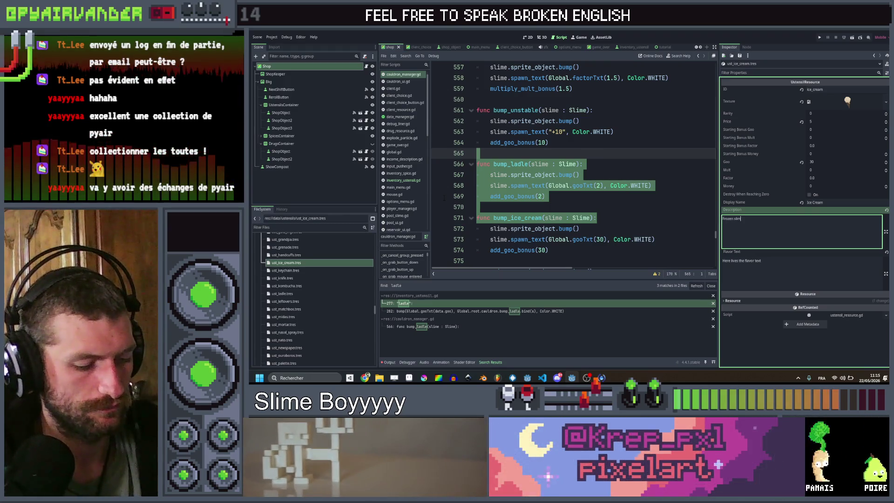
pyautogui.write('es give ')
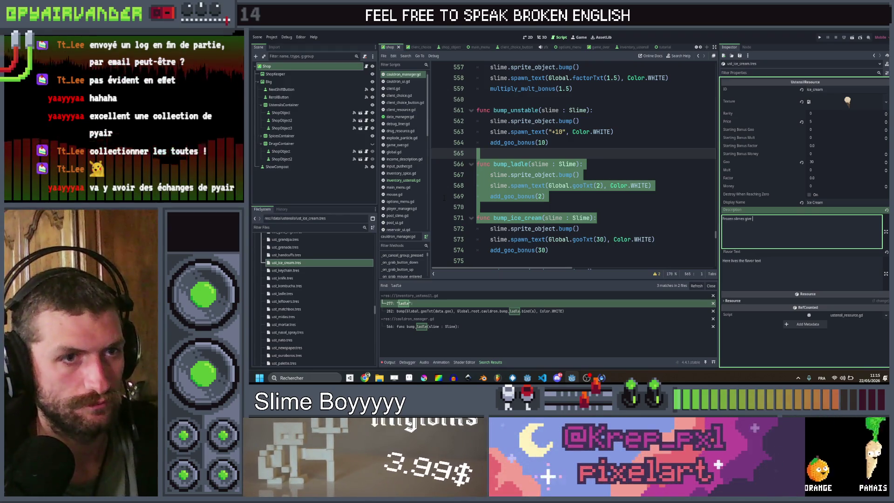
pyautogui.write('+')
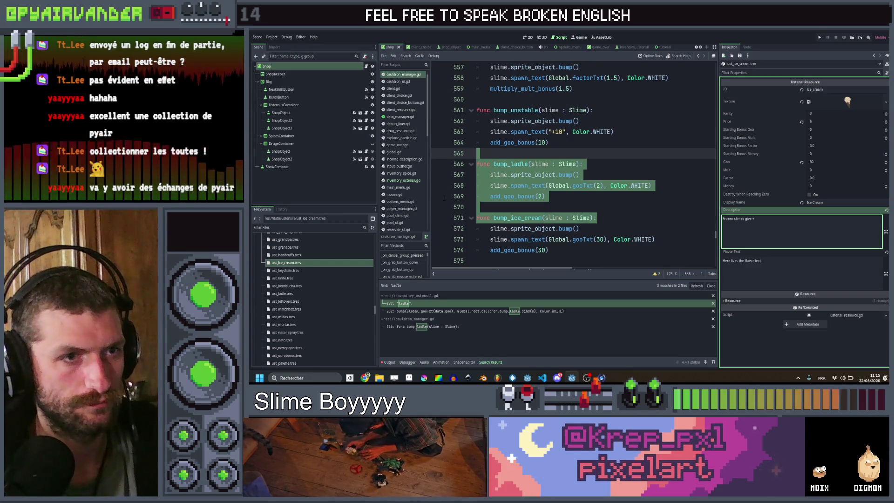
pyautogui.write('jects')
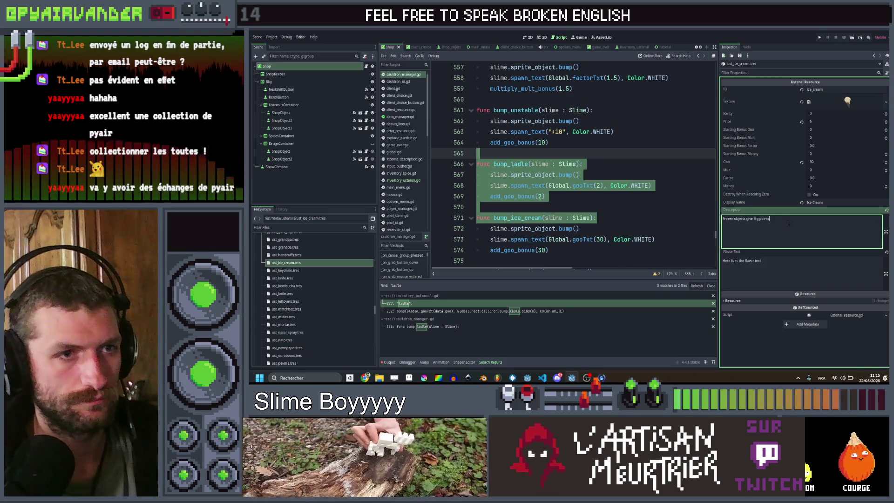
pyautogui.click(662, 172)
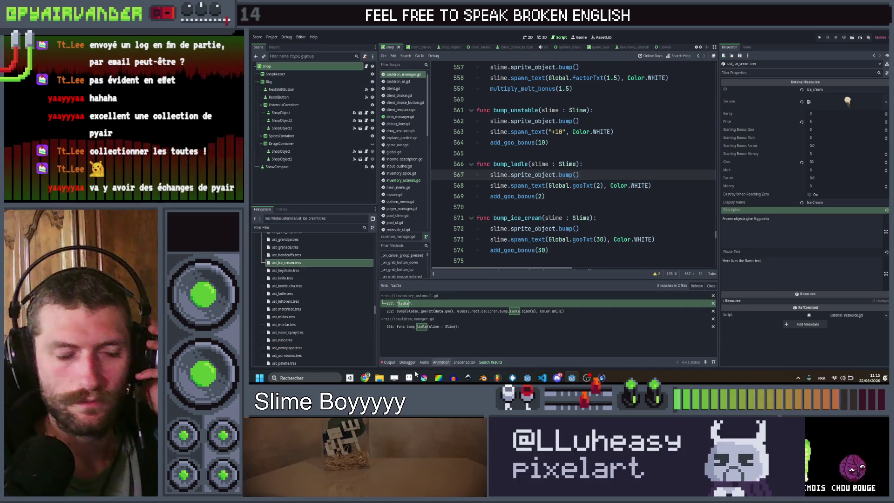
pyautogui.click(354, 378)
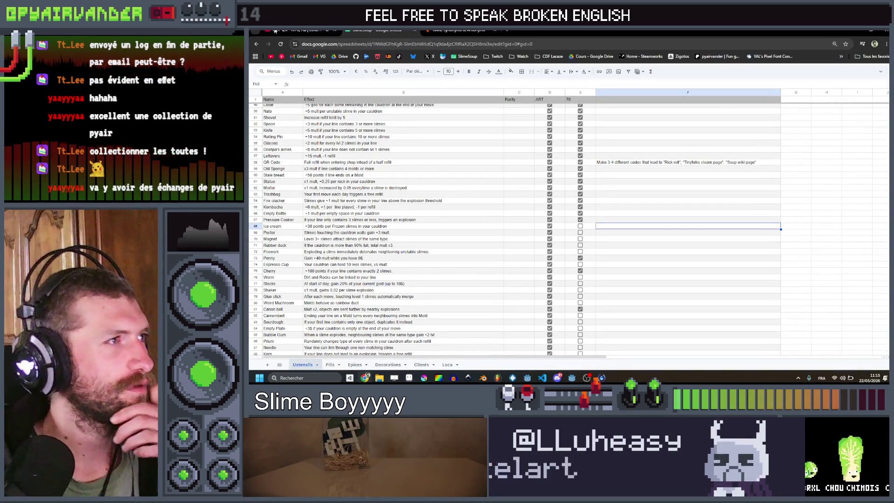
# - Pause the current YouTube music and play the Japanese Jazz & Funk Vinyl Set video instead
pyautogui.click(301, 31)
pyautogui.click(421, 235)
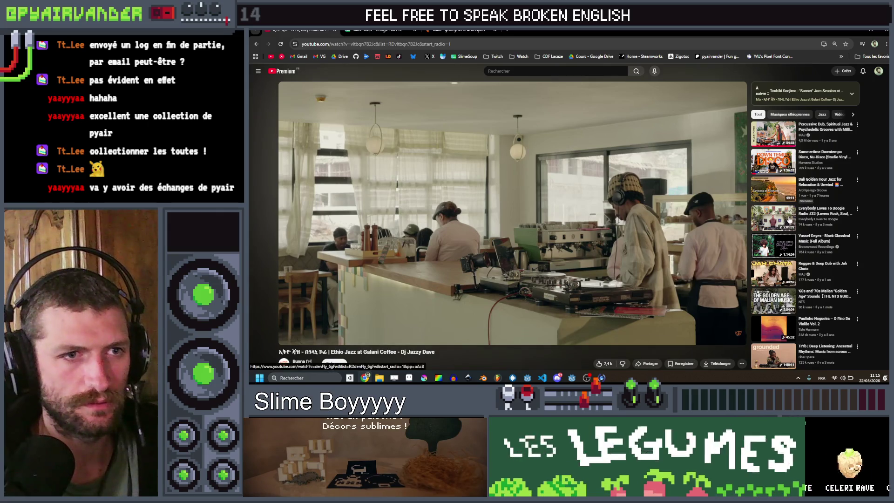
pyautogui.scroll(-1, 787, 240)
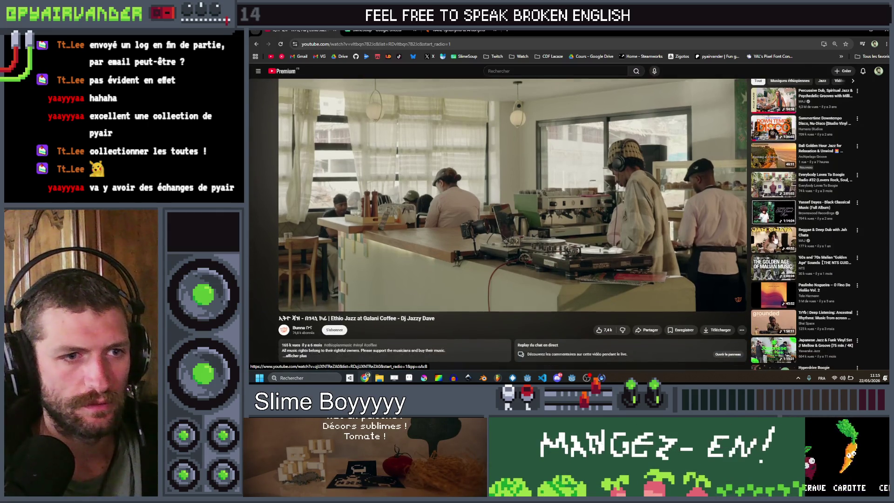
pyautogui.scroll(-1, 775, 228)
pyautogui.scroll(-1, 774, 227)
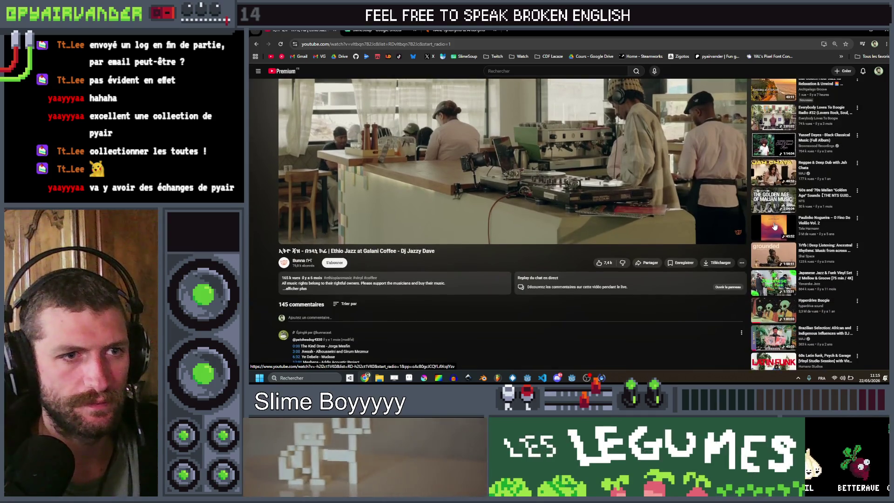
pyautogui.scroll(-1, 774, 226)
pyautogui.click(774, 225)
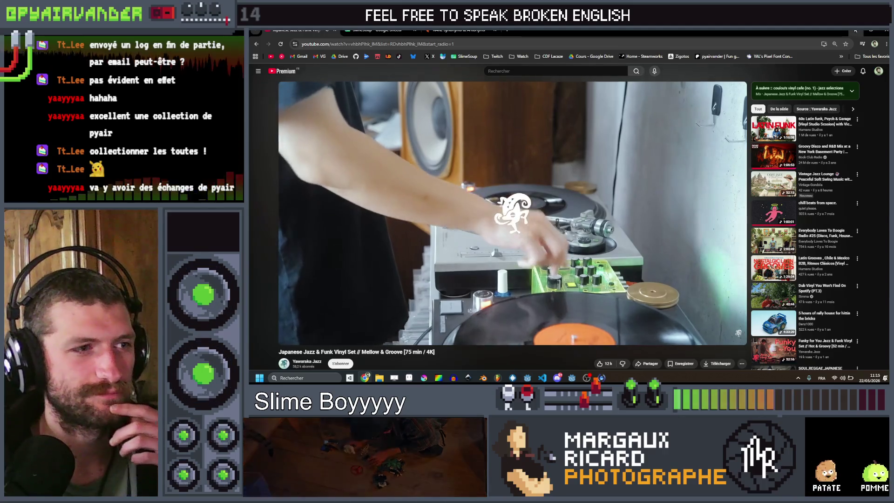
pyautogui.hotkey('alt', 'Tab')
pyautogui.click(637, 198)
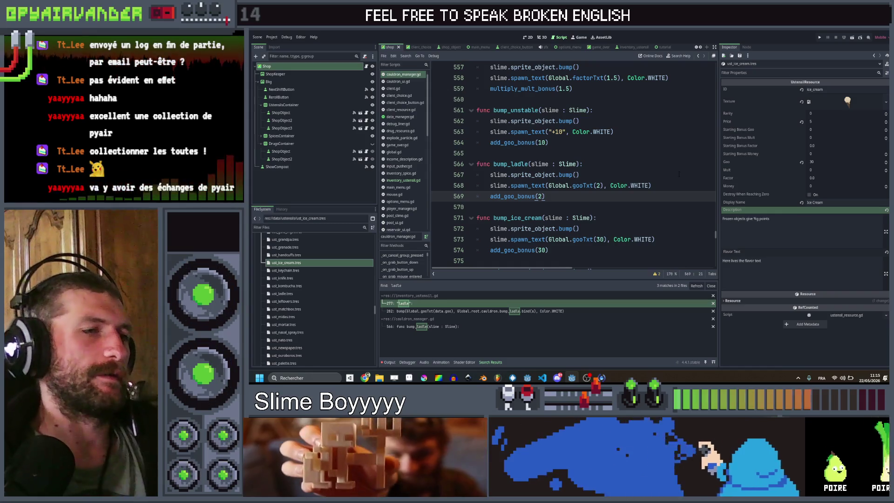
# - Inspect the ice_cream case in inventory_ustensil.gd to confirm it calls bump_ice_cream
pyautogui.click(662, 218)
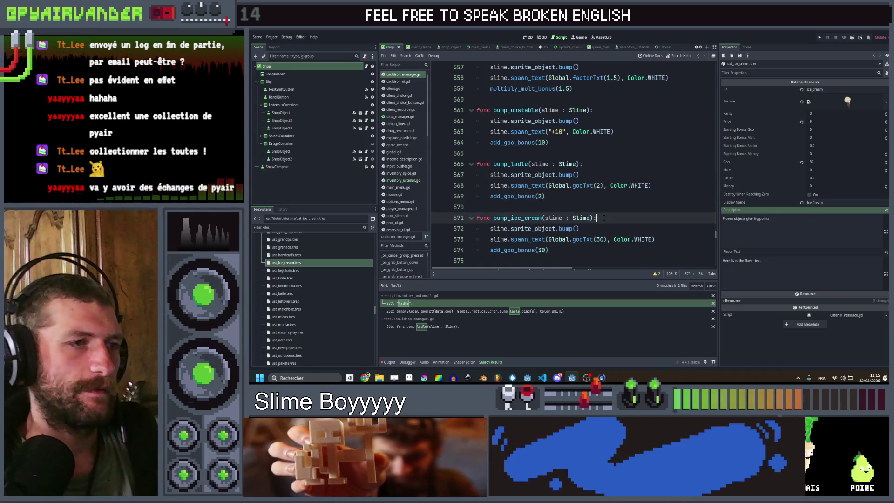
pyautogui.click(423, 311)
pyautogui.hscroll(3, 573, 185)
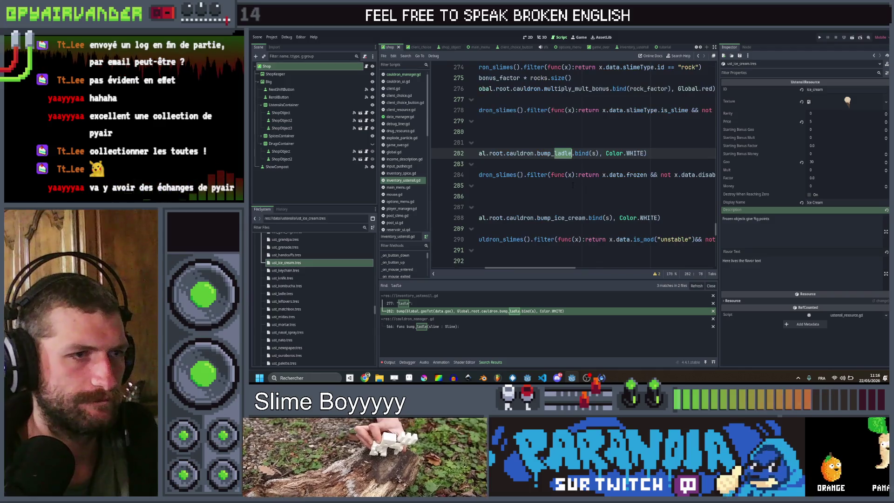
pyautogui.hscroll(-5, 573, 185)
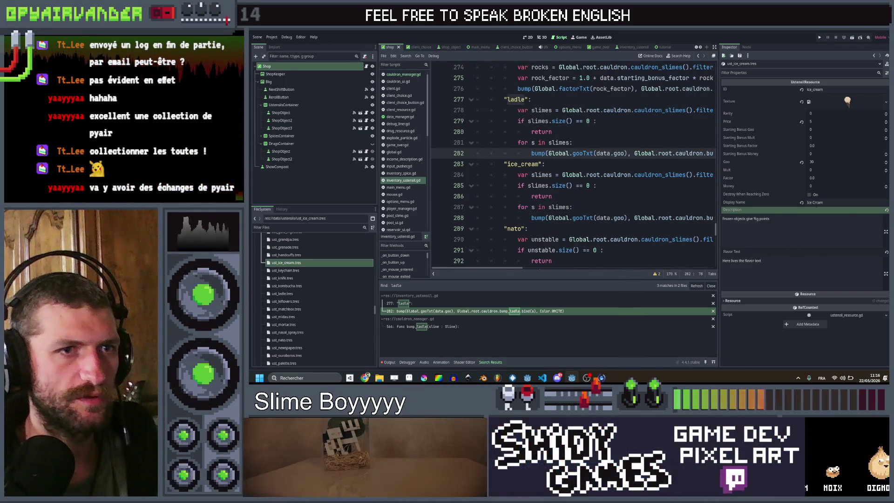
pyautogui.hscroll(2, 560, 222)
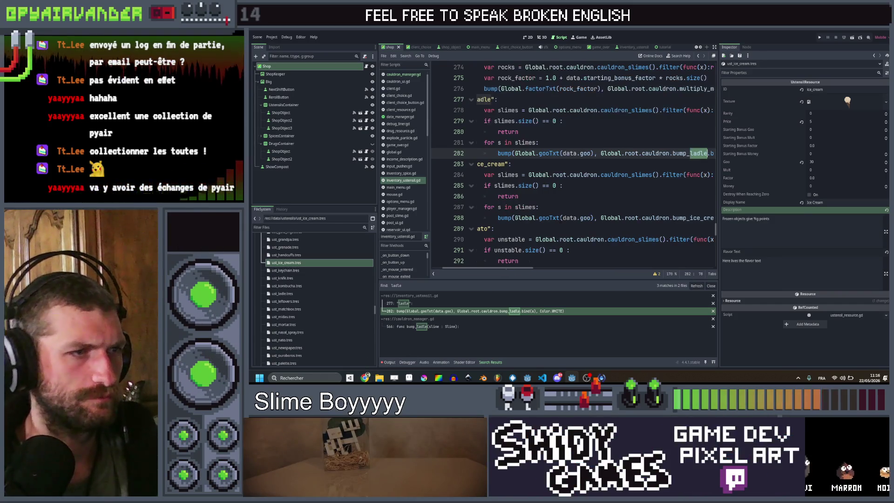
pyautogui.hscroll(8, 560, 221)
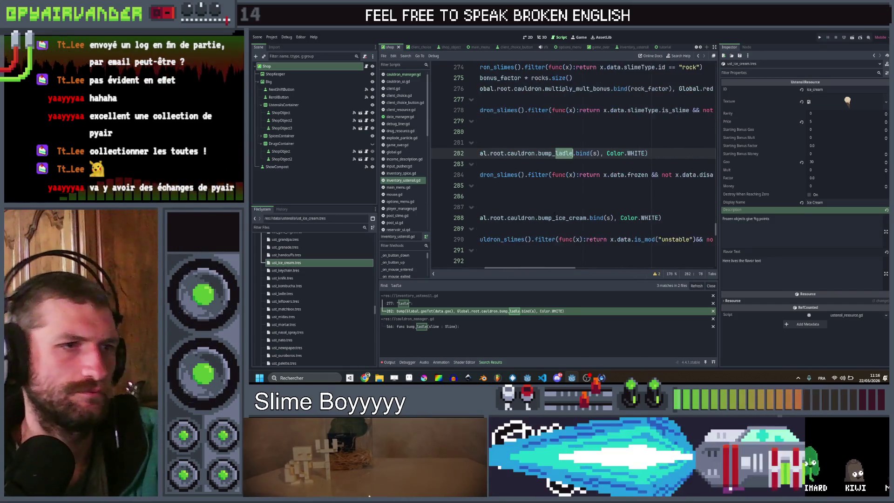
pyautogui.hscroll(-6, 573, 186)
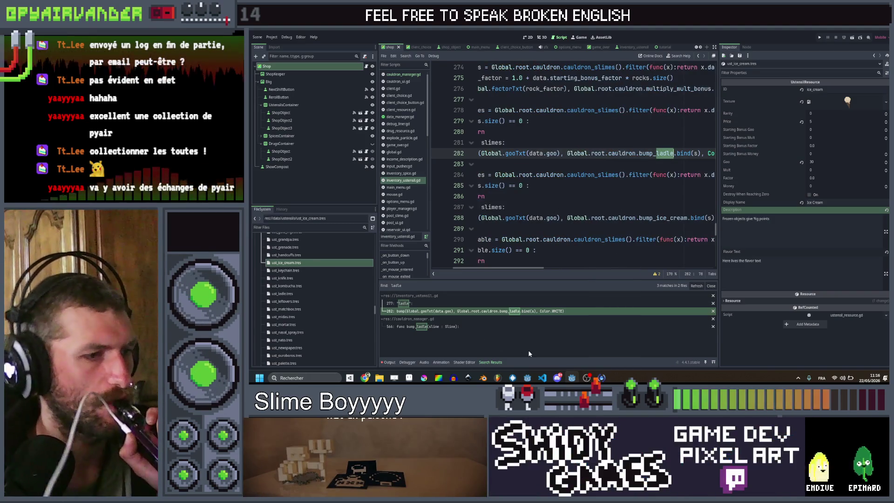
pyautogui.hscroll(-3, 531, 251)
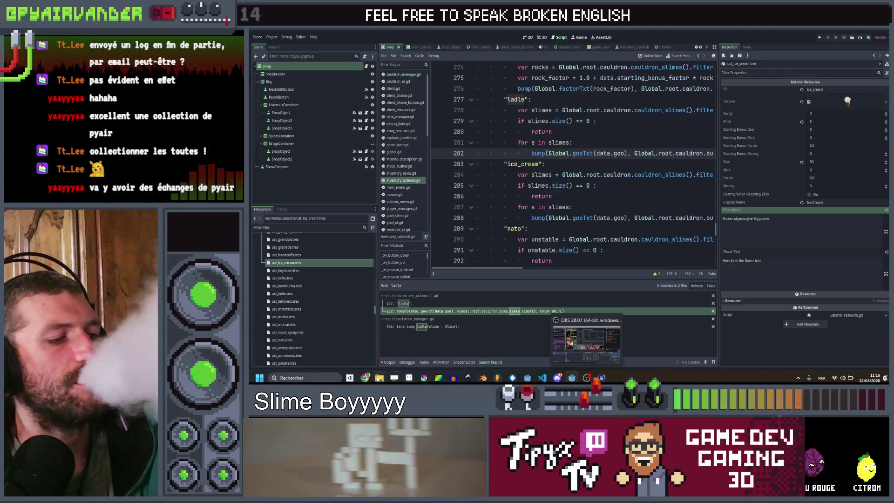
pyautogui.click(365, 378)
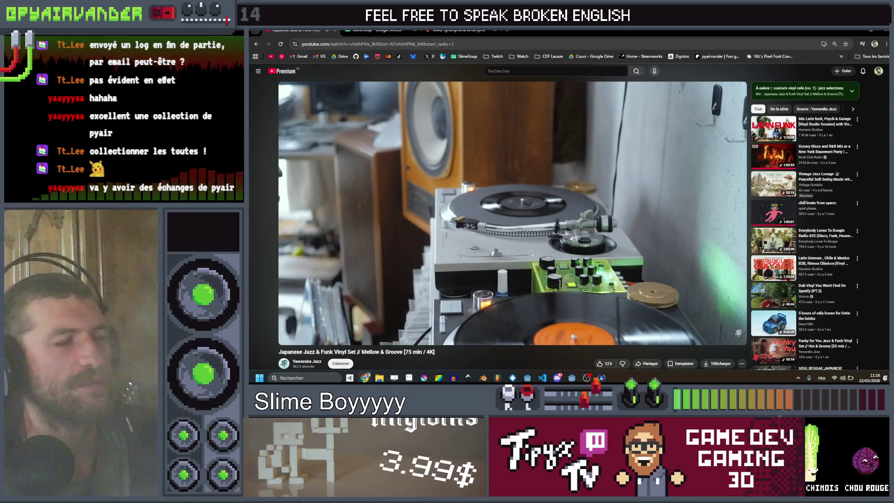
# - Tick the done checkbox for the Ice cream utensil in row 68 of the Ustensils sheet
pyautogui.hotkey('ctrl', 'Tab')
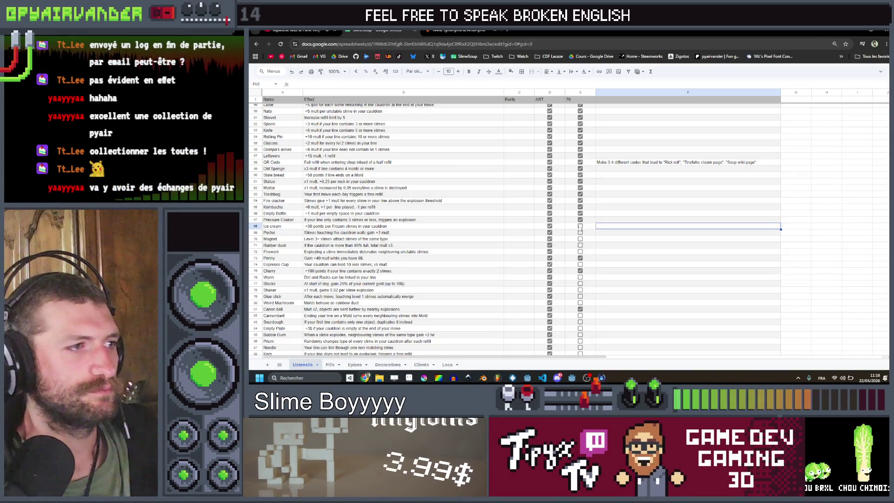
pyautogui.click(580, 227)
pyautogui.click(296, 234)
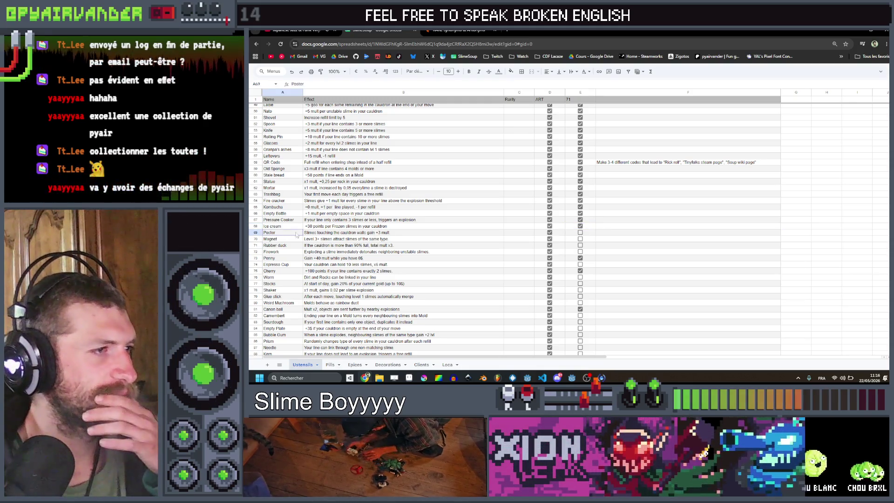
pyautogui.click(379, 233)
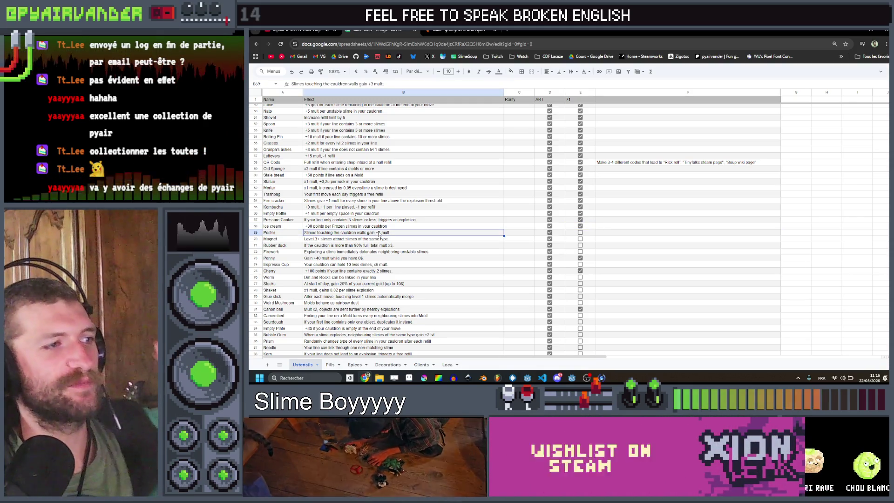
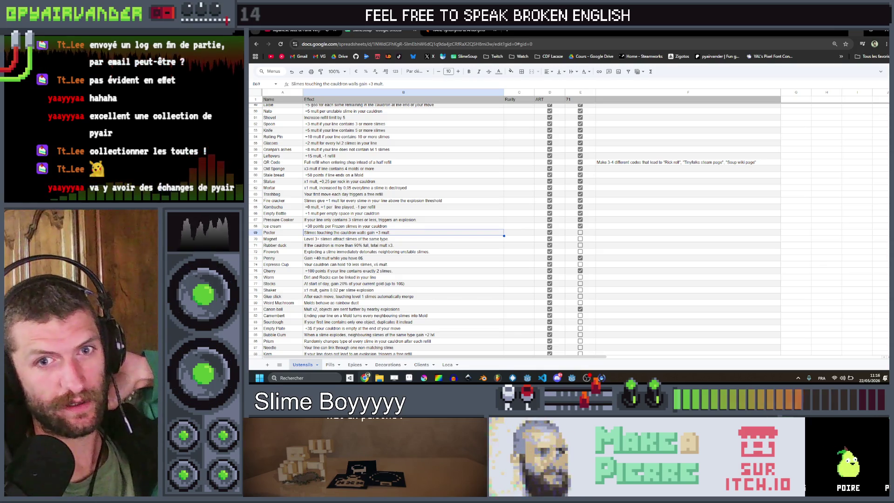
# - Switch from the utensil effects spreadsheet back to the Godot editor
pyautogui.hotkey('alt', 'Tab')
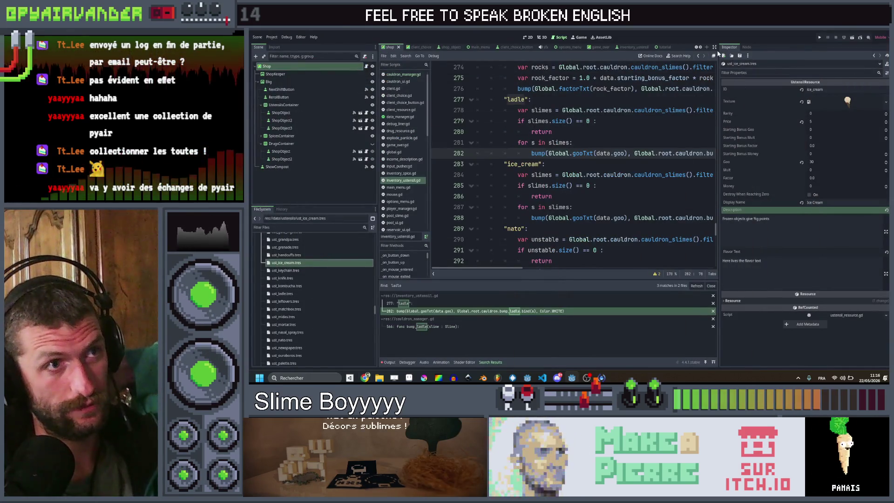
# - Open the slime_physic_base script tab and browse down through its code
pyautogui.scroll(3, 696, 49)
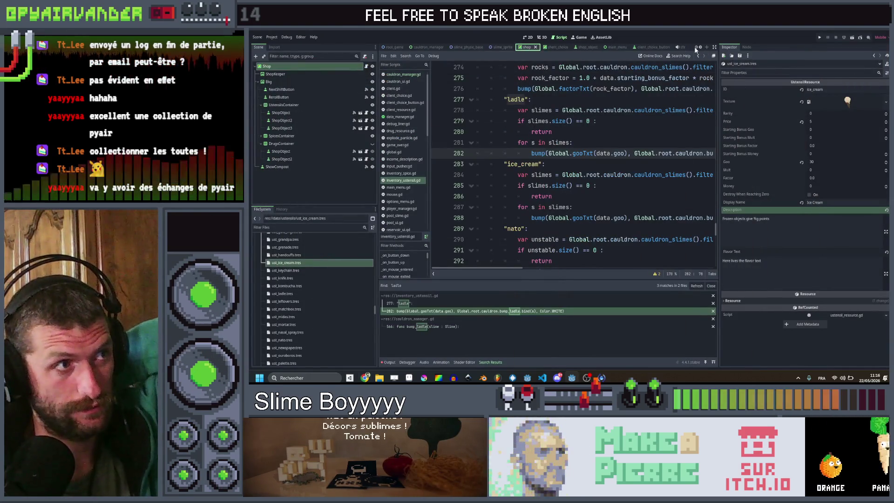
pyautogui.click(468, 47)
pyautogui.scroll(10, 598, 122)
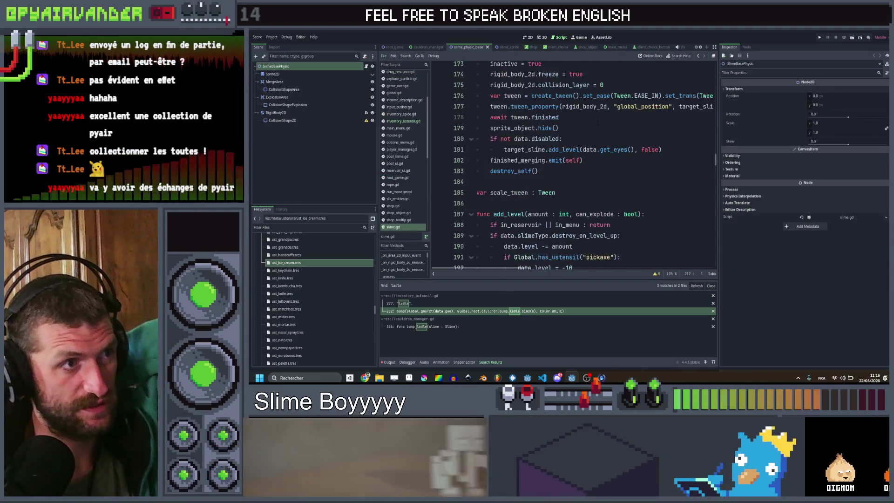
pyautogui.scroll(20, 597, 122)
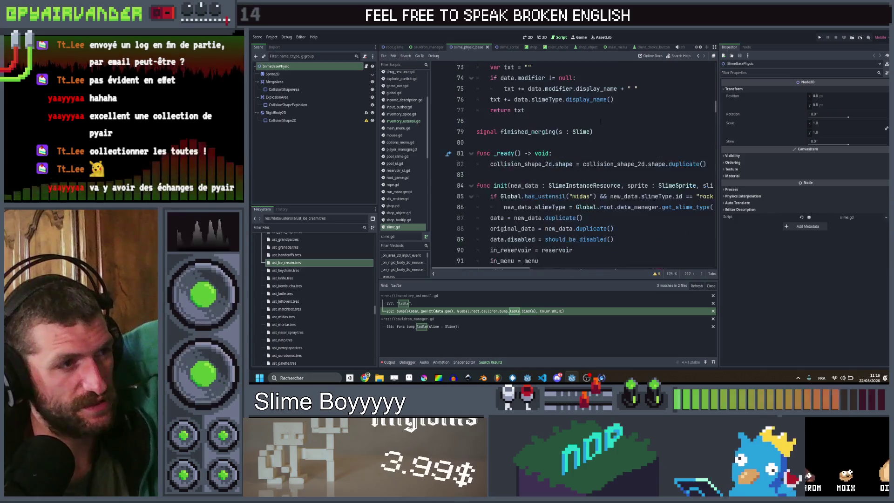
pyautogui.scroll(-20, 600, 122)
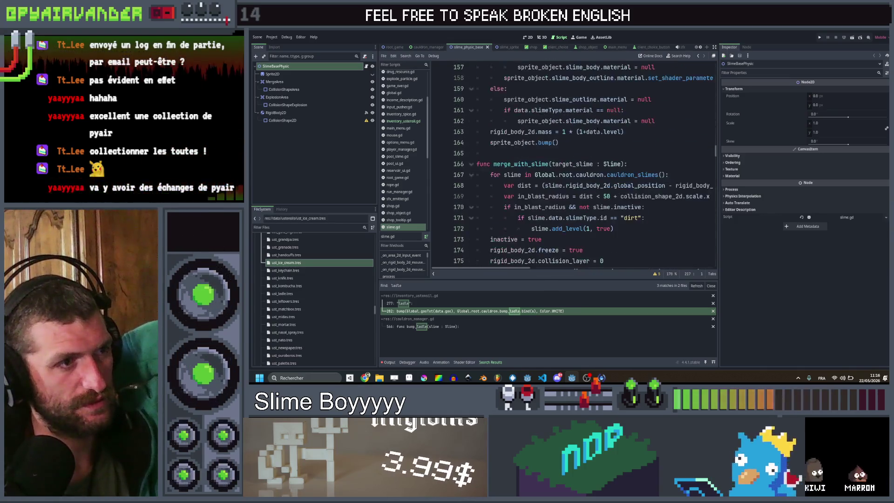
pyautogui.scroll(-17, 573, 163)
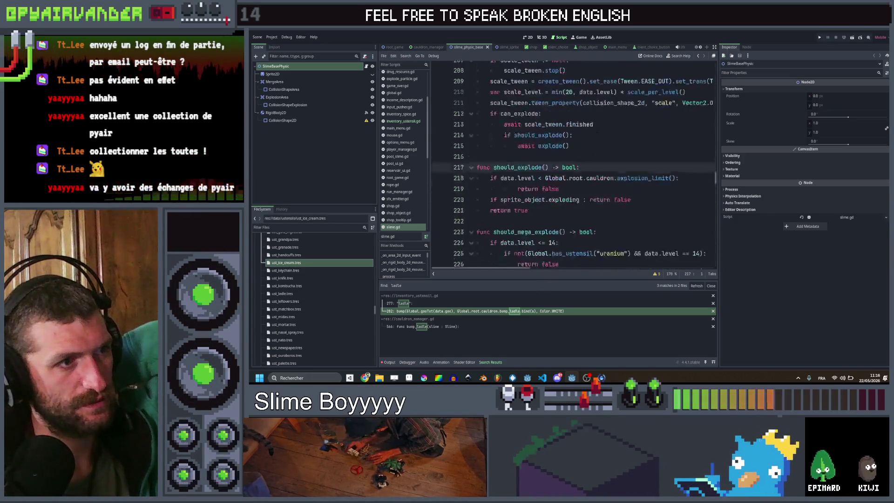
pyautogui.scroll(-15, 598, 132)
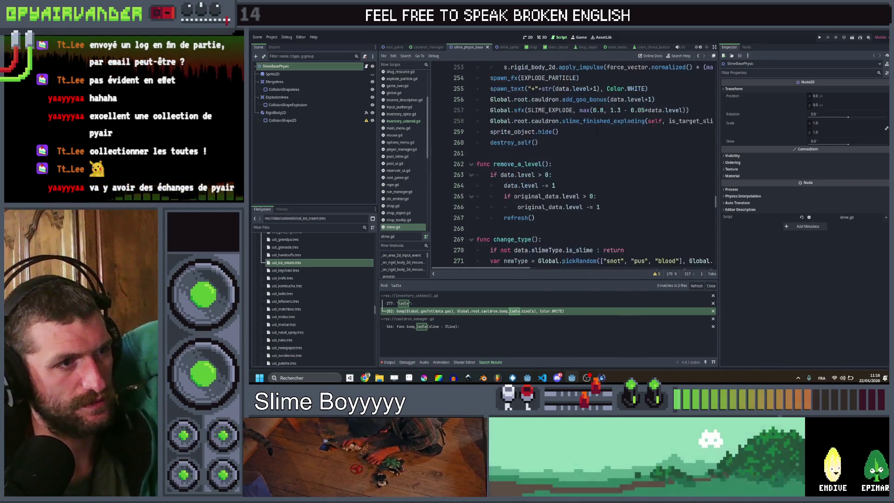
pyautogui.scroll(-7, 597, 132)
pyautogui.scroll(-10, 598, 130)
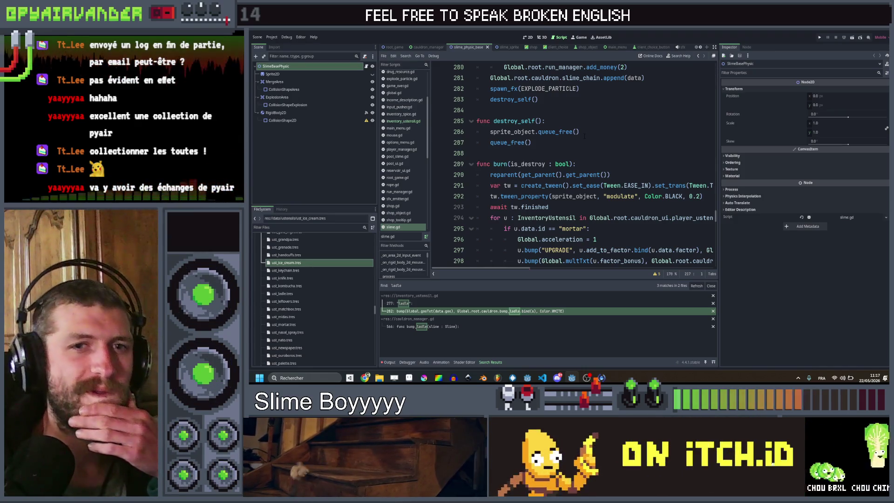
# - Scroll back up the script and start an in-script search with Ctrl+F
pyautogui.scroll(3, 583, 136)
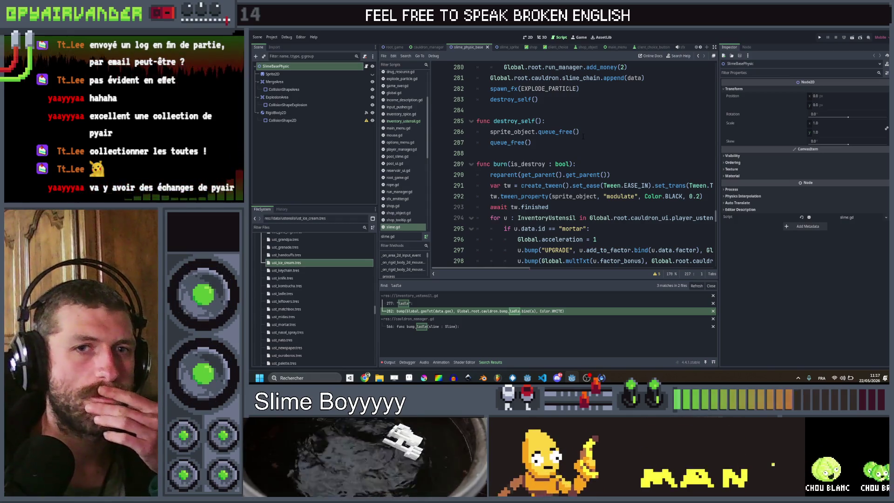
pyautogui.scroll(20, 617, 143)
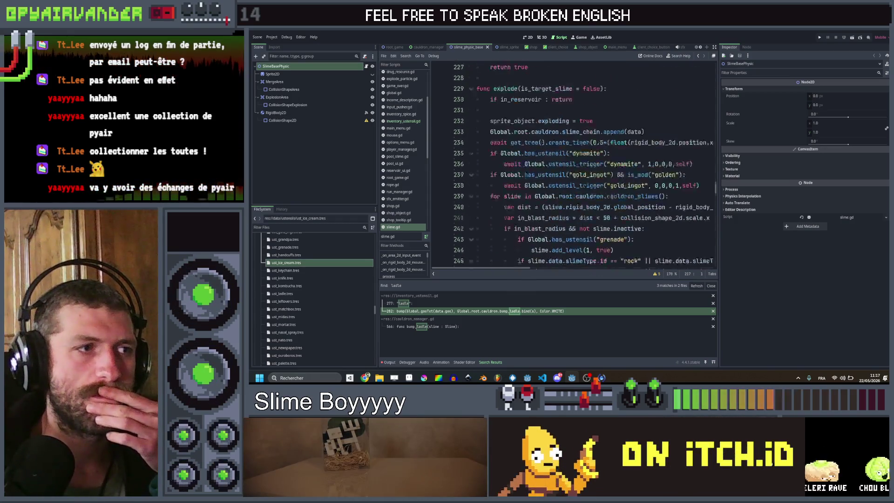
pyautogui.scroll(17, 573, 163)
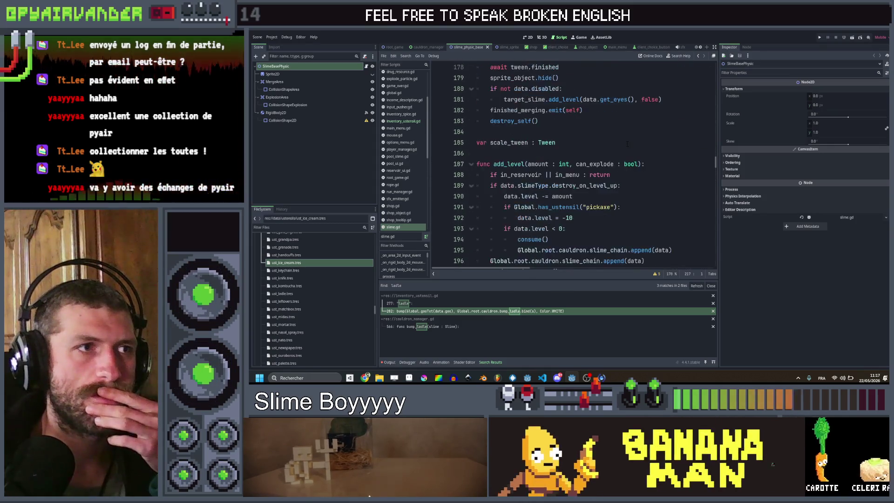
pyautogui.scroll(15, 573, 163)
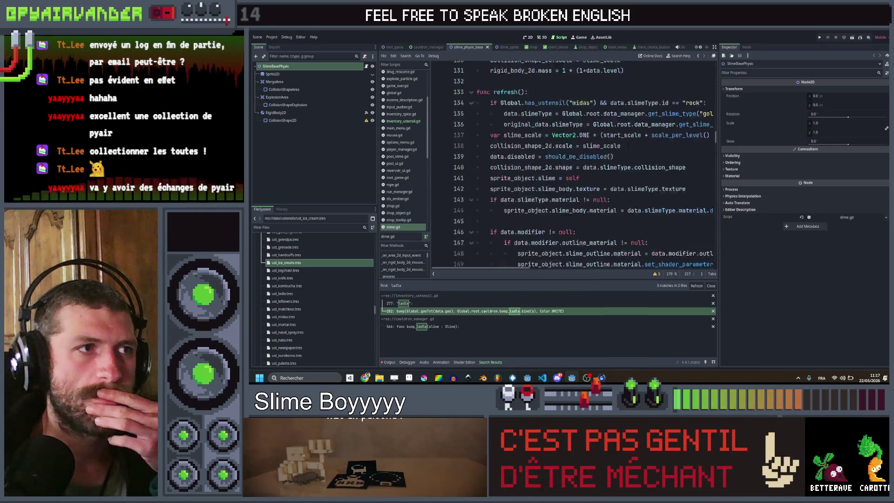
pyautogui.scroll(15, 629, 146)
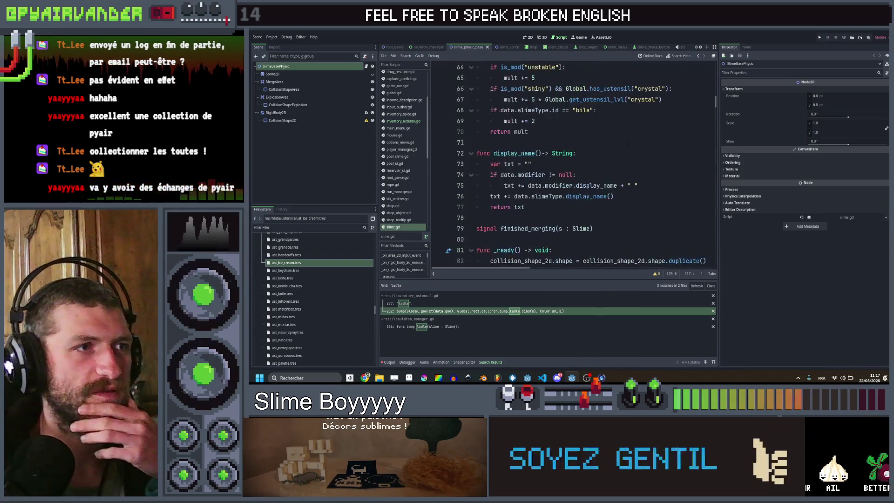
pyautogui.scroll(6, 629, 145)
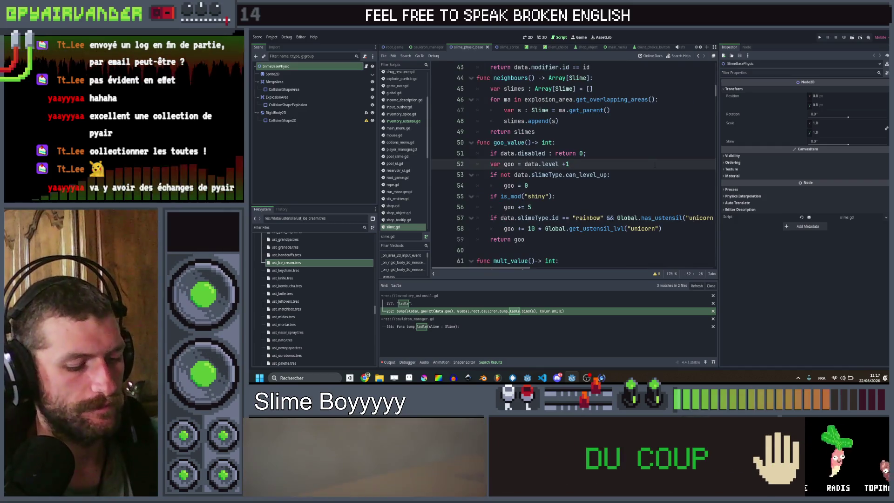
pyautogui.hotkey('ctrl', 'f')
# - Search for 'proce' to jump to the _process function
pyautogui.write('proce')
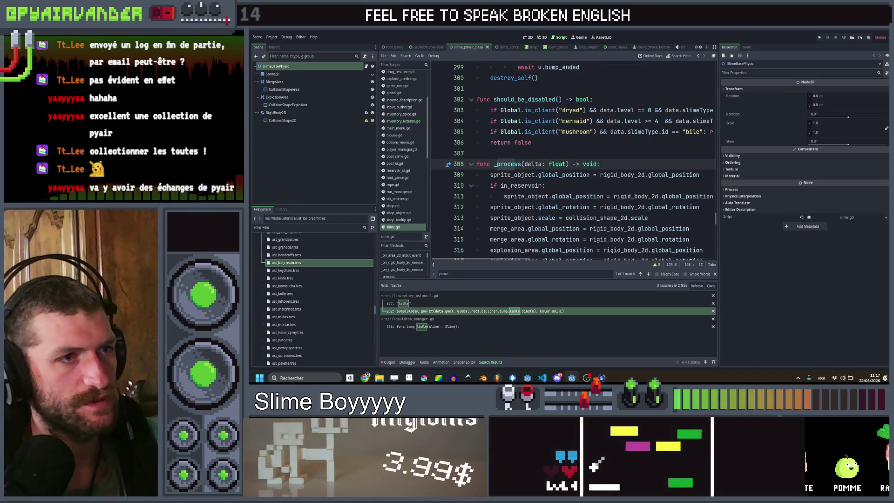
pyautogui.click(654, 164)
pyautogui.scroll(-5, 655, 164)
pyautogui.scroll(2, 573, 158)
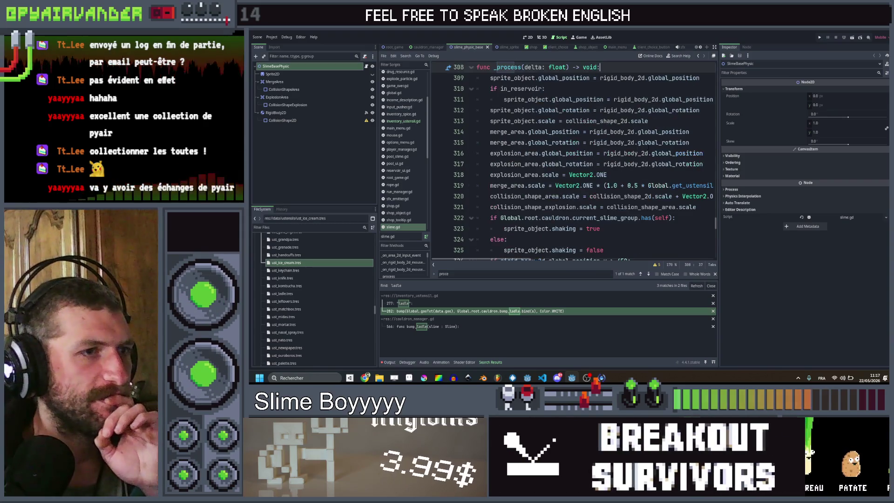
pyautogui.scroll(-3, 647, 153)
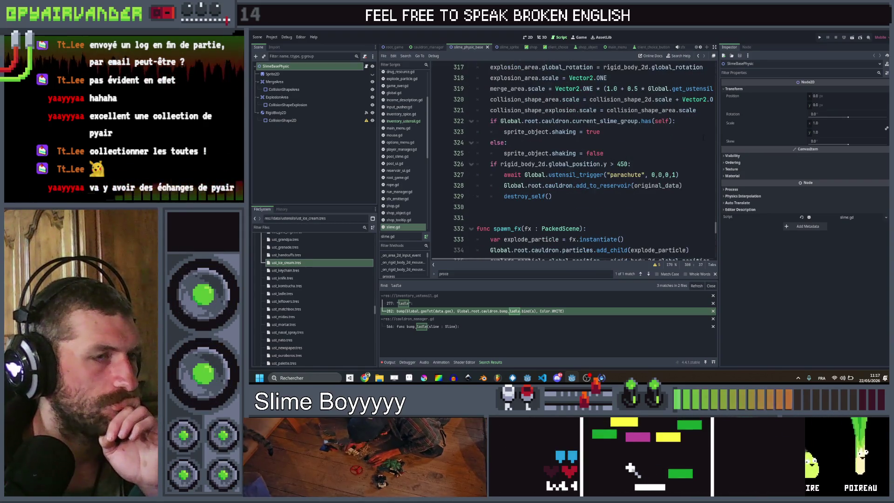
# - Insert a new line 322 after line 321 holding collision_shape_area from autocomplete
pyautogui.click(703, 113)
pyautogui.press('Return')
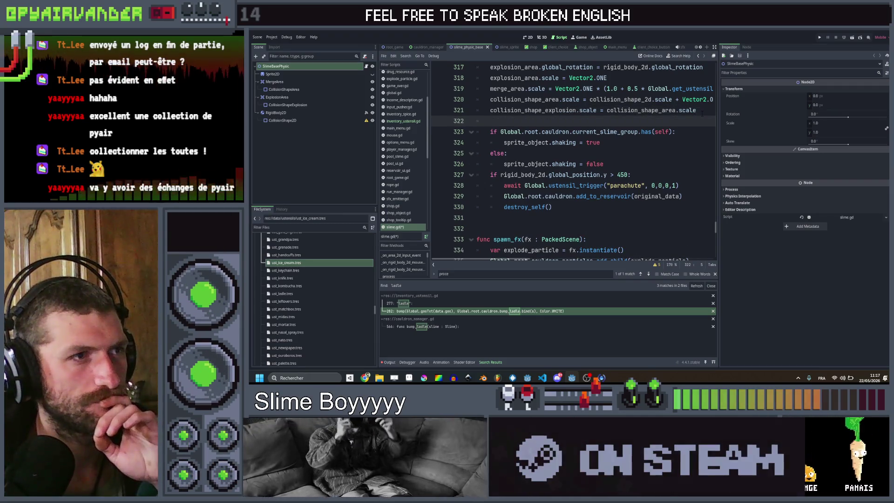
pyautogui.scroll(2, 703, 113)
pyautogui.write('co')
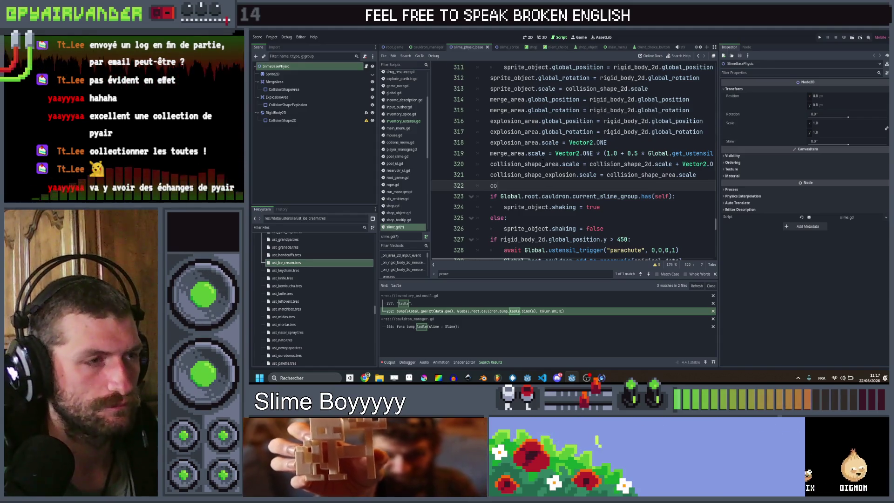
pyautogui.write('ll')
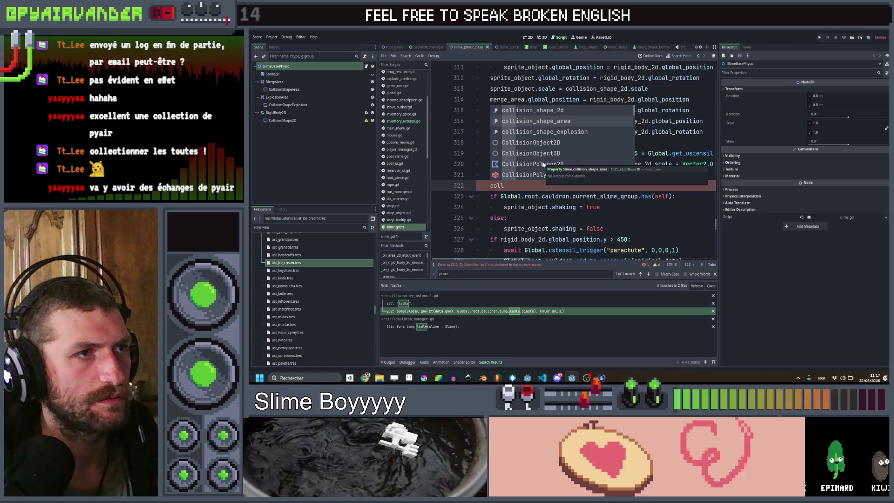
pyautogui.press('Return')
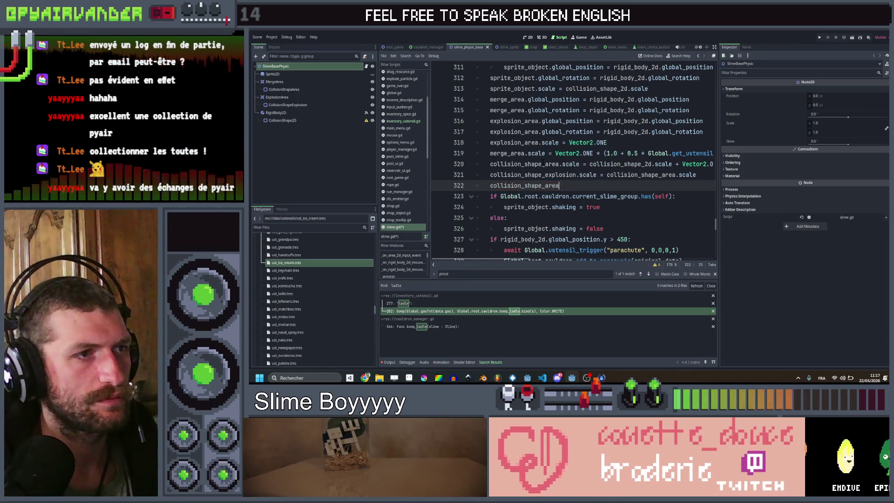
pyautogui.write('.')
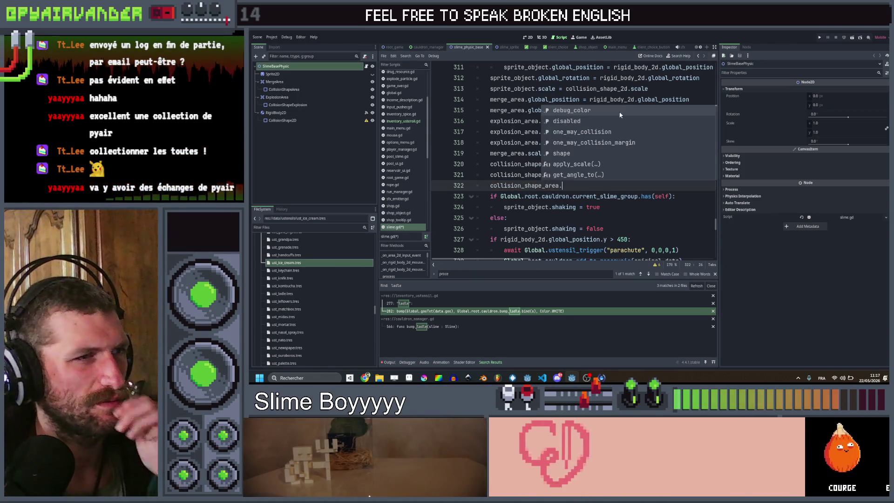
# - Drop the trial '.co' member access and select the line 322 contents for replacement
pyautogui.scroll(-2, 621, 118)
pyautogui.scroll(-3, 622, 116)
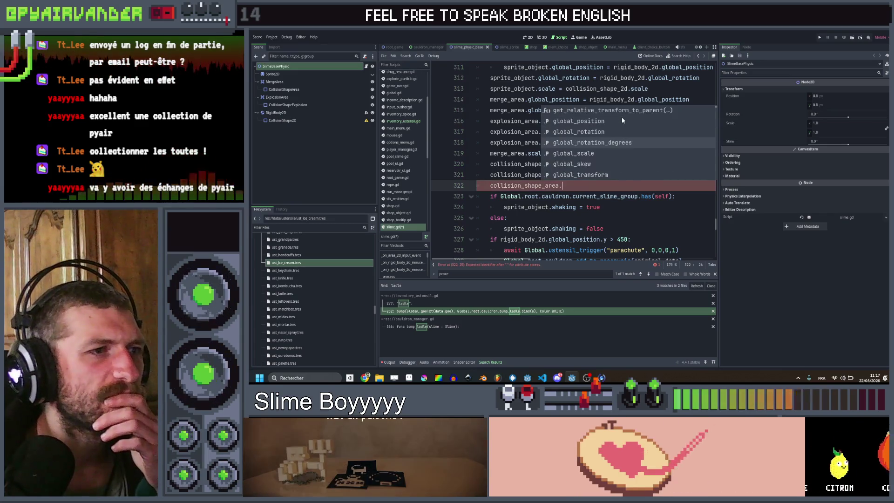
pyautogui.scroll(-5, 623, 120)
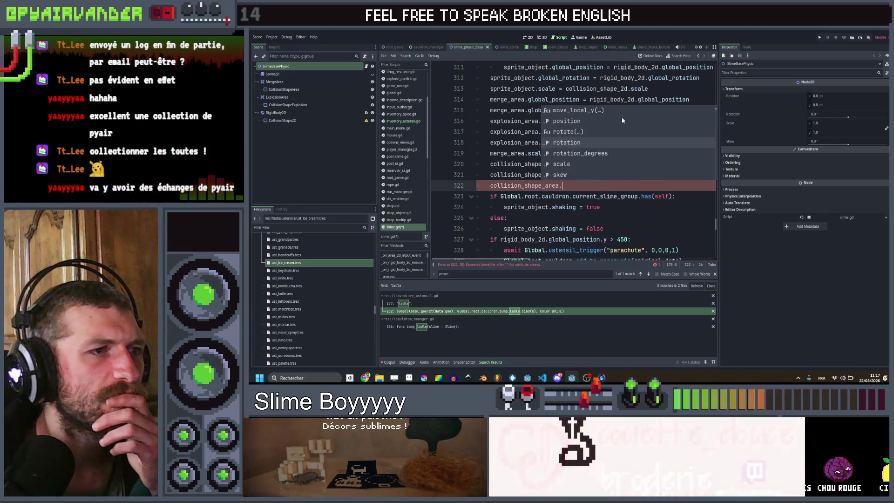
pyautogui.scroll(-5, 623, 121)
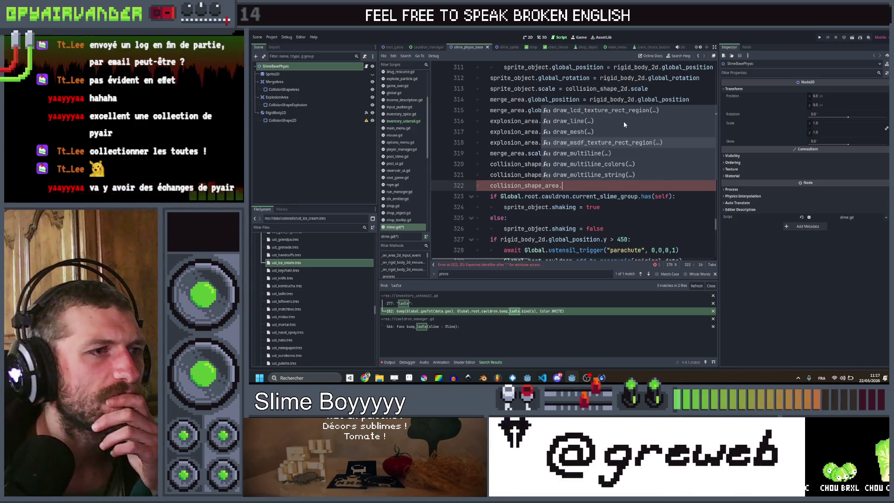
pyautogui.scroll(-5, 624, 121)
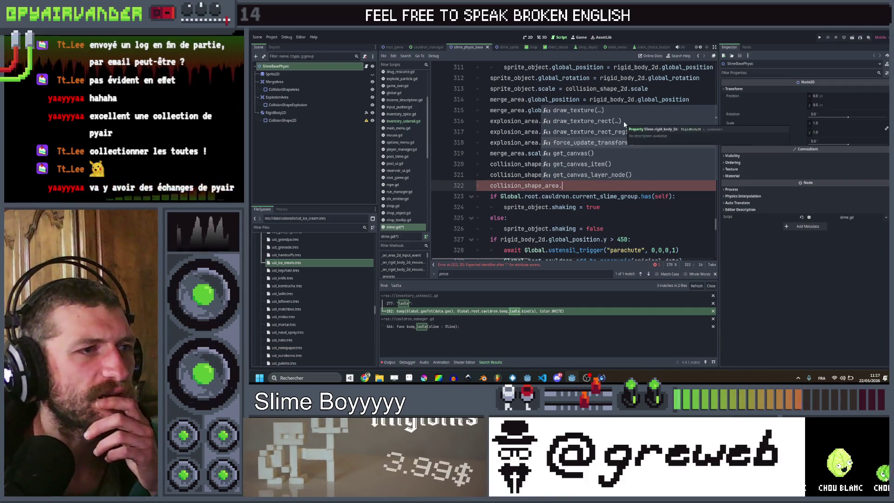
pyautogui.scroll(-2, 624, 121)
pyautogui.scroll(-10, 625, 123)
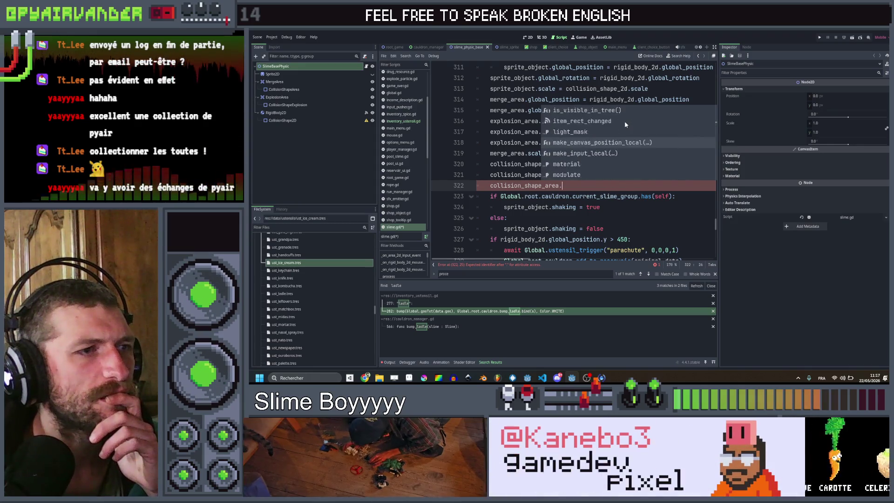
pyautogui.write('co')
pyautogui.press('BackSpace')
pyautogui.press('BackSpace')
pyautogui.press('BackSpace')
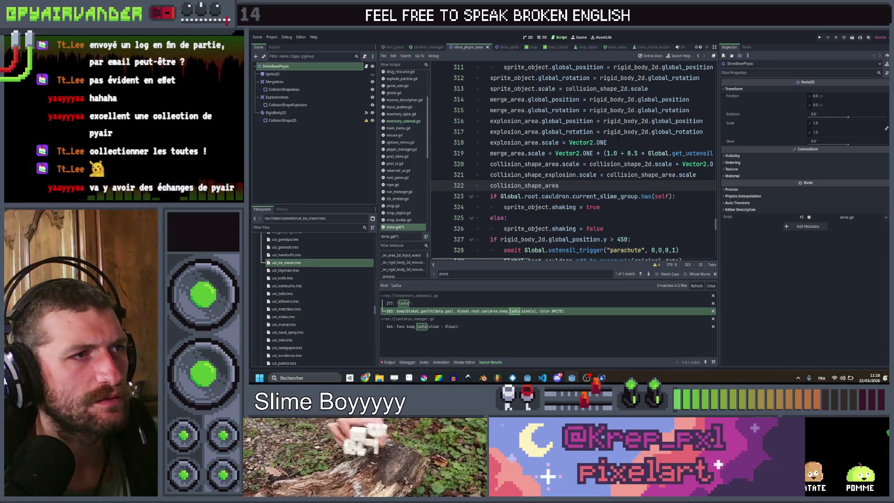
pyautogui.hotkey('shift', 'Home')
# - Write rigid_body_2d.get_colliding_bodies() on line 322 using autocomplete
pyautogui.write('ri')
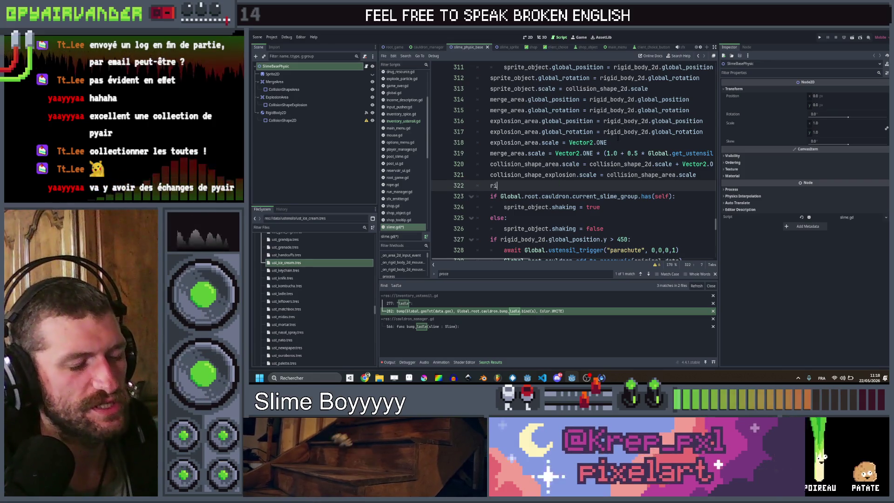
pyautogui.write('gid_body_2d.coll')
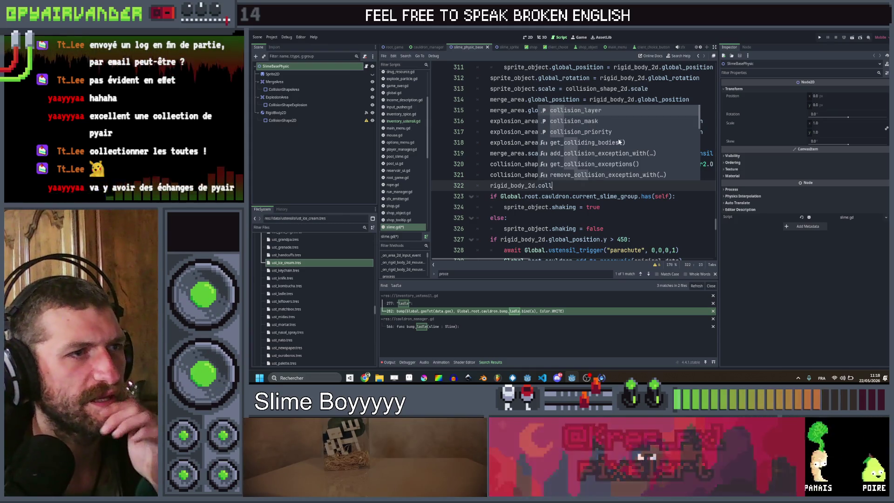
pyautogui.click(619, 138)
pyautogui.press('Return')
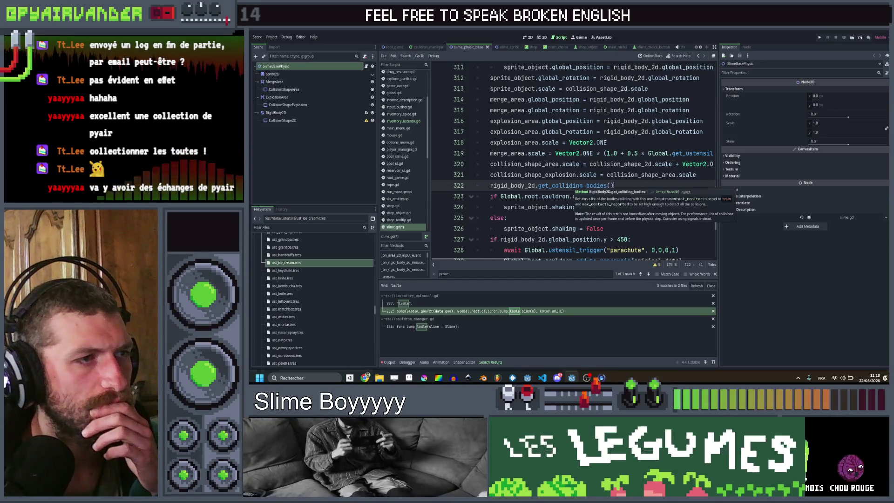
pyautogui.scroll(3, 572, 181)
pyautogui.scroll(-3, 572, 182)
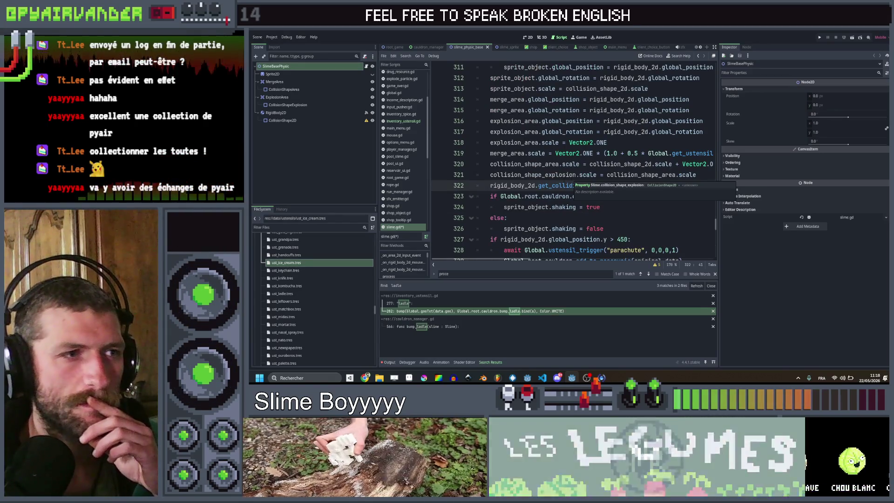
pyautogui.scroll(2, 572, 181)
pyautogui.scroll(-3, 572, 181)
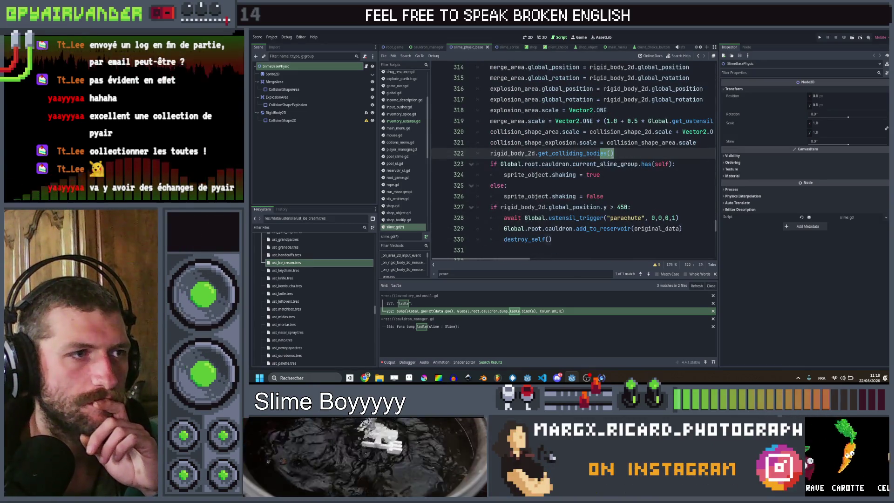
pyautogui.moveTo(613, 153); pyautogui.dragTo(491, 153)
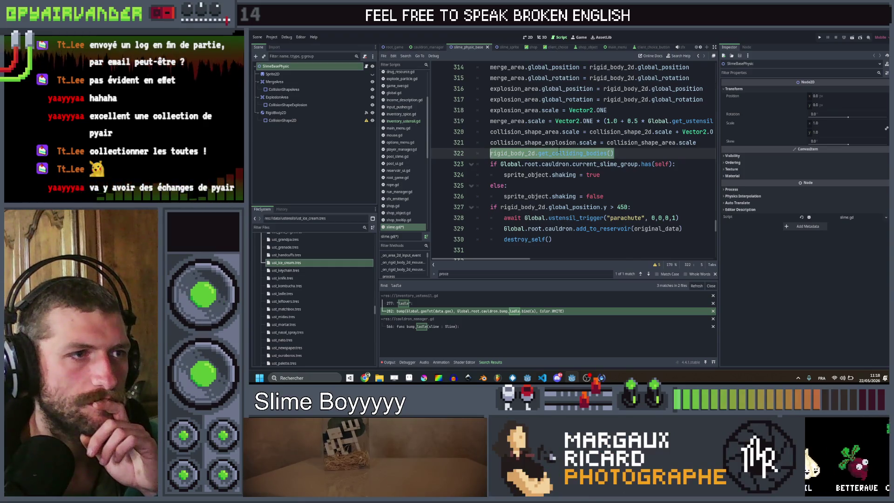
pyautogui.click(559, 153)
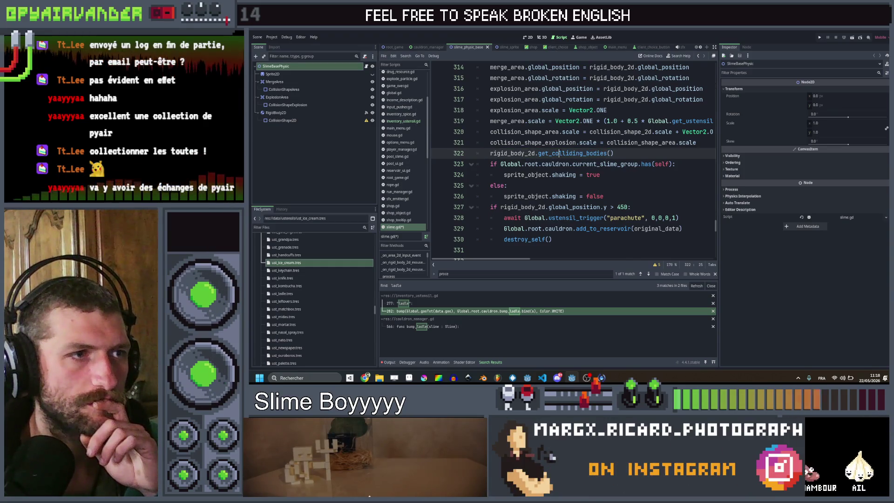
pyautogui.moveTo(560, 154)
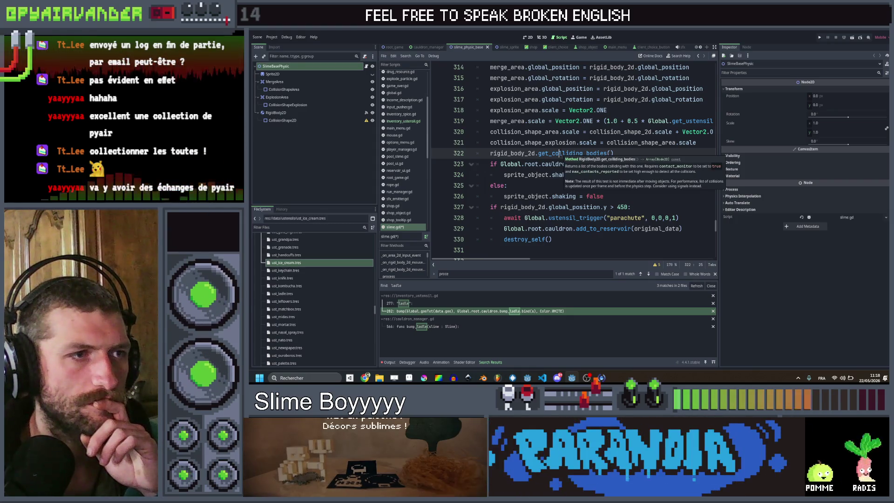
pyautogui.click(490, 153)
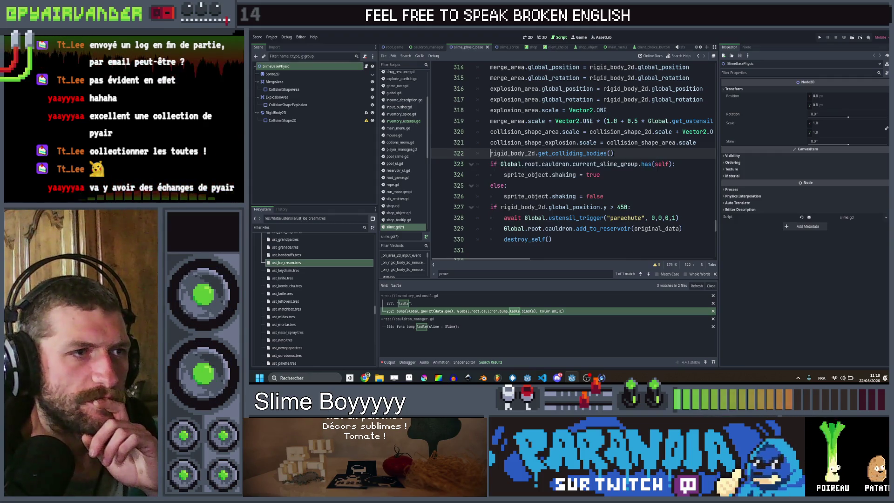
pyautogui.click(615, 153)
# - Extend the call with .has(Global.root.cauldron.cauldron_physic)
pyautogui.write('.')
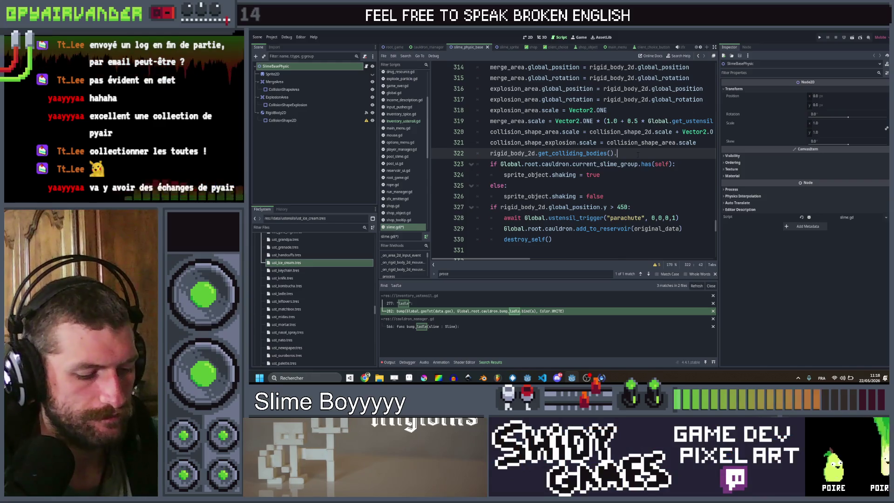
pyautogui.write('has(Global')
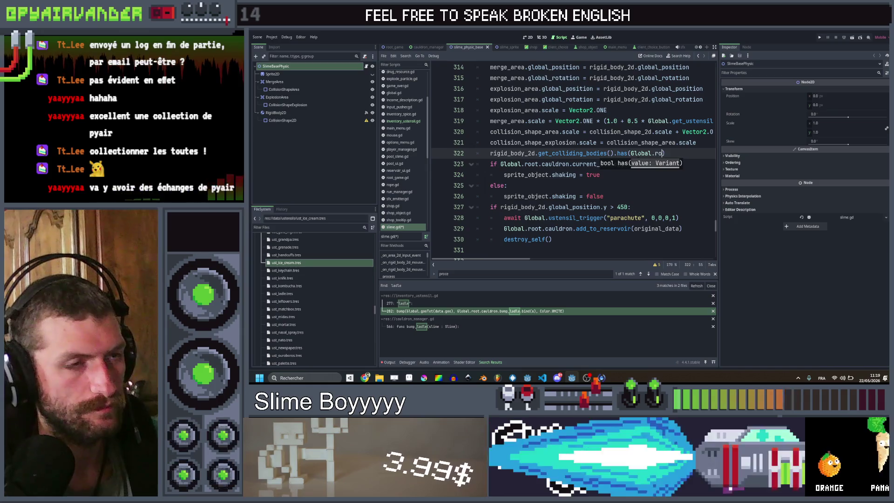
pyautogui.write('.root.')
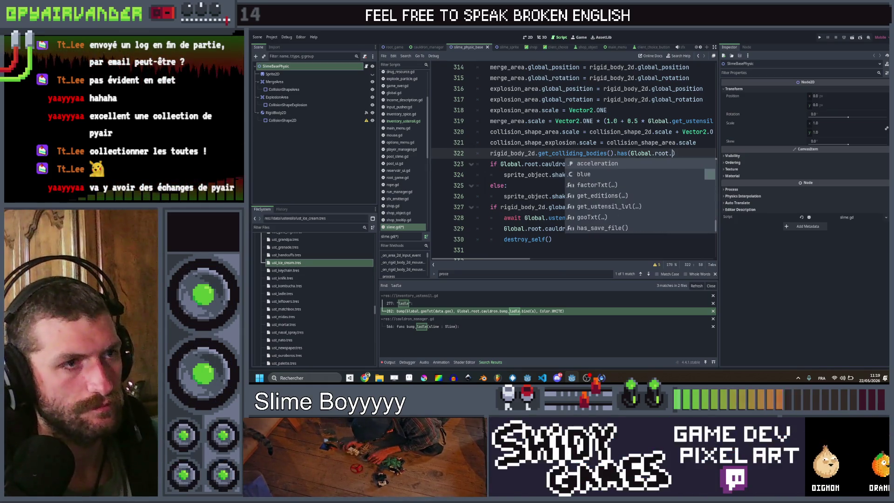
pyautogui.press('Return')
pyautogui.write('.')
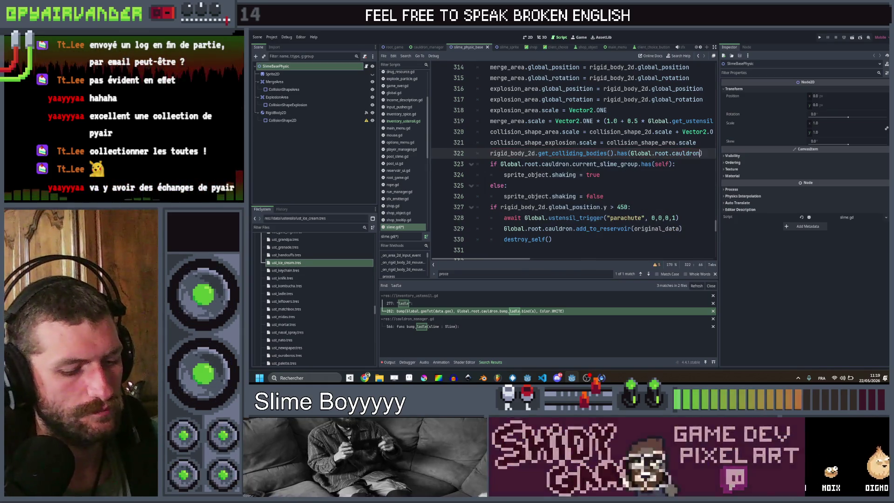
pyautogui.write('caul')
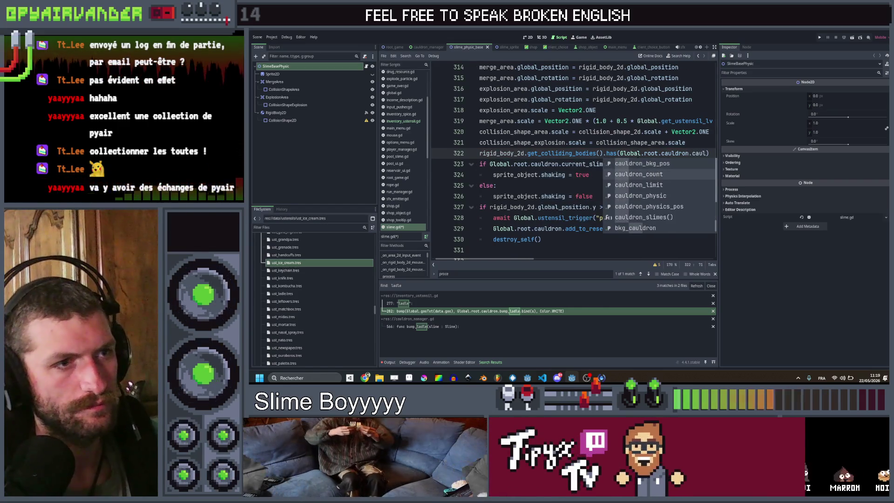
pyautogui.press('Down')
pyautogui.press('Down')
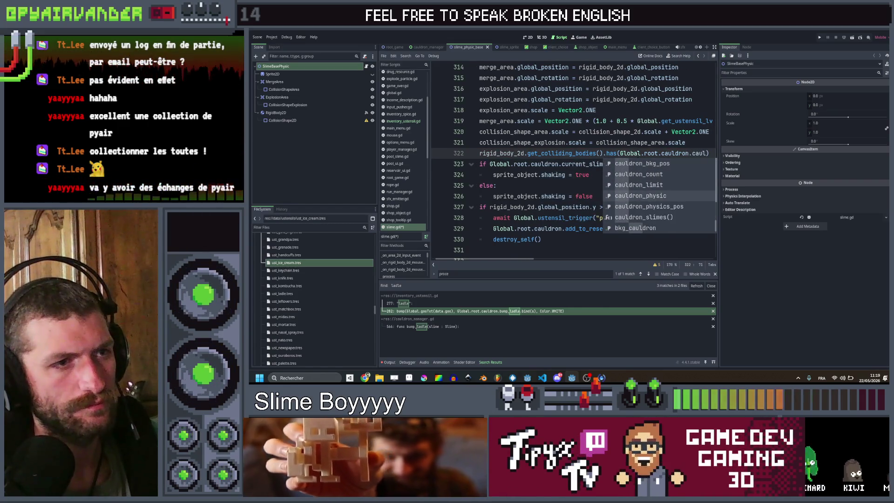
pyautogui.press('Return')
# - Turn line 322 into a var declaration, replacing the mistaken 'bool :' prefix
pyautogui.press('Home')
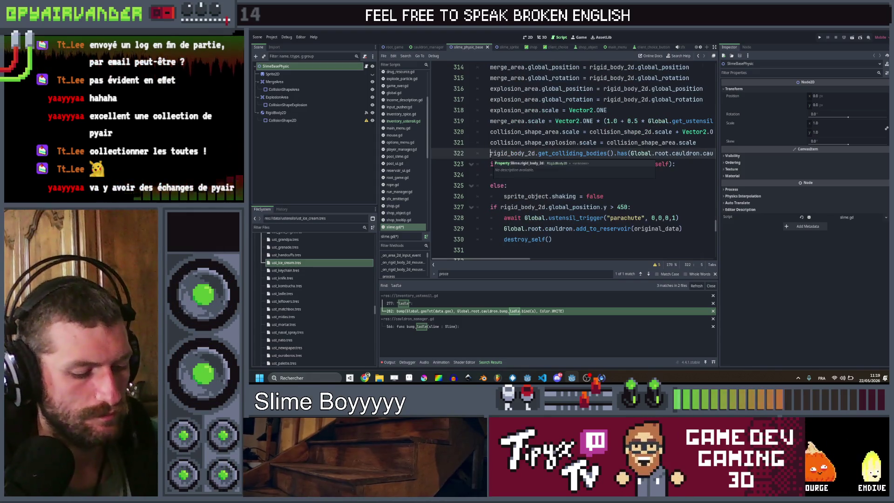
pyautogui.write('bool ')
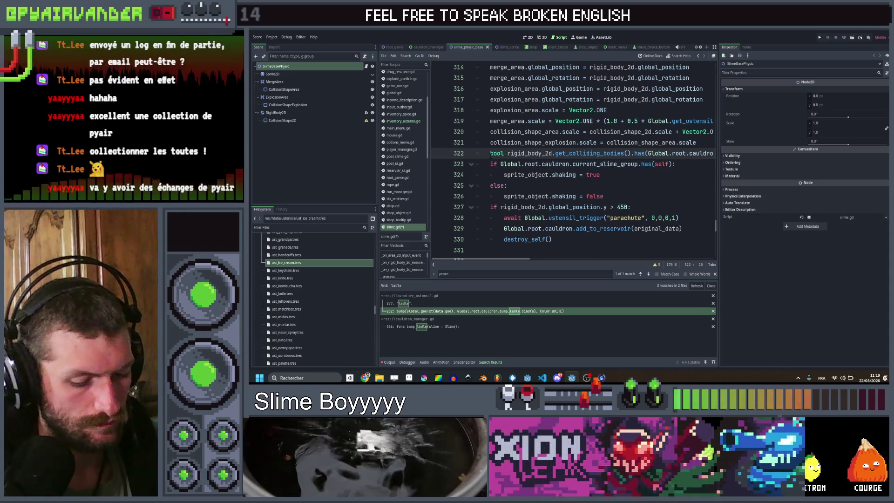
pyautogui.write(':')
pyautogui.press('BackSpace')
pyautogui.press('BackSpace')
pyautogui.press('BackSpace')
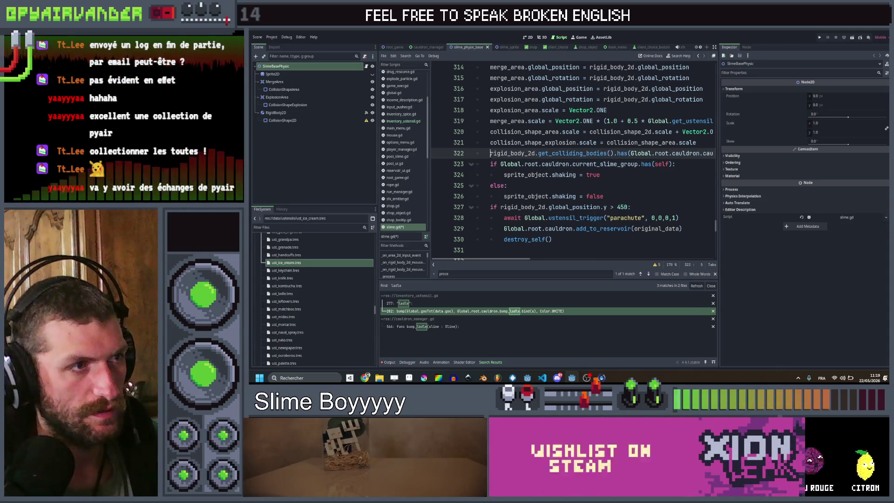
pyautogui.write('var touch')
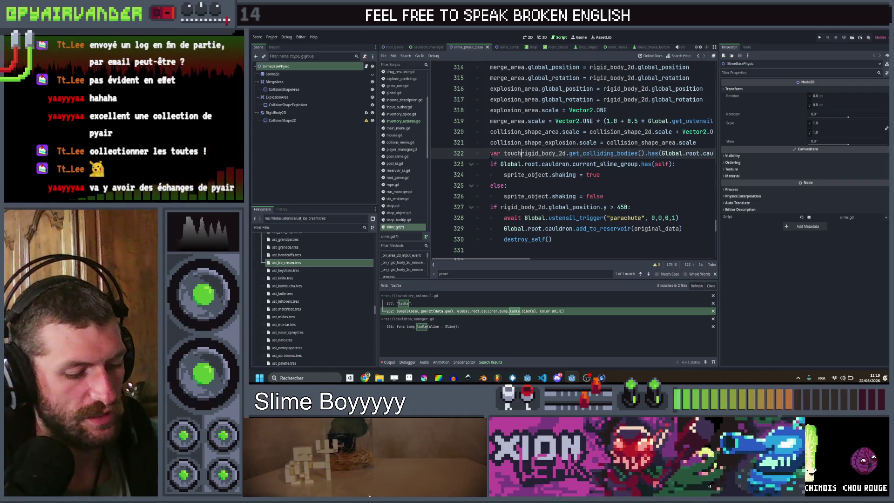
pyautogui.write('g_wall')
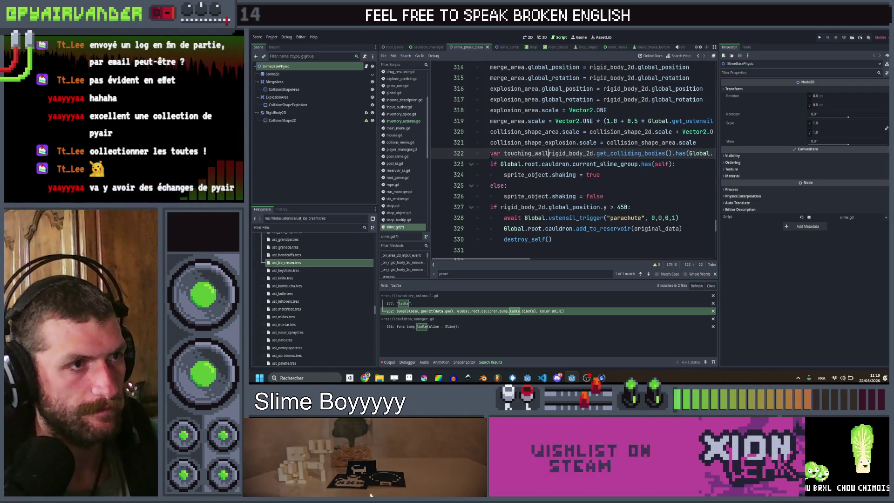
pyautogui.write('=')
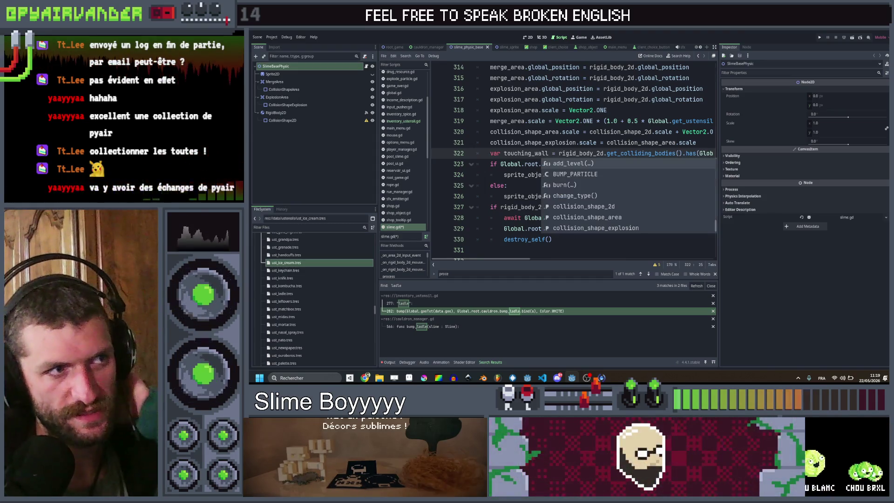
pyautogui.hscroll(-3, 573, 159)
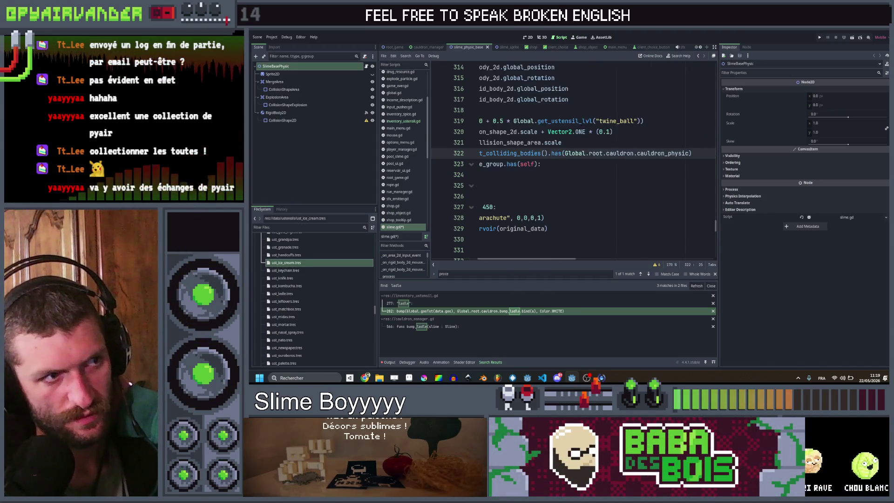
pyautogui.hscroll(5, 577, 122)
pyautogui.click(635, 152)
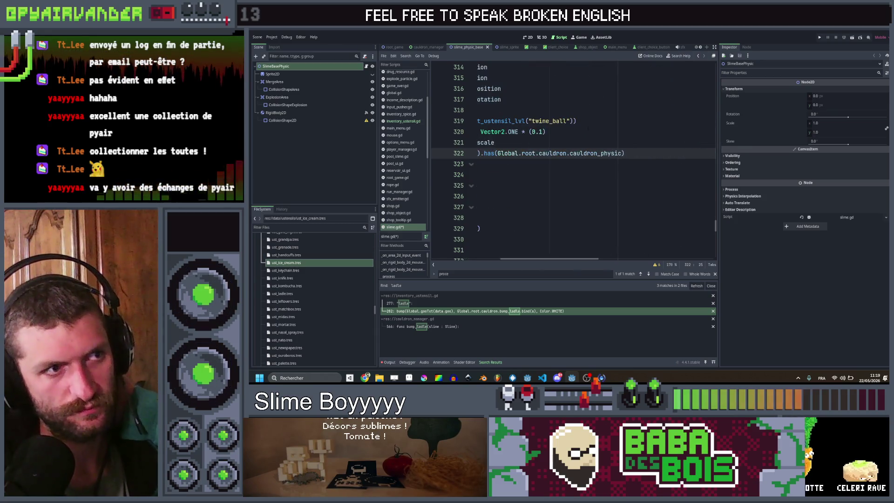
pyautogui.hscroll(-5, 635, 152)
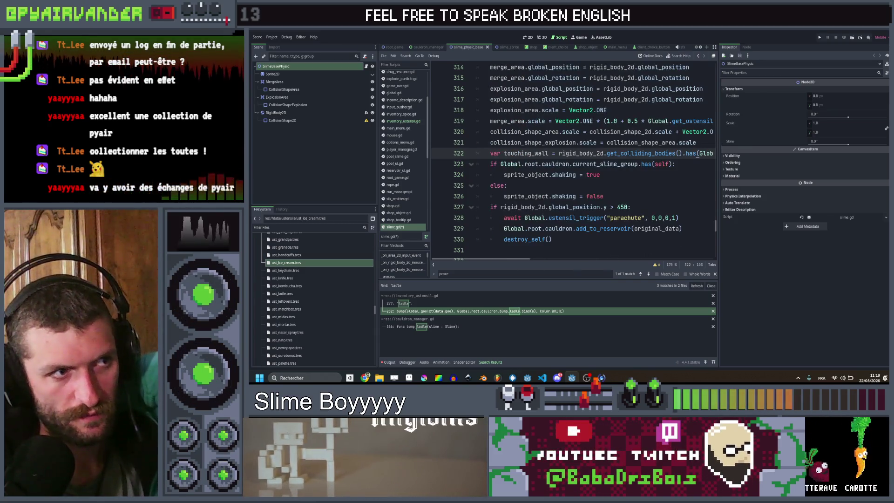
pyautogui.hscroll(5, 577, 153)
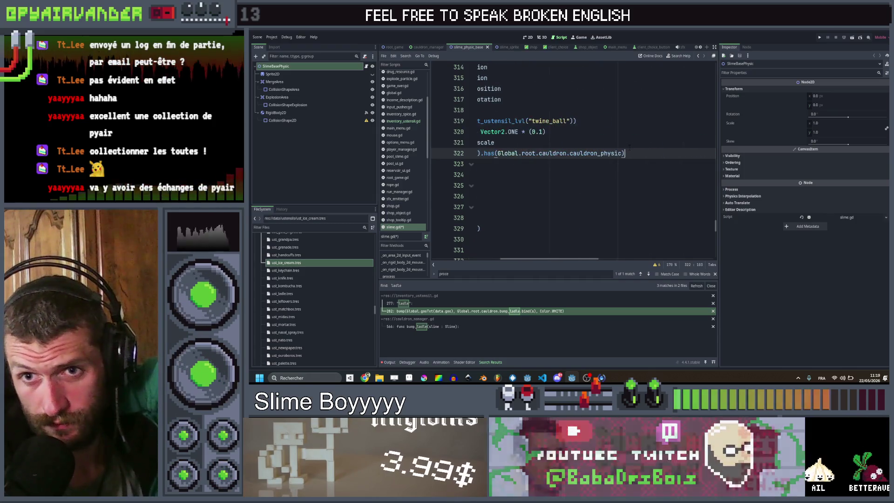
pyautogui.hscroll(-5, 578, 153)
pyautogui.hscroll(5, 578, 154)
pyautogui.hscroll(-5, 577, 154)
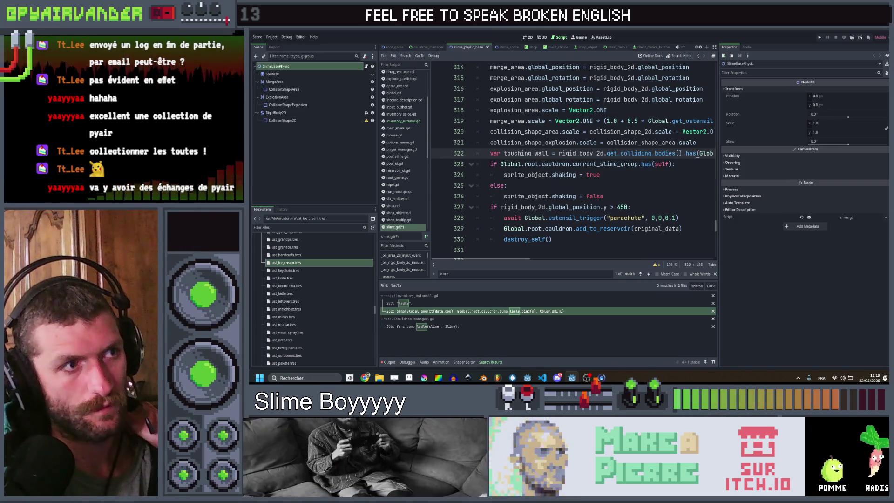
pyautogui.hscroll(5, 606, 154)
pyautogui.hscroll(-5, 572, 158)
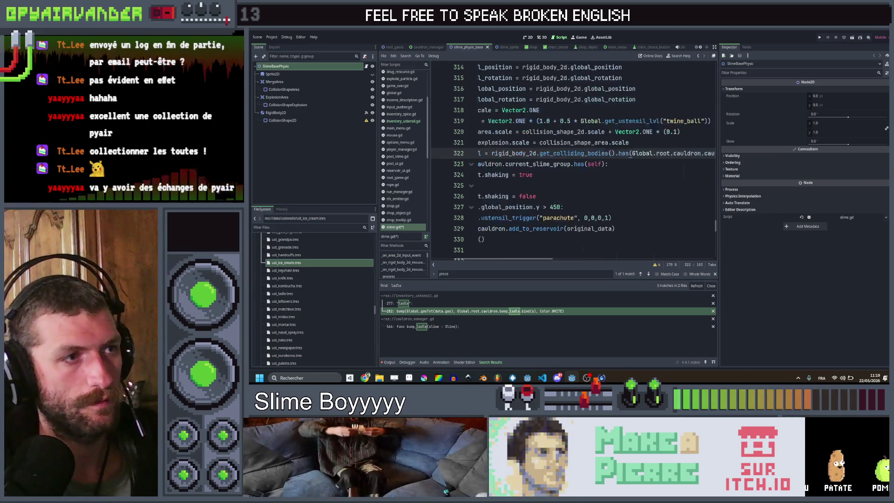
pyautogui.scroll(3, 573, 159)
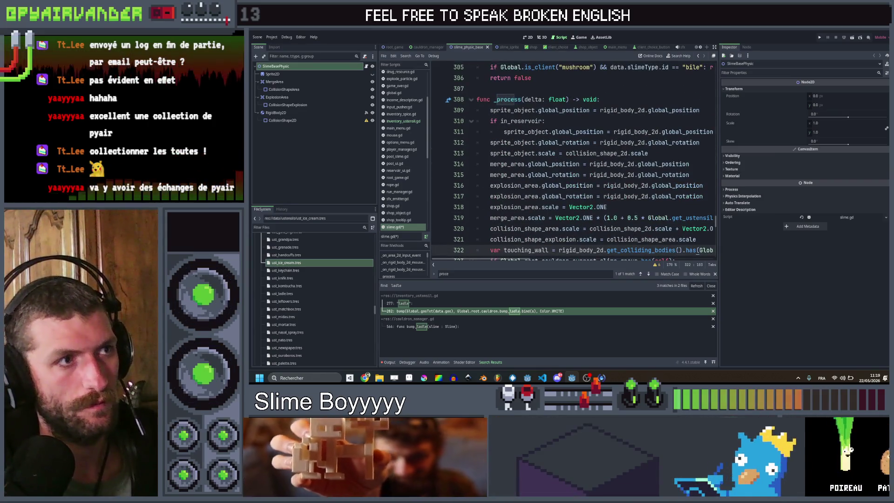
pyautogui.scroll(-2, 572, 158)
pyautogui.hscroll(5, 573, 159)
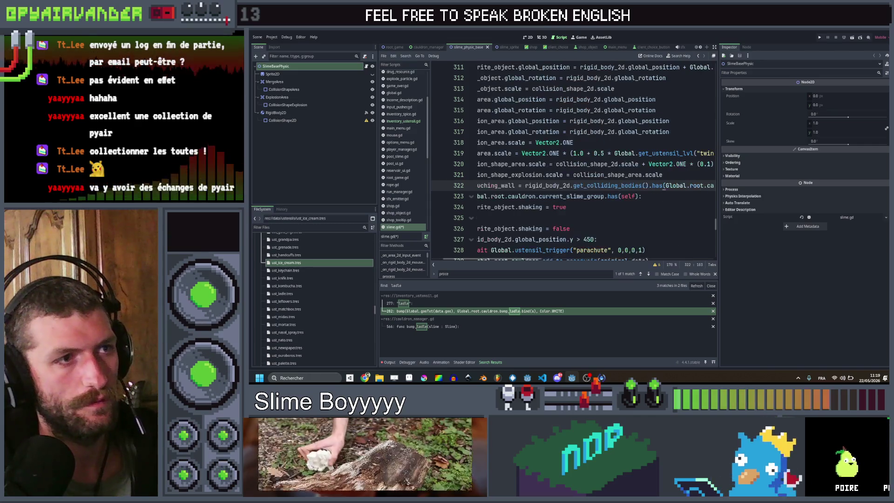
pyautogui.hscroll(-5, 573, 159)
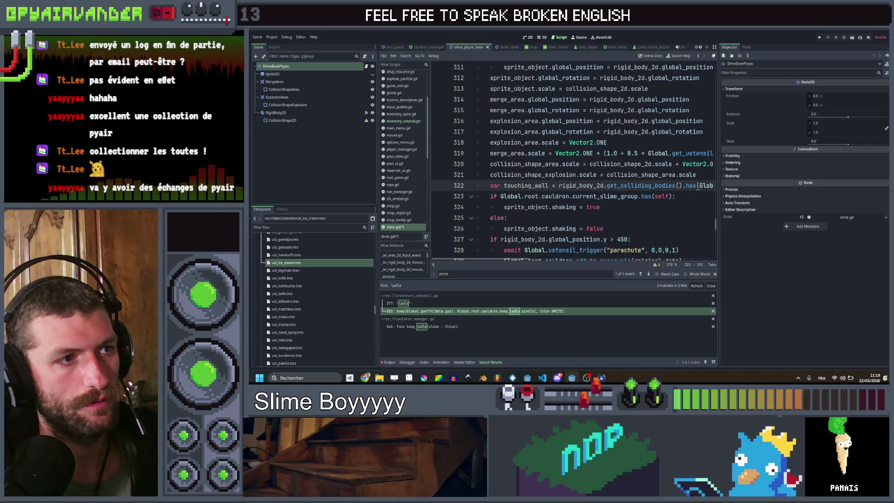
pyautogui.scroll(-1, 616, 117)
pyautogui.hscroll(5, 616, 117)
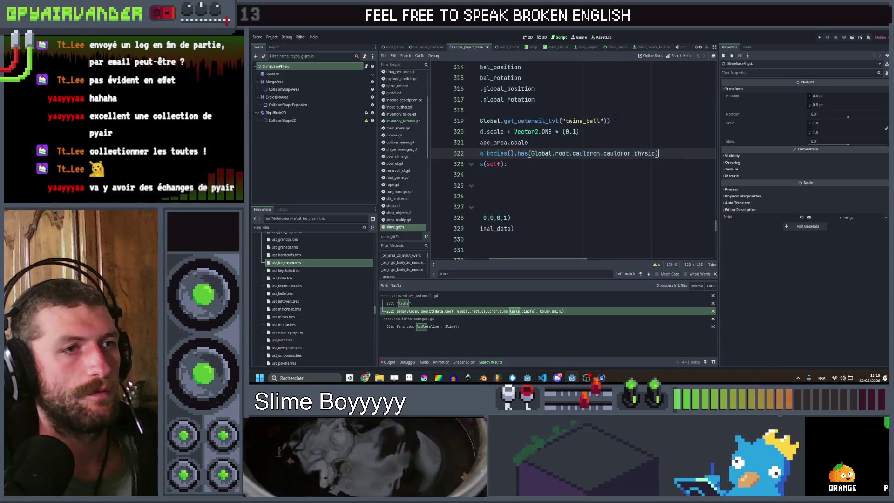
pyautogui.hscroll(-5, 616, 117)
pyautogui.hscroll(7, 614, 114)
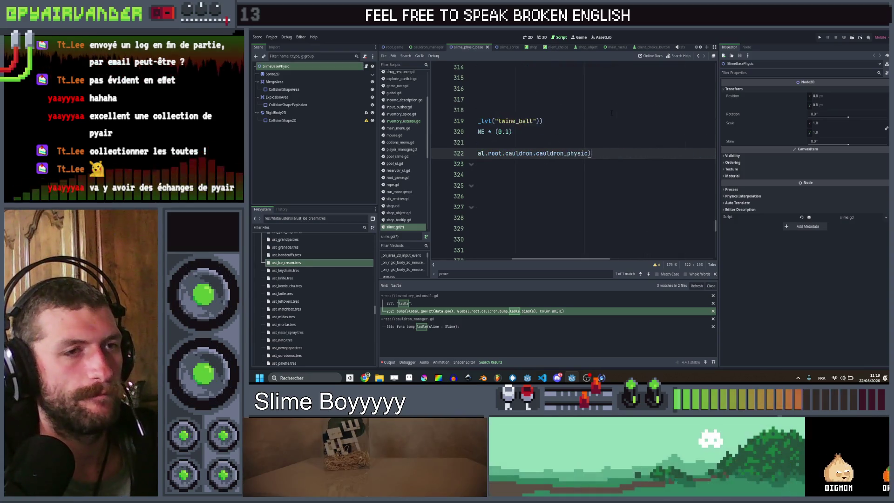
pyautogui.hscroll(-7, 610, 113)
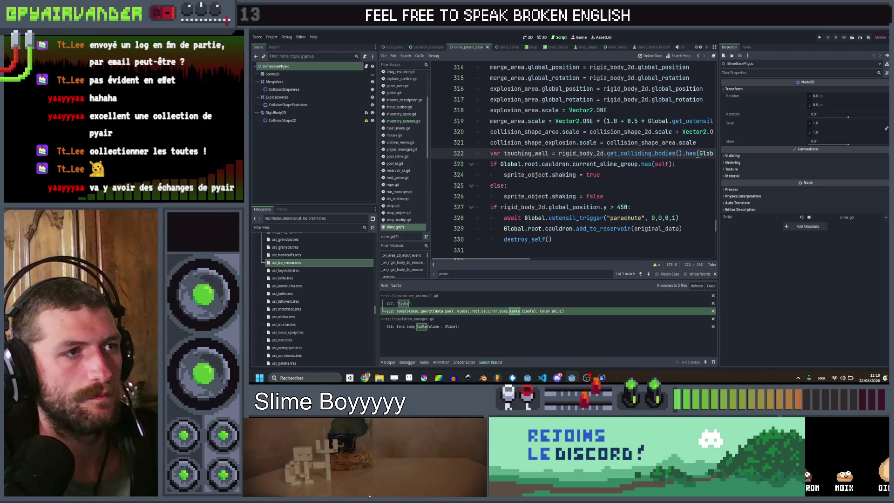
# - Add an 'if touching_wall:' block below line 322, starting its body with sprite_object
pyautogui.press('Return')
pyautogui.write('if tou')
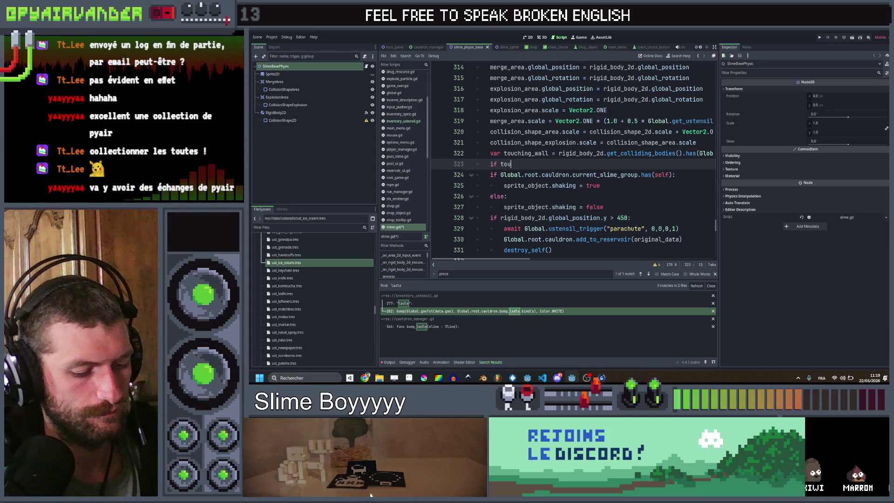
pyautogui.write('ching_wall')
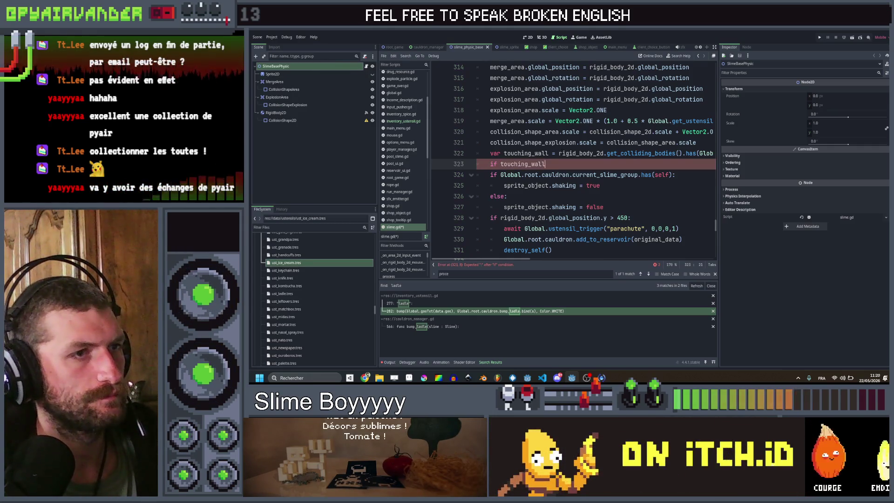
pyautogui.write(':')
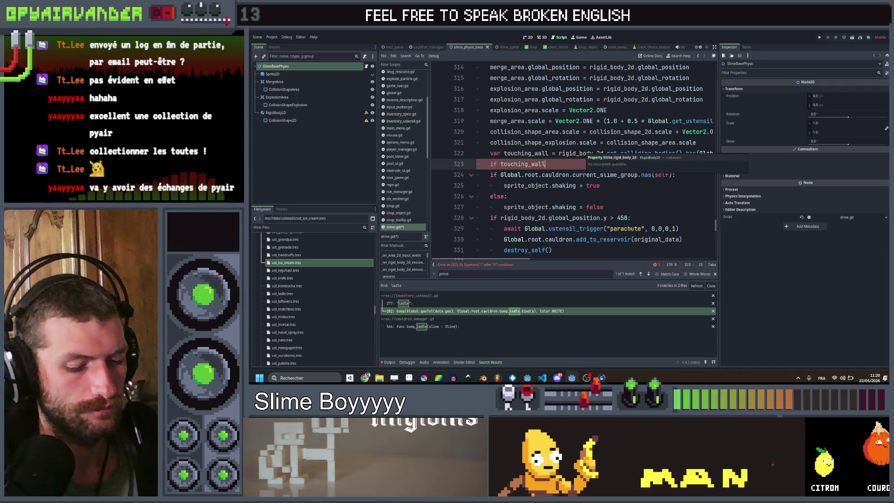
pyautogui.press('Return')
pyautogui.write('ri')
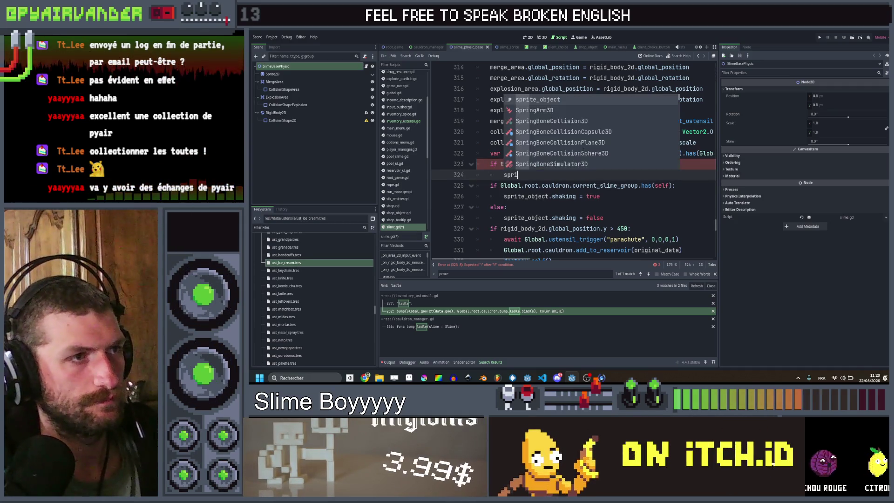
pyautogui.click(583, 149)
# - Extend it to sprite_object.slime_body, discarding a mistaken frozen_body reference
pyautogui.write('.')
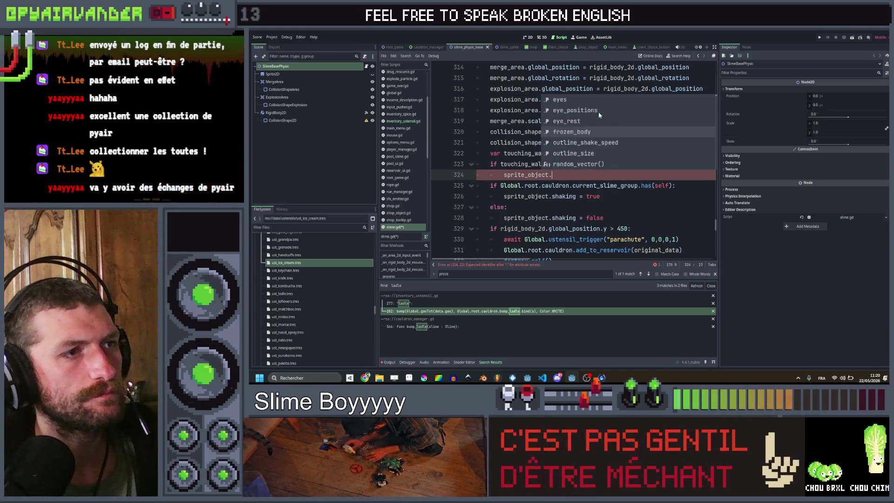
pyautogui.scroll(-2, 599, 114)
pyautogui.scroll(1, 598, 112)
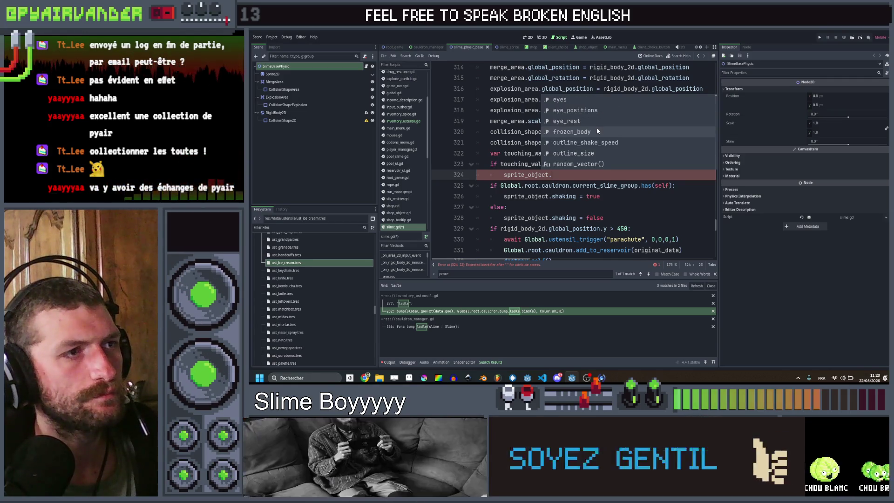
pyautogui.click(604, 131)
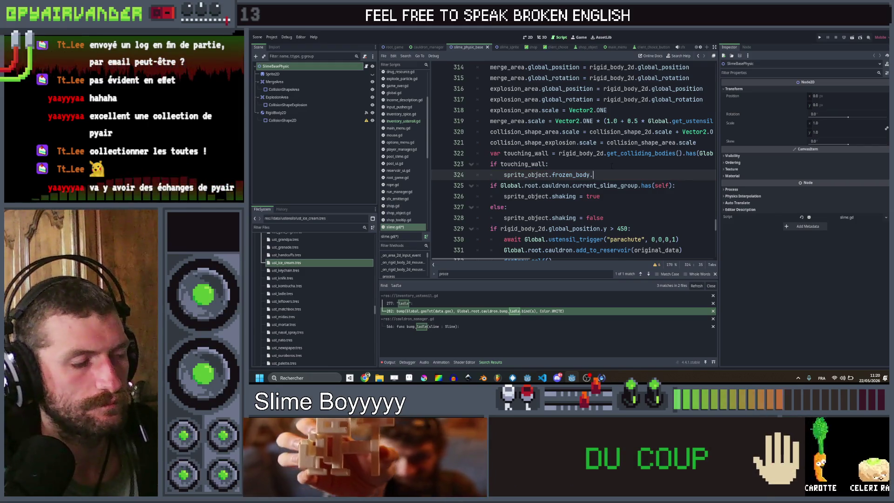
pyautogui.press('BackSpace')
pyautogui.press('BackSpace')
pyautogui.press('BackSpace')
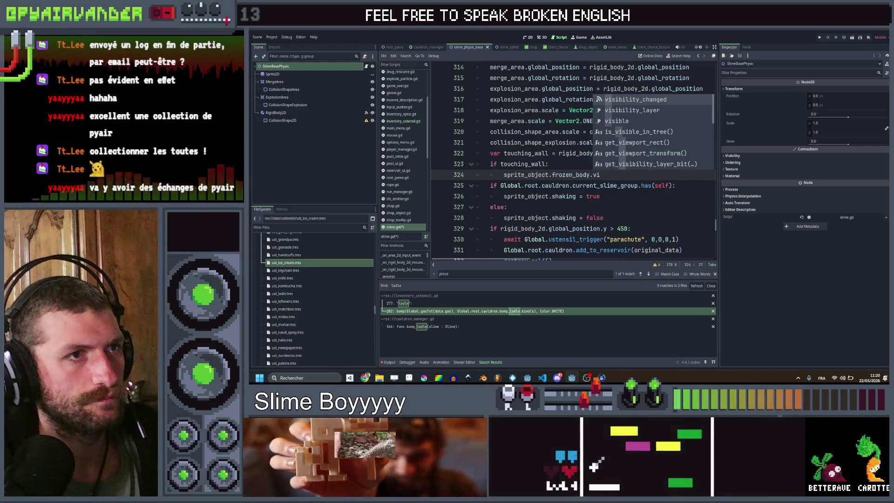
pyautogui.press('BackSpace')
pyautogui.press('BackSpace')
pyautogui.press('BackSpace')
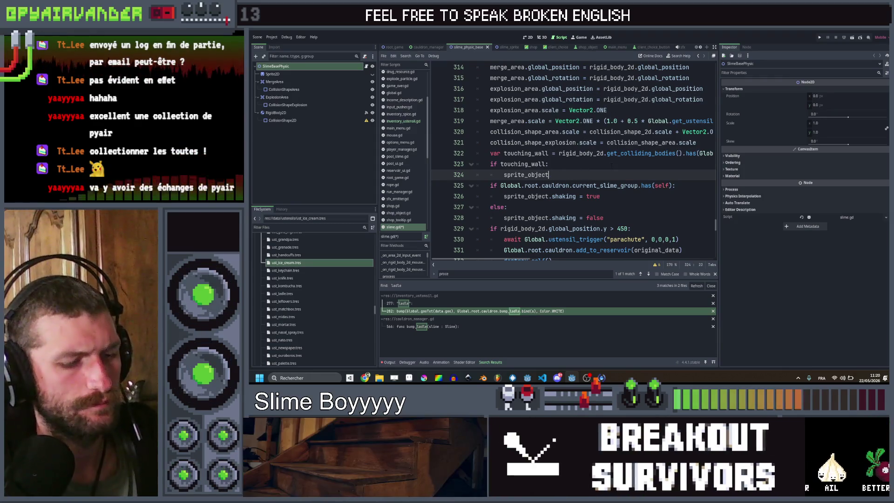
pyautogui.write('.s')
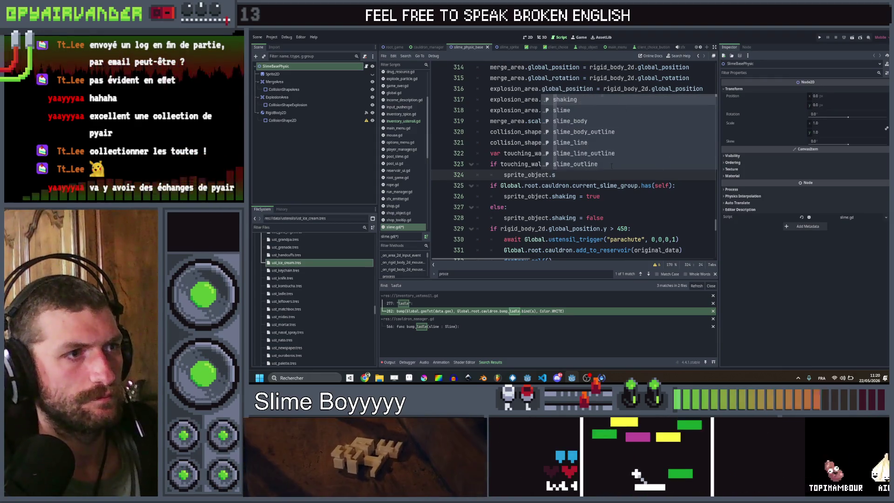
pyautogui.press('BackSpace')
pyautogui.write('bo')
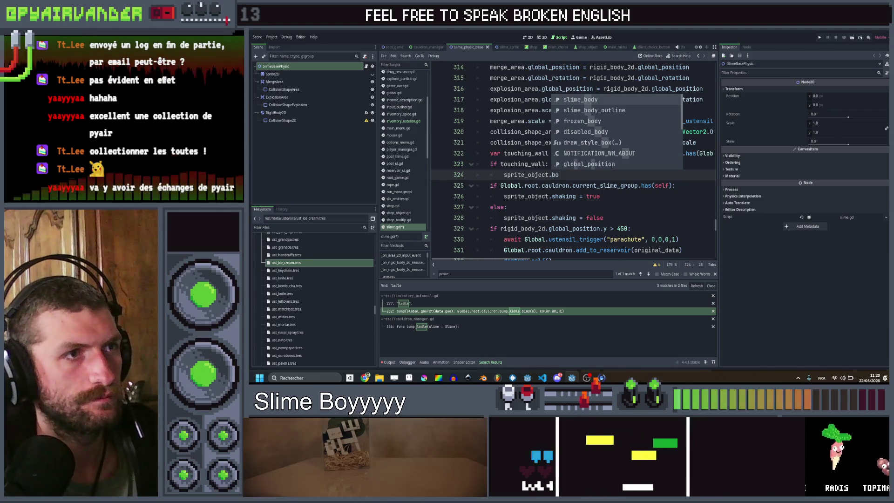
pyautogui.press('Return')
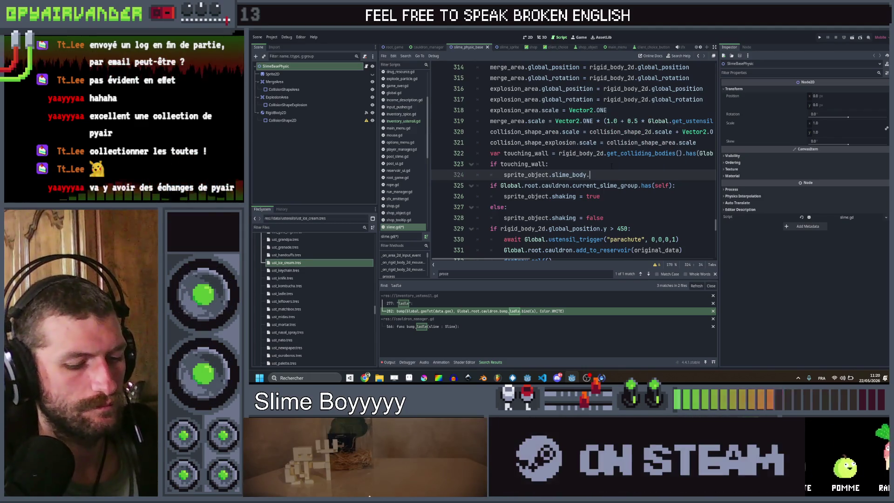
# - Set slime_body.self_modulate = Color.BLACK and save slime.gd
pyautogui.write('mod')
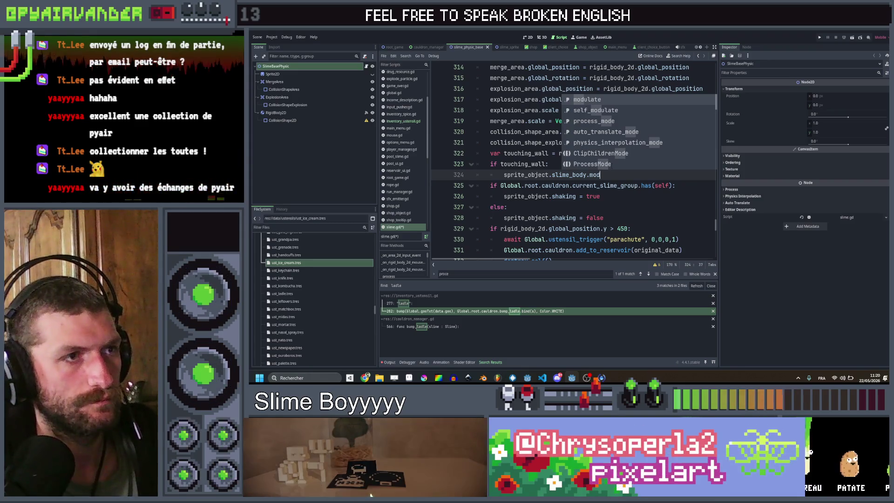
pyautogui.press('Down')
pyautogui.press('Return')
pyautogui.write('= ')
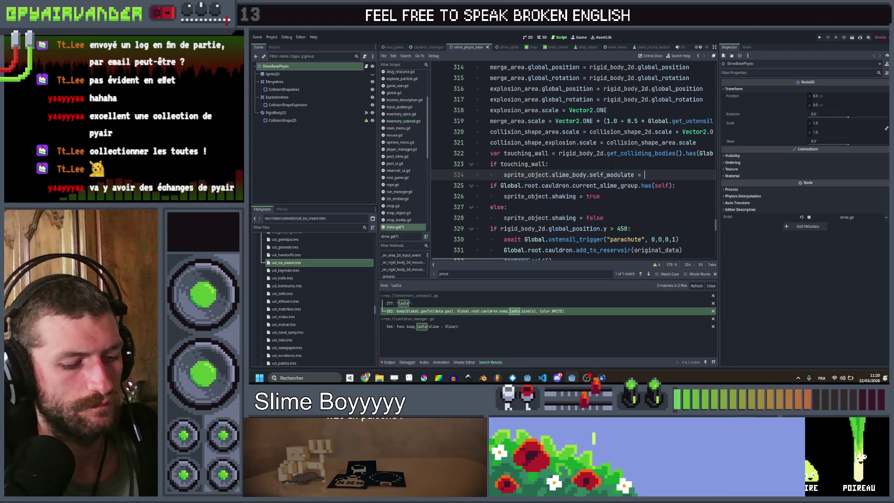
pyautogui.write('Color.')
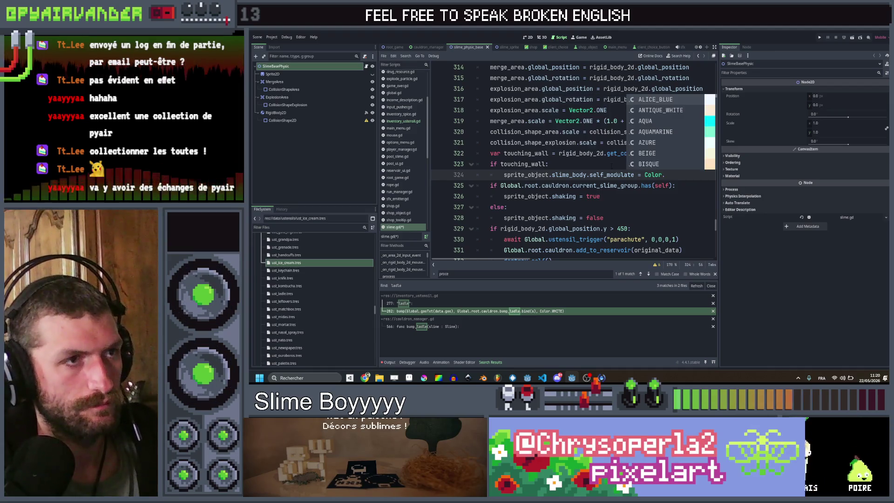
pyautogui.press('Down')
pyautogui.press('Down')
pyautogui.press('Down')
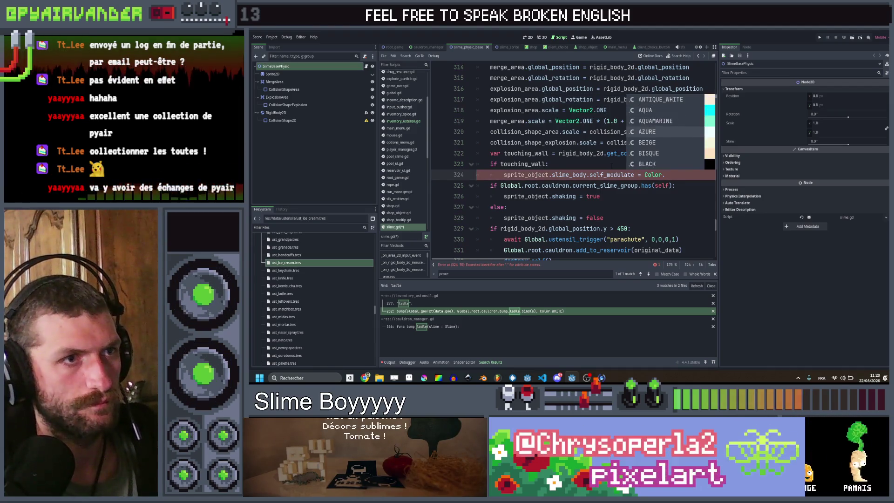
pyautogui.press('Return')
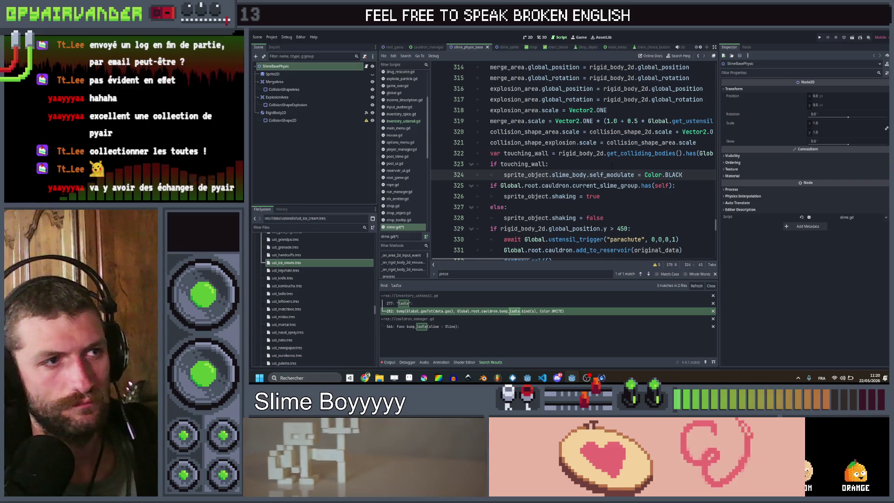
pyautogui.hotkey('ctrl', 's')
pyautogui.click(655, 174)
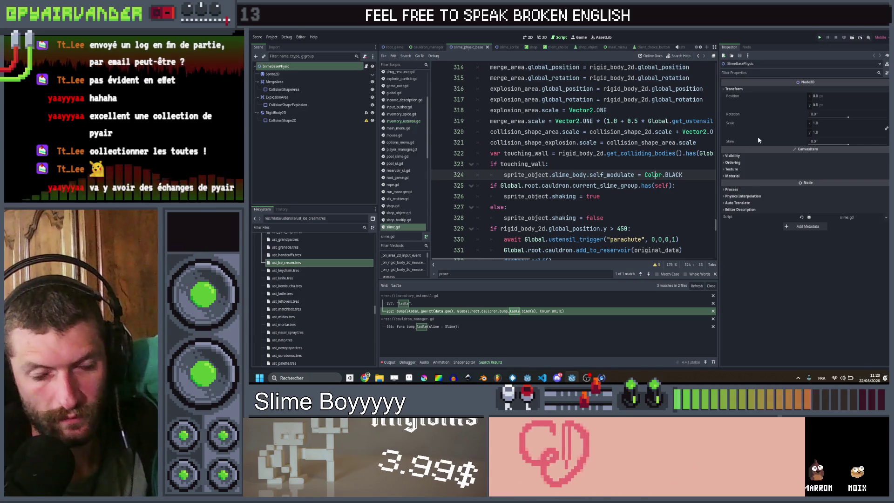
# - Run the game with F5 and switch to the YouTube tab in Chrome
pyautogui.press('F5')
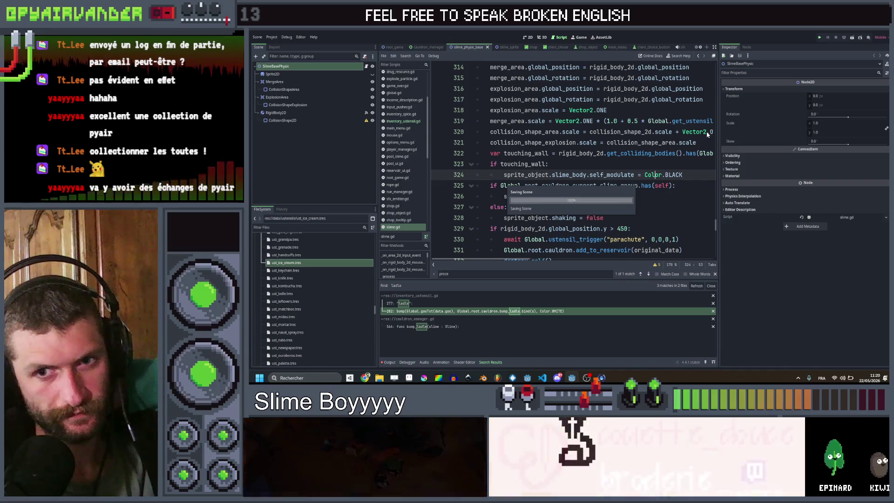
pyautogui.hotkey('alt', 'Tab')
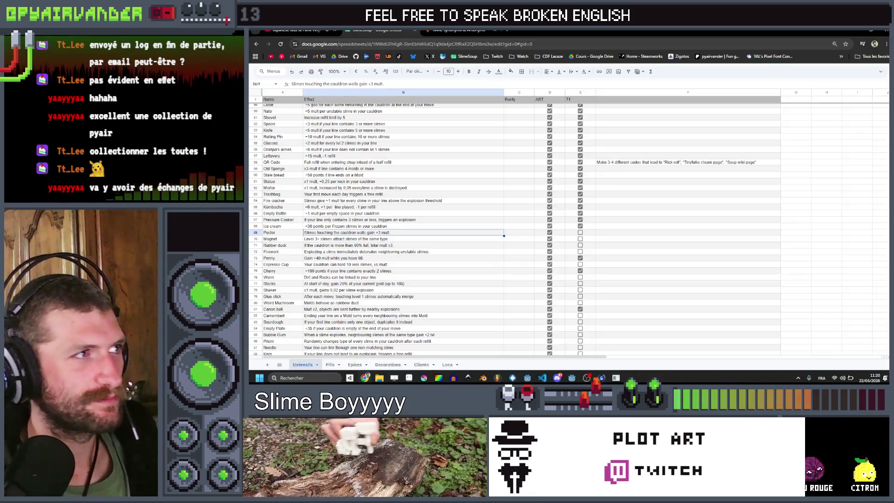
pyautogui.click(293, 31)
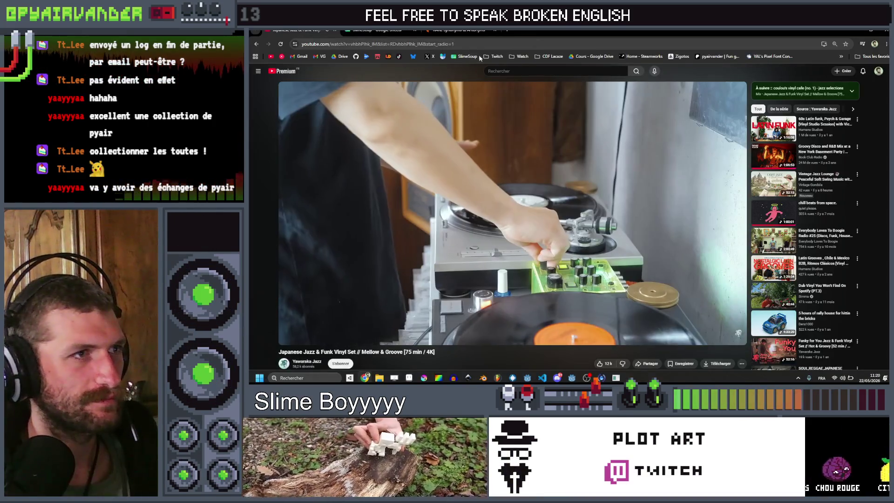
# - Search YouTube for 'trip hop mix' and play the Fragmented Beats trip-hop vinyl mix
pyautogui.press('/')
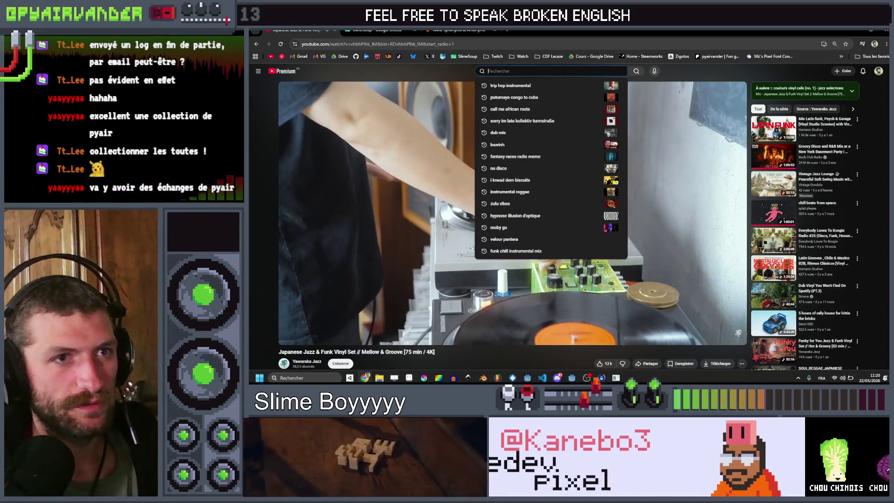
pyautogui.write('tr')
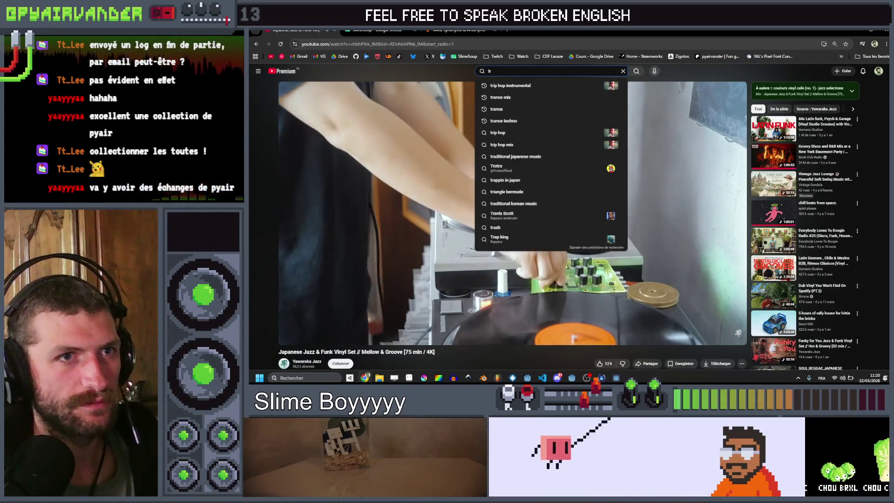
pyautogui.write('ip hop')
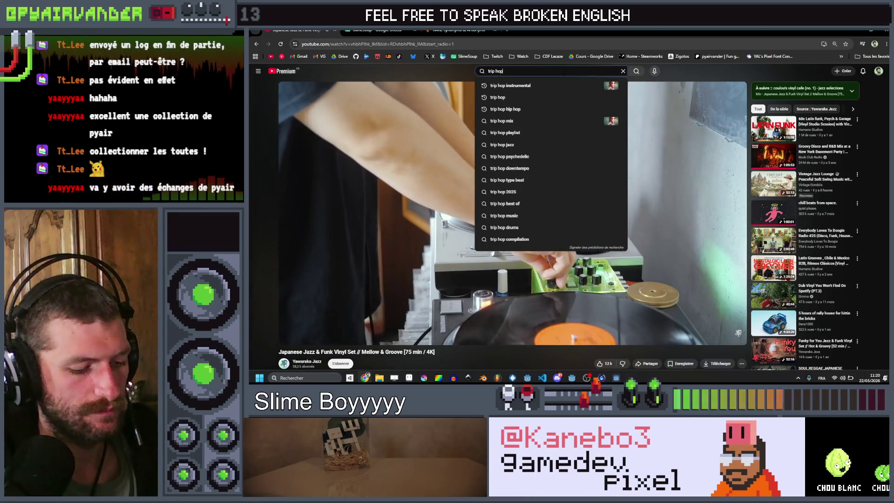
pyautogui.write(' mix')
pyautogui.press('Return')
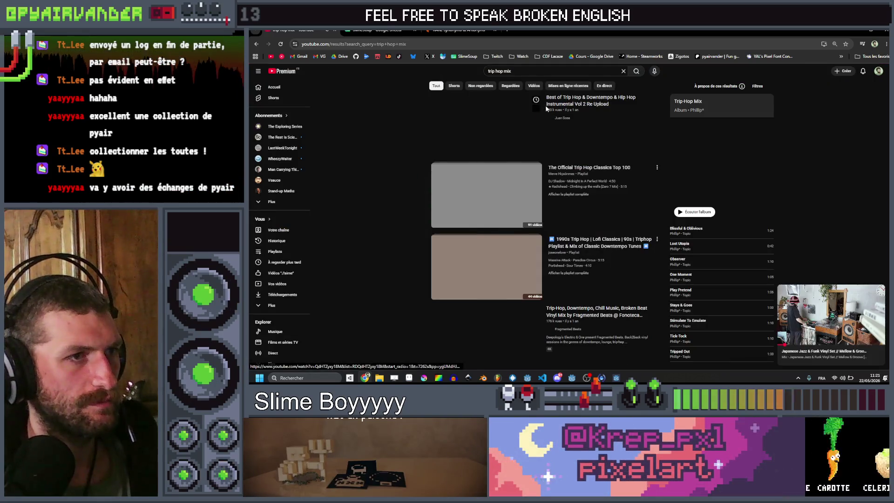
pyautogui.scroll(-2, 494, 201)
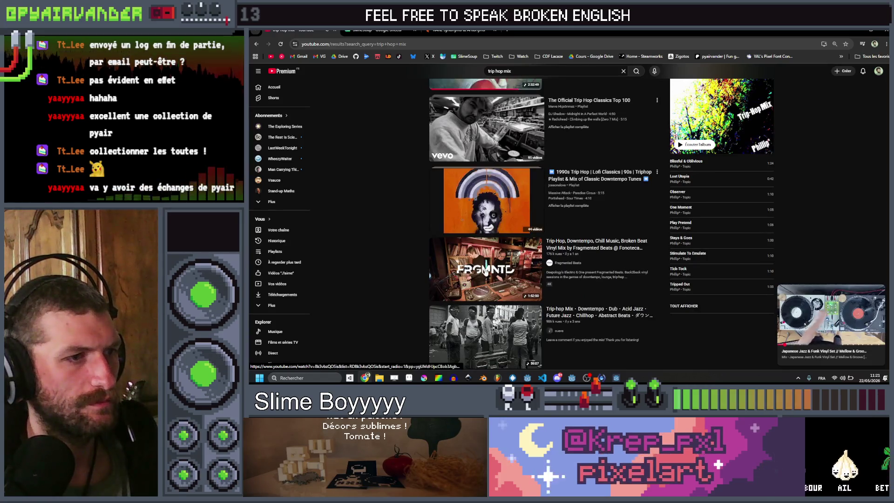
pyautogui.click(485, 269)
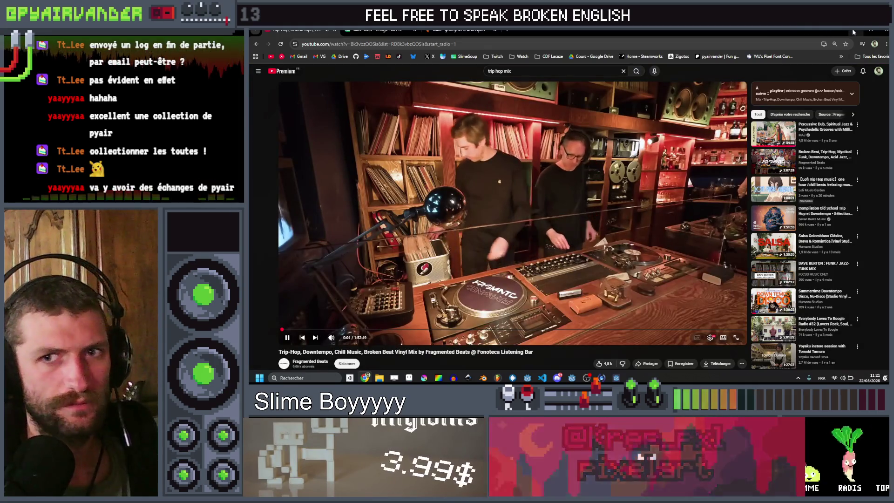
pyautogui.click(853, 29)
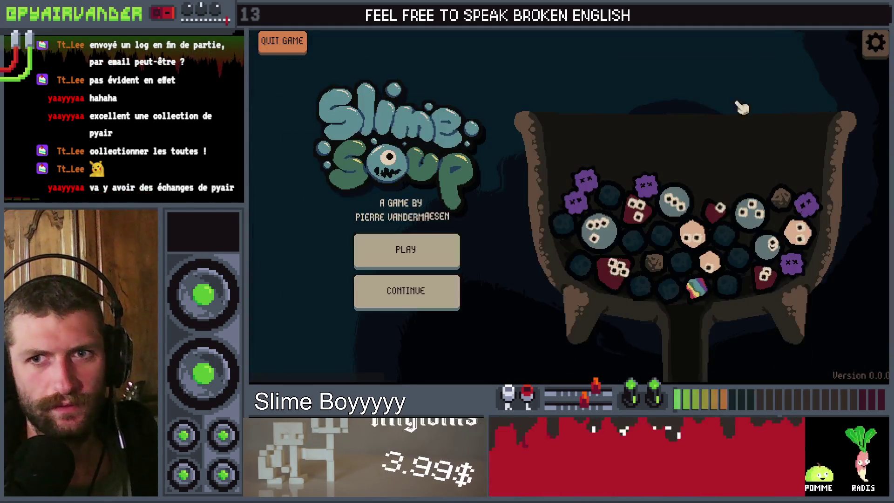
# - Start a new Slime Soup game, pop a slime for a 21-point merge chain, then stop with F8
pyautogui.click(421, 252)
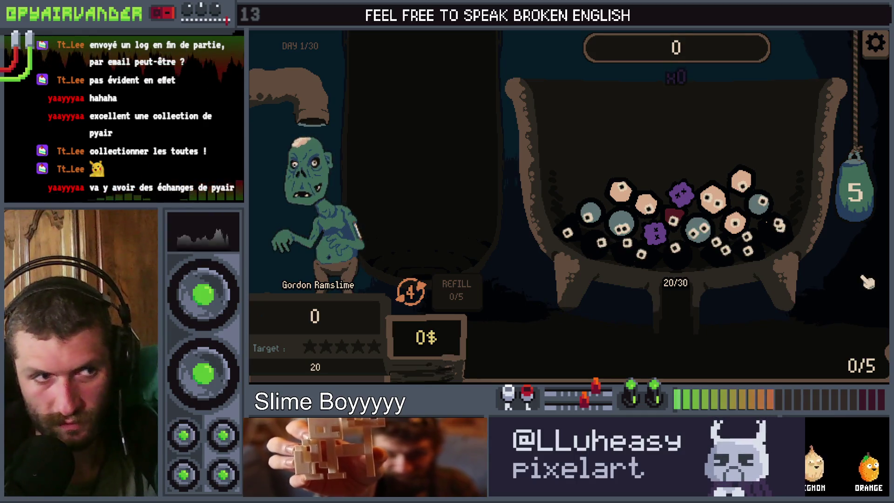
pyautogui.click(601, 246)
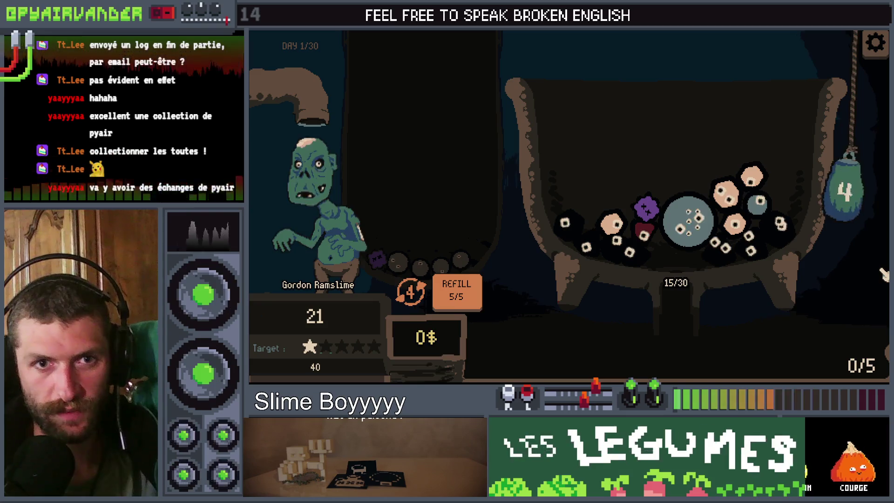
pyautogui.press('F8')
pyautogui.click(697, 174)
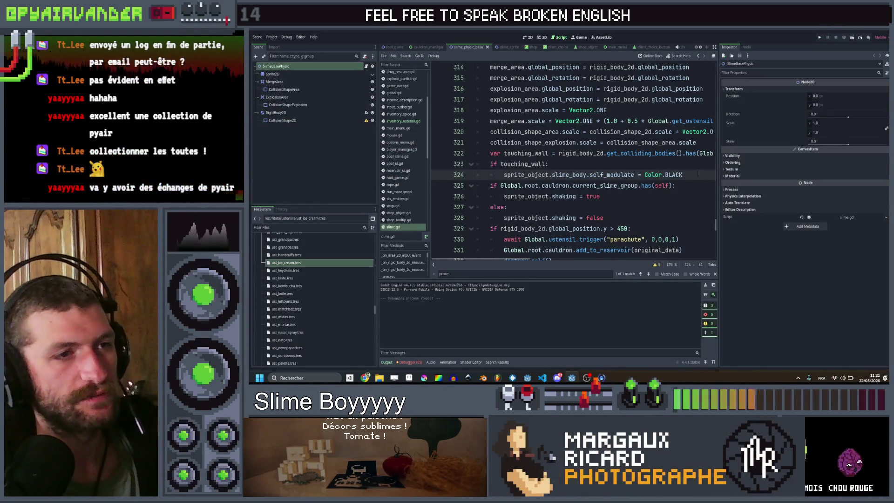
# - Delete the touching_wall block that tints wall-touching slimes black
pyautogui.press('Return')
pyautogui.write('else')
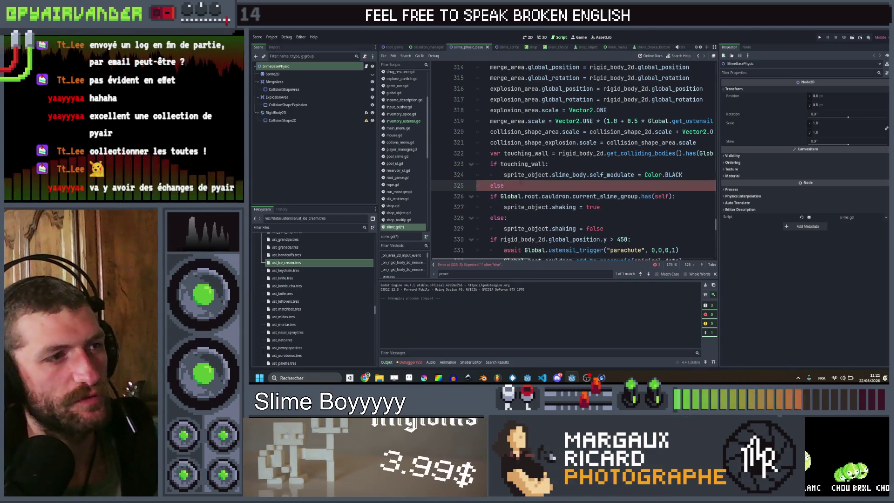
pyautogui.moveTo(521, 185); pyautogui.dragTo(477, 164)
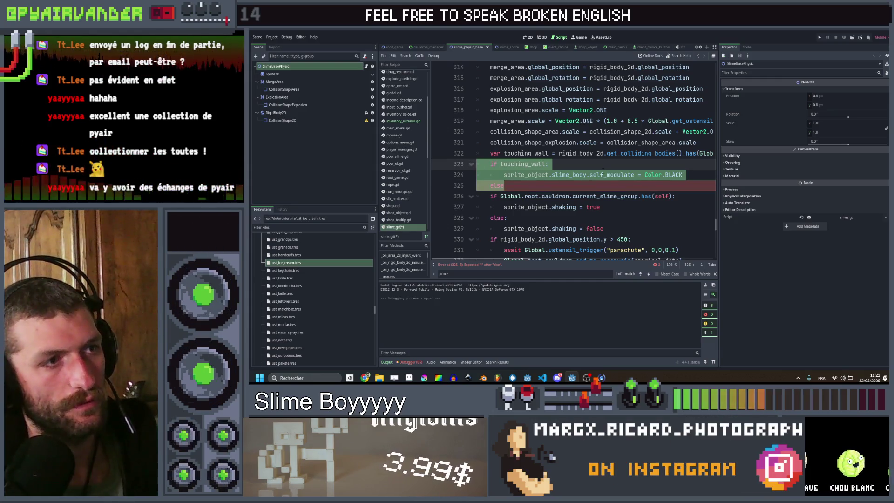
pyautogui.press('BackSpace')
pyautogui.press('BackSpace')
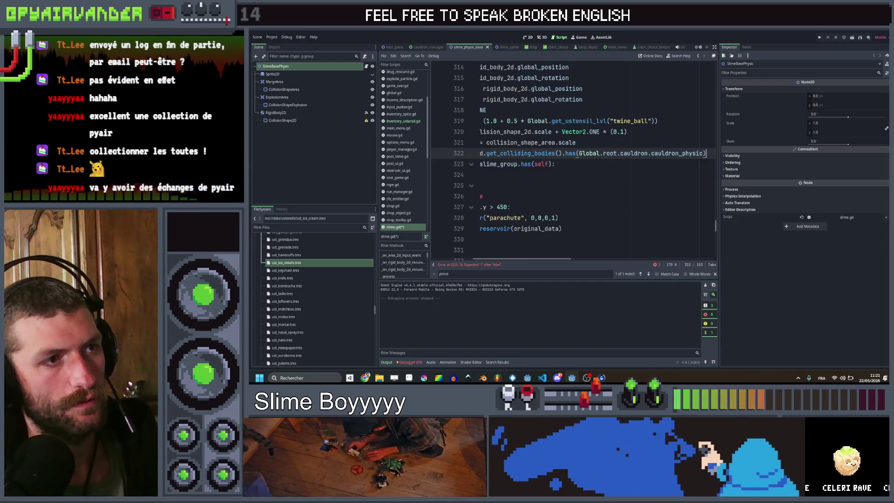
# - Declare 'var touching_wall = false' among the script's member variables
pyautogui.scroll(15, 573, 158)
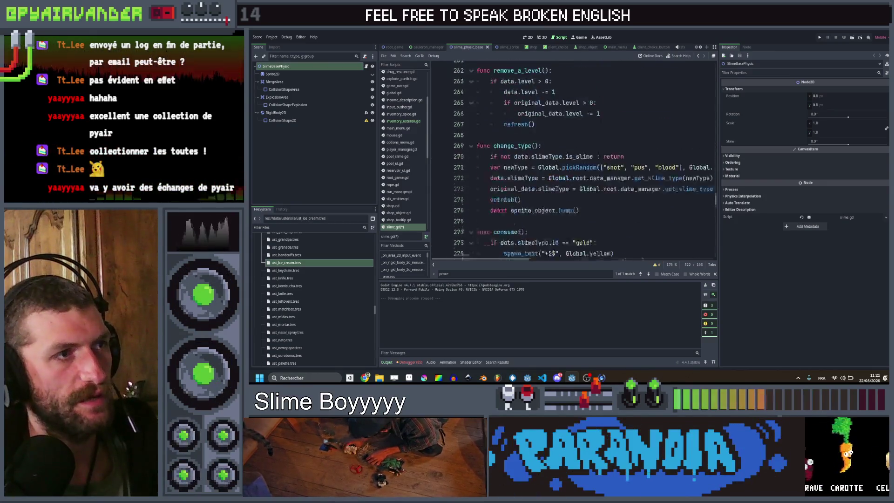
pyautogui.scroll(20, 572, 158)
pyautogui.scroll(20, 573, 158)
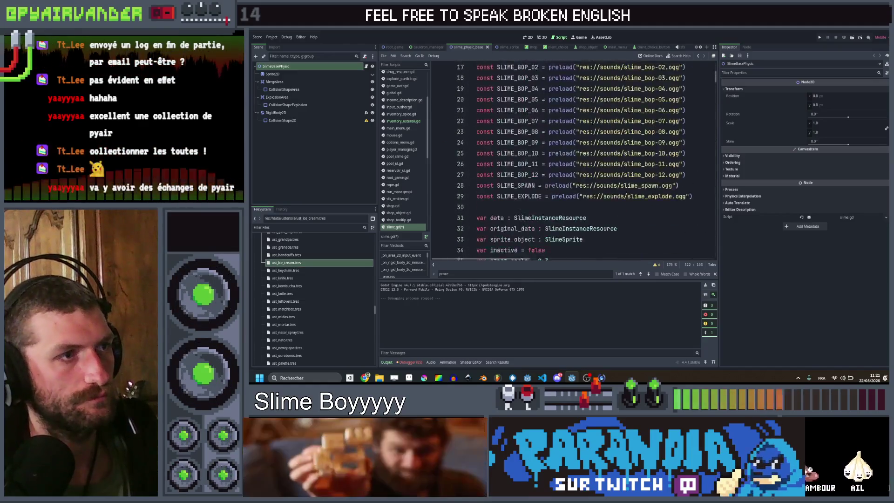
pyautogui.scroll(-5, 573, 158)
pyautogui.click(573, 143)
pyautogui.press('Return')
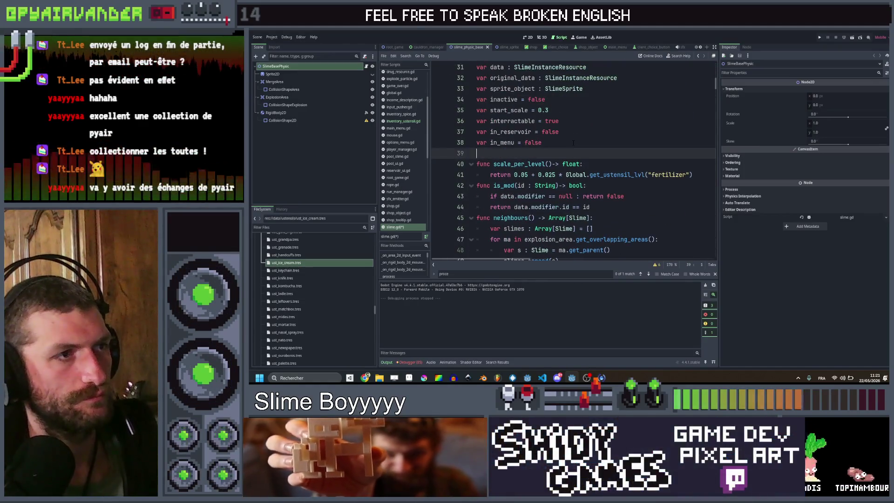
pyautogui.press('Return')
pyautogui.press('Up')
pyautogui.write('var touching_w')
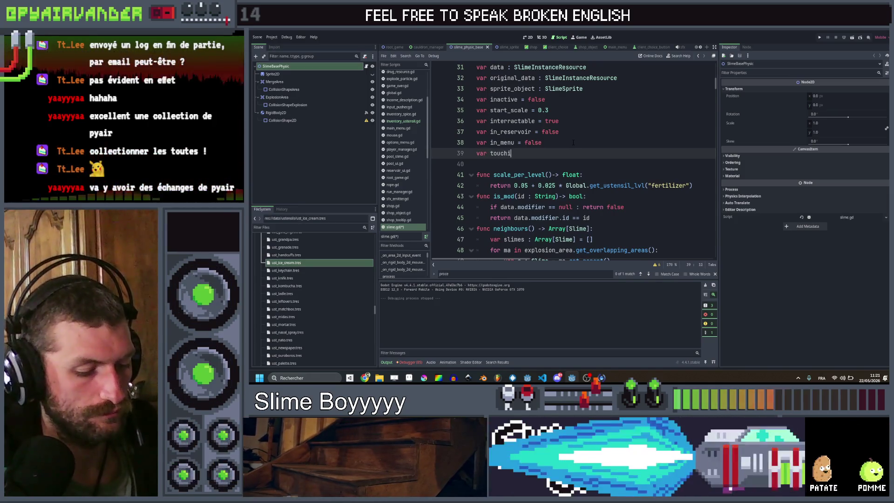
pyautogui.write('all')
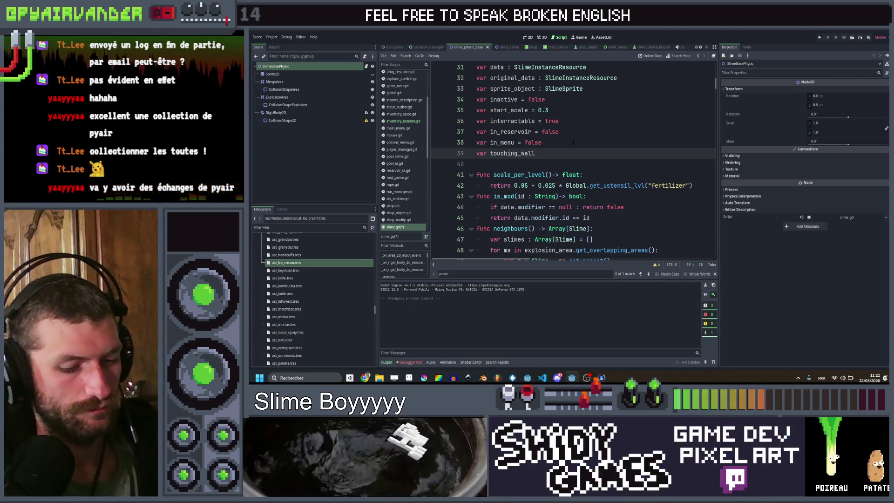
pyautogui.write(' = false')
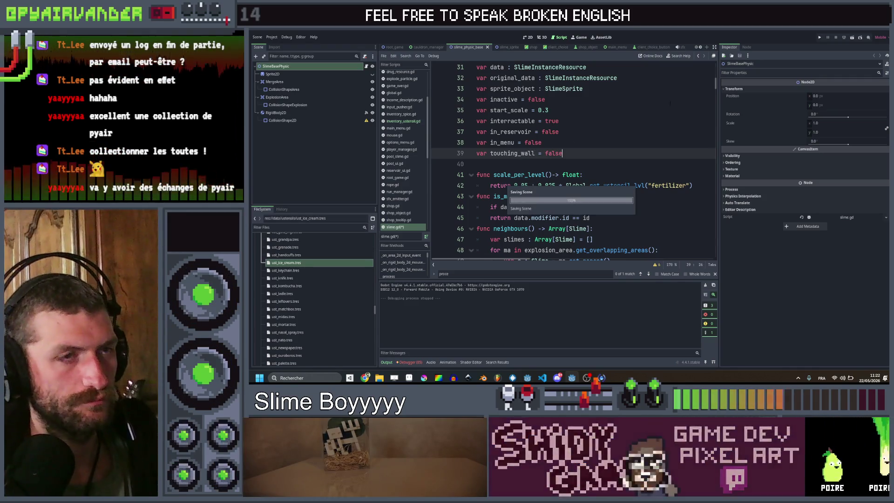
pyautogui.hotkey('ctrl', 'd')
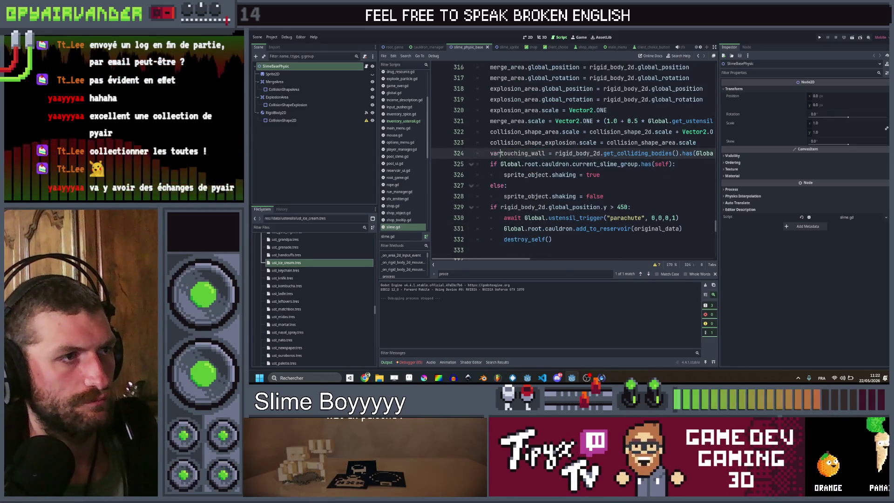
# - Search all project scripts for 'add'
pyautogui.click(627, 174)
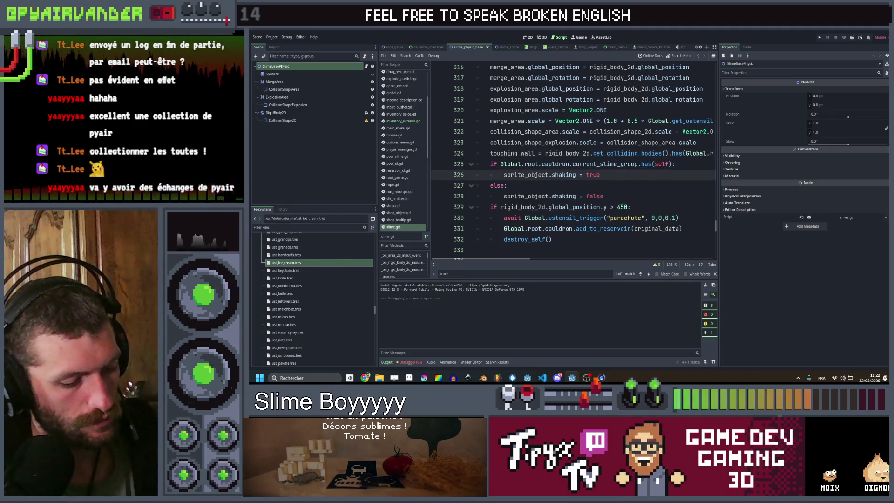
pyautogui.hotkey('ctrl', 'shift', 'f')
pyautogui.write('add')
pyautogui.press('Return')
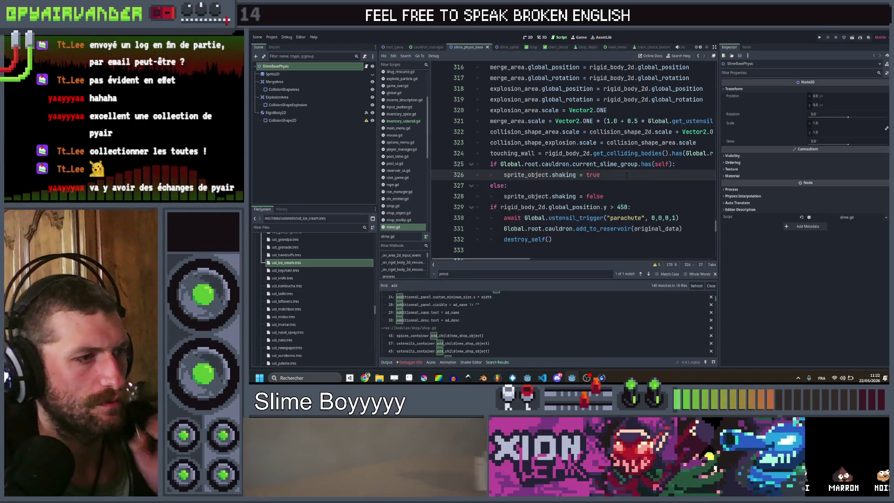
pyautogui.click(622, 186)
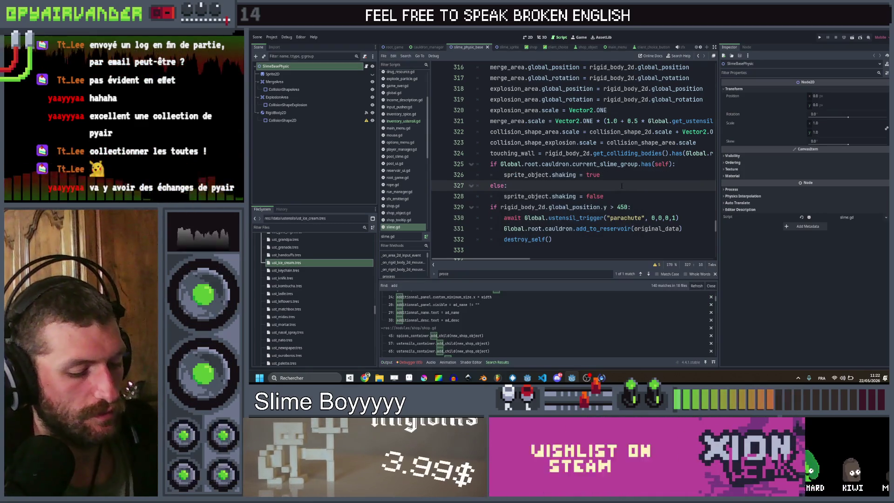
# - Search for add_to_group and open try_add_to_group in cauldron_manager.gd
pyautogui.hotkey('ctrl', 'shift', 'f')
pyautogui.write('add_')
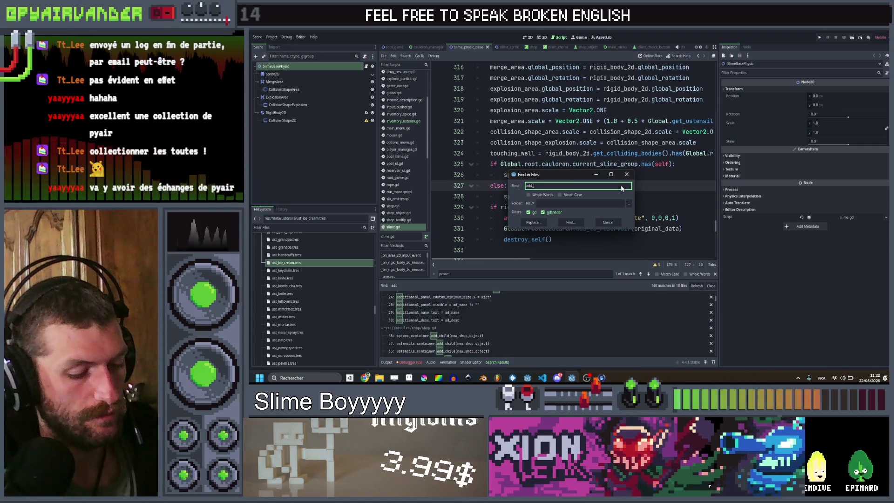
pyautogui.write('to_group')
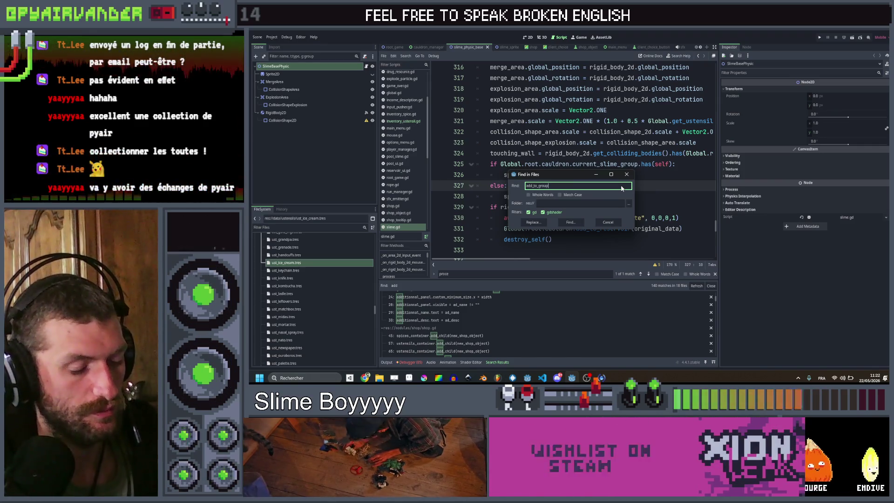
pyautogui.press('Return')
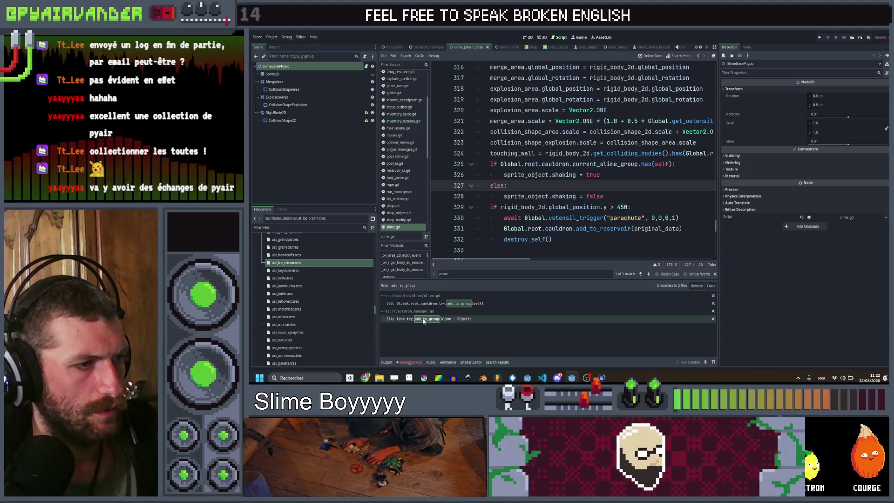
pyautogui.click(424, 320)
# - Follow the goo_value call to its definition in slime.gd
pyautogui.scroll(-3, 567, 157)
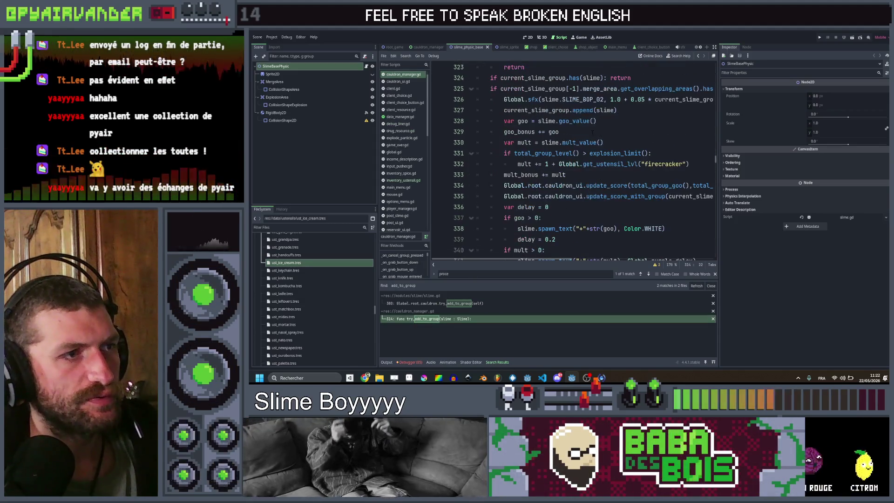
pyautogui.click(575, 123)
pyautogui.keyDown('ctrl'); pyautogui.click(576, 122); pyautogui.keyUp('ctrl')
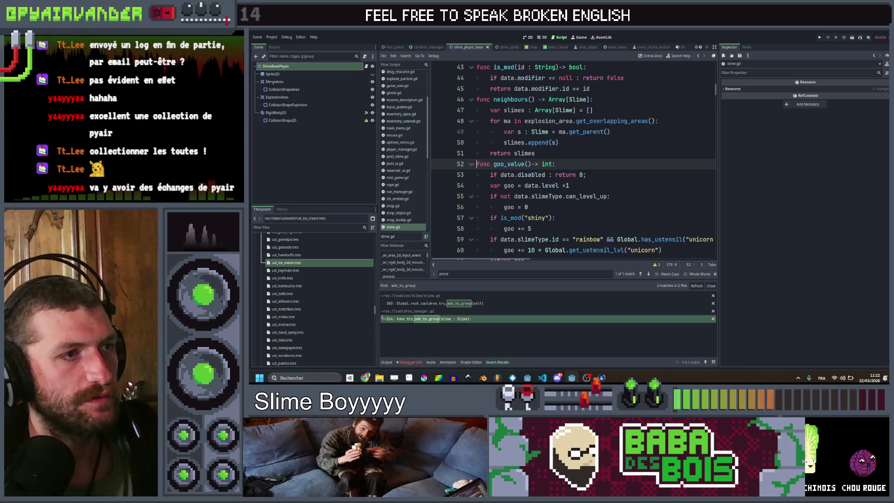
pyautogui.click(582, 161)
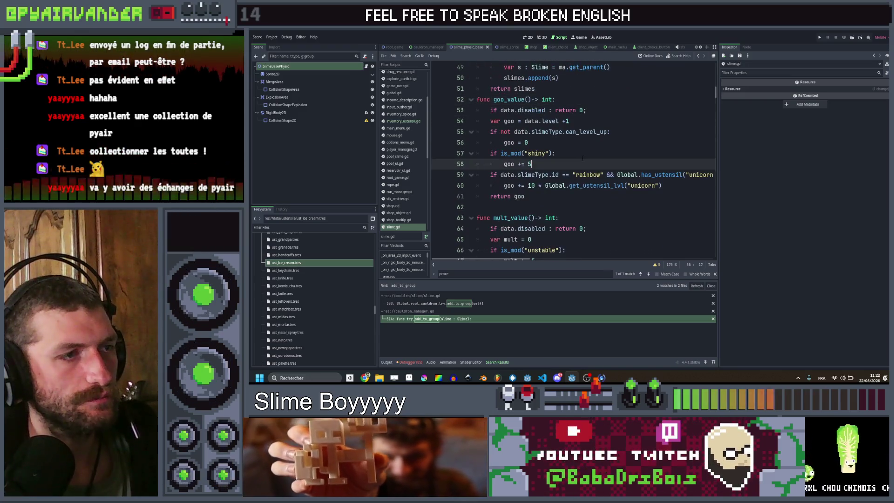
# - Below the unicorn bonus, add the condition 'touching_wall && Global.has_ustensil("poster"):'
pyautogui.scroll(-1, 659, 167)
pyautogui.click(657, 157)
pyautogui.press('Return')
pyautogui.write('if data')
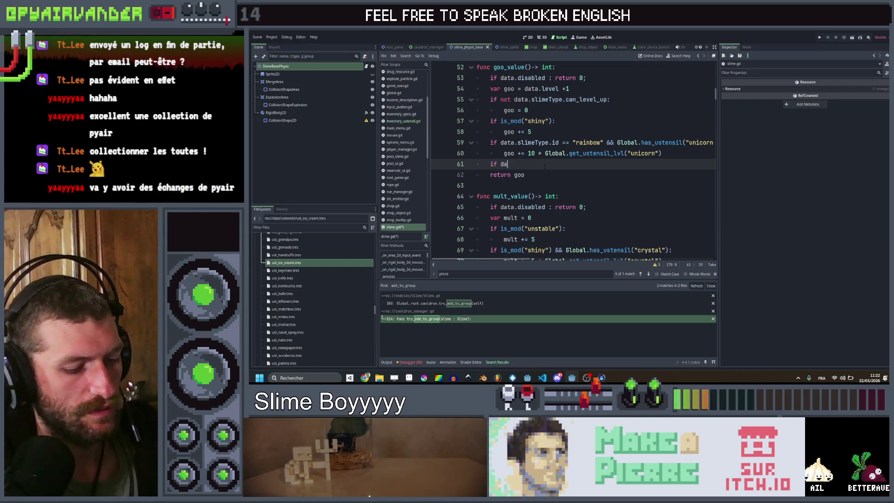
pyautogui.write('.')
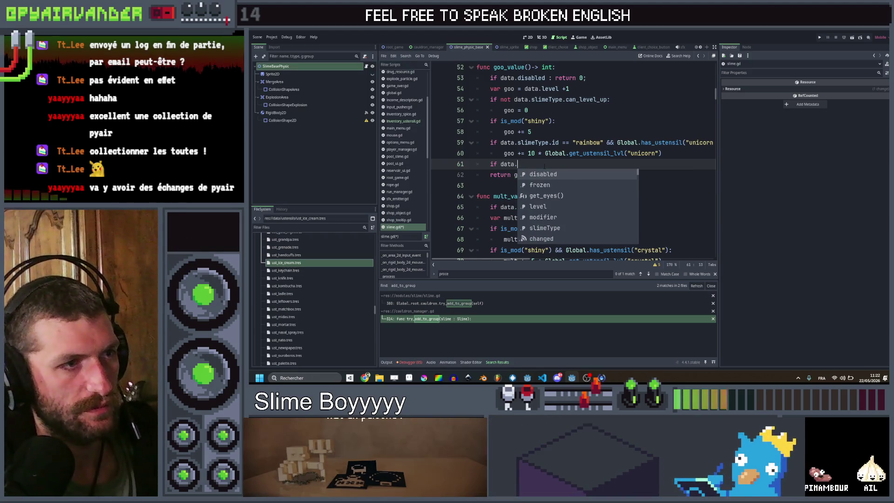
pyautogui.write('to')
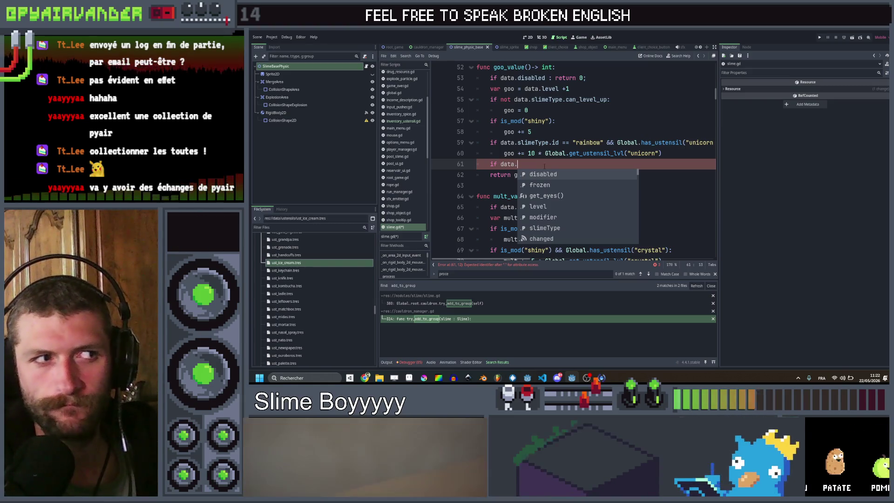
pyautogui.hotkey('ctrl', 'shift', 'Left')
pyautogui.write('touching_wall && Global.')
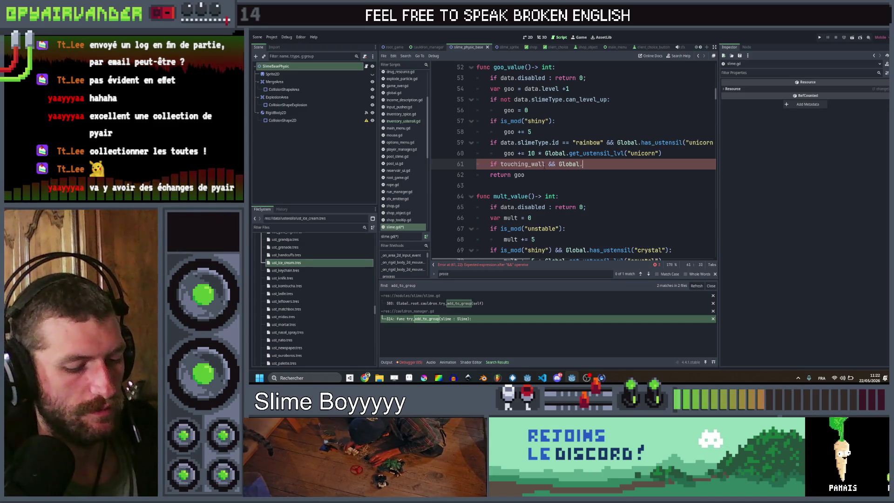
pyautogui.write('ha')
pyautogui.press('Return')
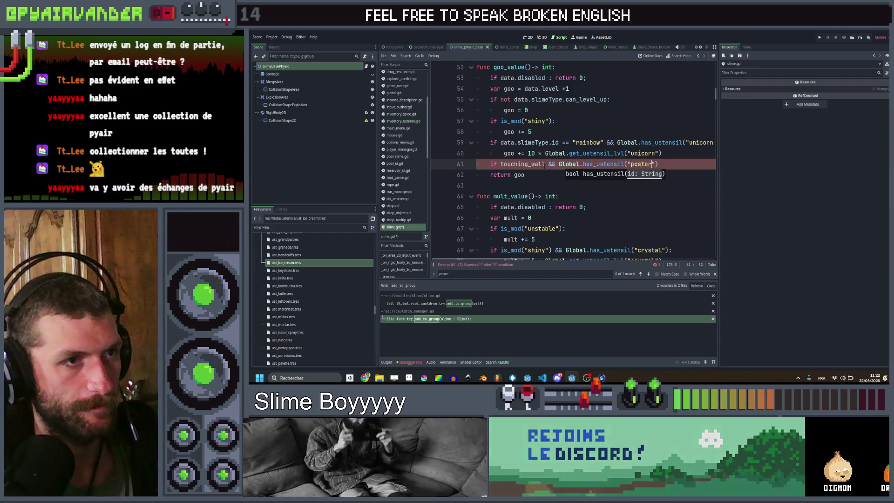
pyautogui.write('ster"):')
pyautogui.press('Return')
# - Copy the unicorn goo bonus statement under the new poster condition
pyautogui.press('Up')
pyautogui.press('Up')
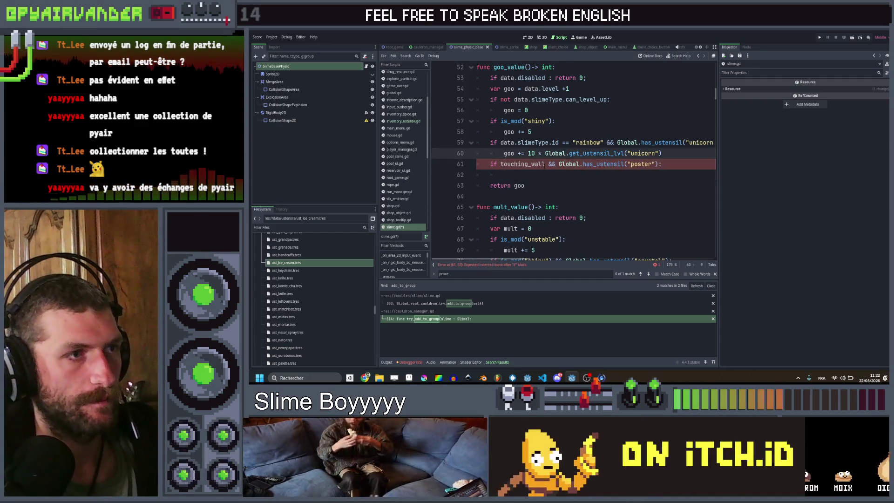
pyautogui.hotkey('ctrl', 'c')
pyautogui.press('Down')
pyautogui.press('Down')
pyautogui.hotkey('ctrl', 'v')
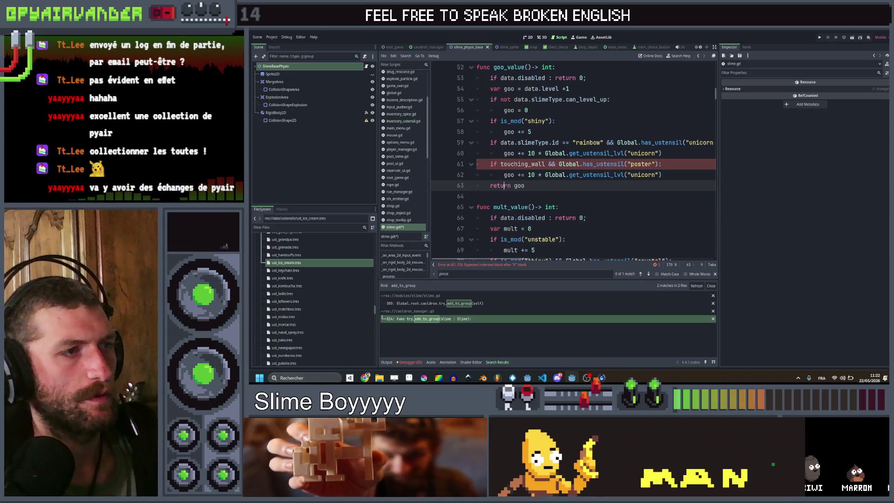
# - Glance at the music video and SlimeSoup spreadsheet windows, then come back to slime.gd
pyautogui.moveTo(366, 377)
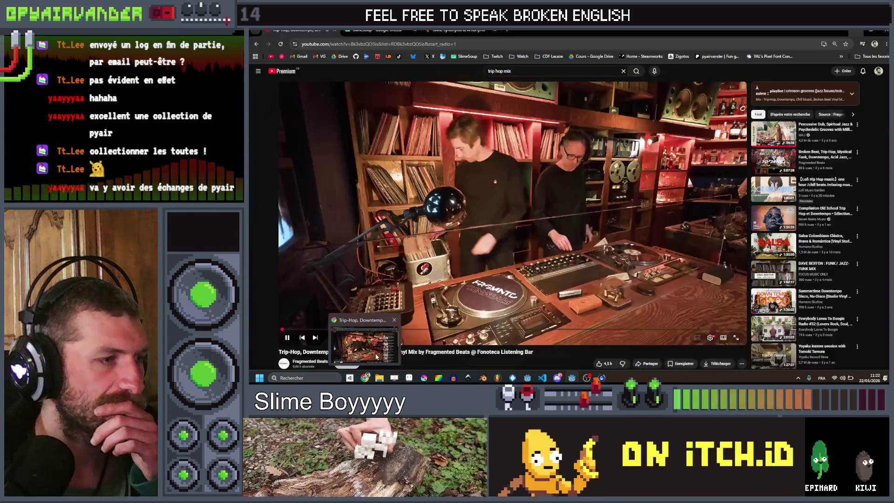
pyautogui.click(364, 345)
pyautogui.click(359, 347)
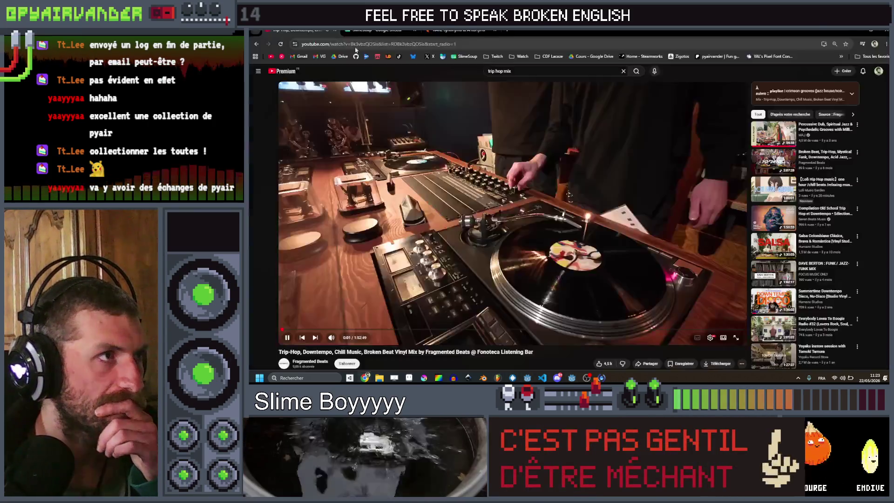
pyautogui.click(365, 345)
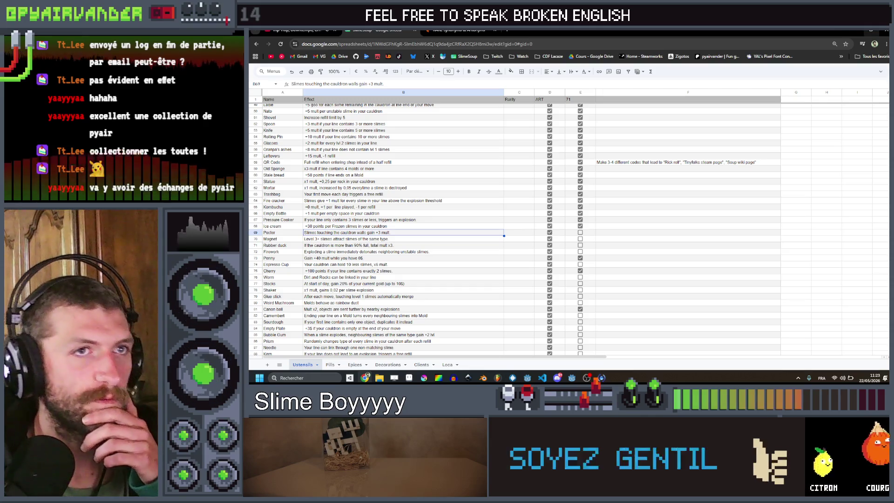
pyautogui.click(859, 30)
# - Move the poster bonus block down into mult_value
pyautogui.press('Up')
pyautogui.press('Up')
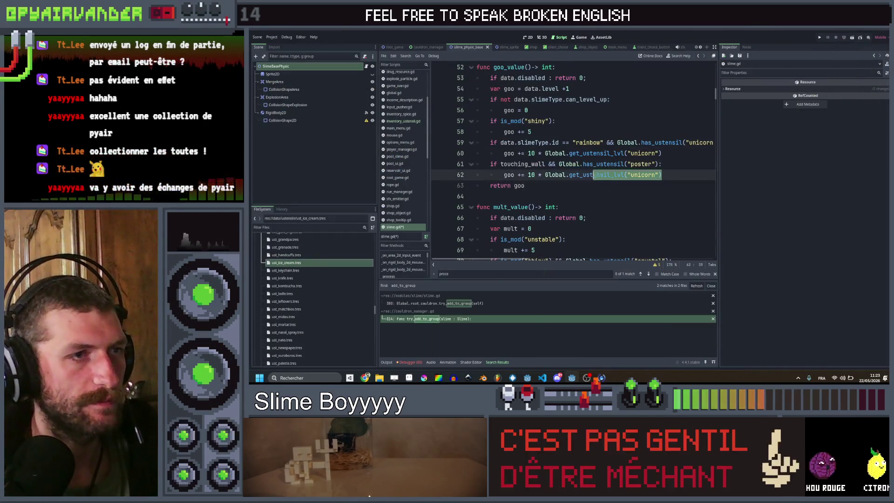
pyautogui.scroll(-5, 573, 163)
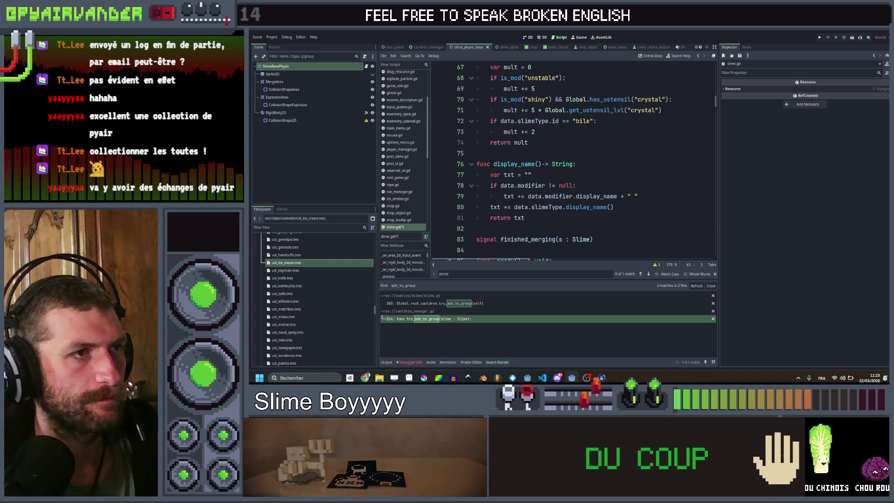
pyautogui.hotkey('alt', 'Down')
pyautogui.hotkey('alt', 'Down')
pyautogui.hotkey('alt', 'Down')
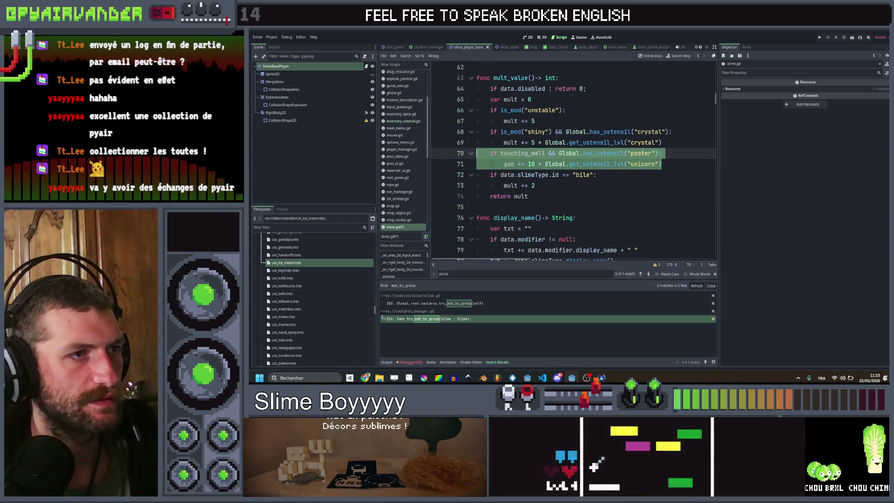
# - On line 71 replace unicorn with poster, goo with mult, and the bonus 10 with 3
pyautogui.doubleClick(640, 153)
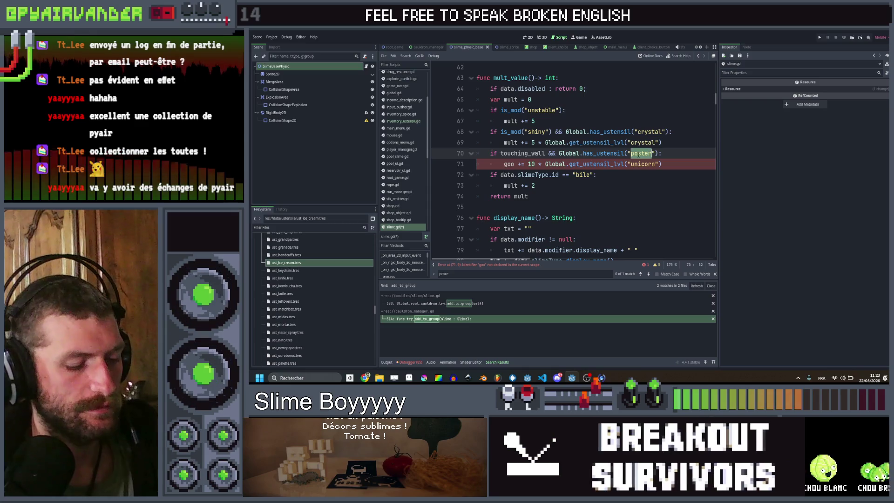
pyautogui.doubleClick(642, 164)
pyautogui.write('poste')
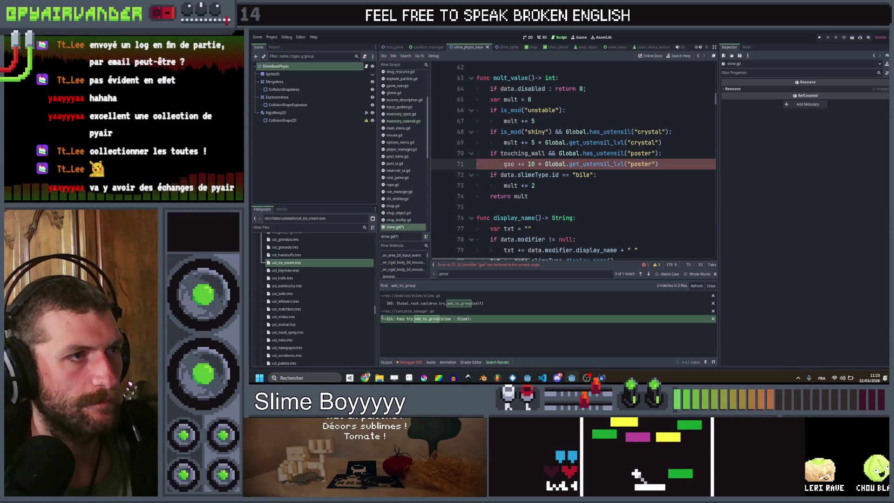
pyautogui.doubleClick(511, 142)
pyautogui.doubleClick(509, 164)
pyautogui.hotkey('ctrl', 'v')
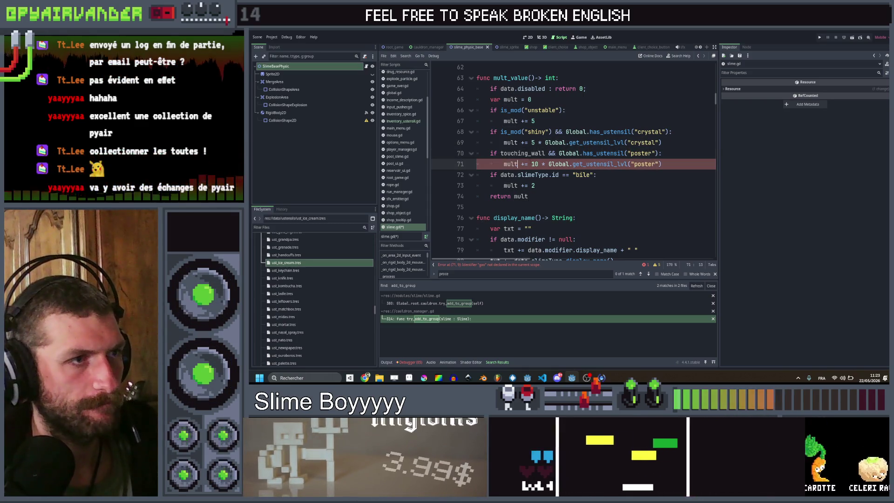
pyautogui.press('Right')
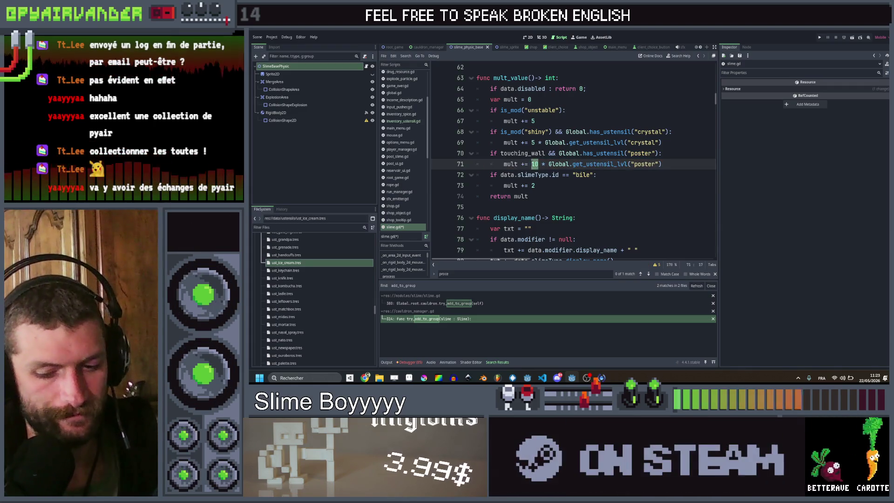
pyautogui.write('3')
pyautogui.press('Down')
pyautogui.press('End')
pyautogui.click(300, 263)
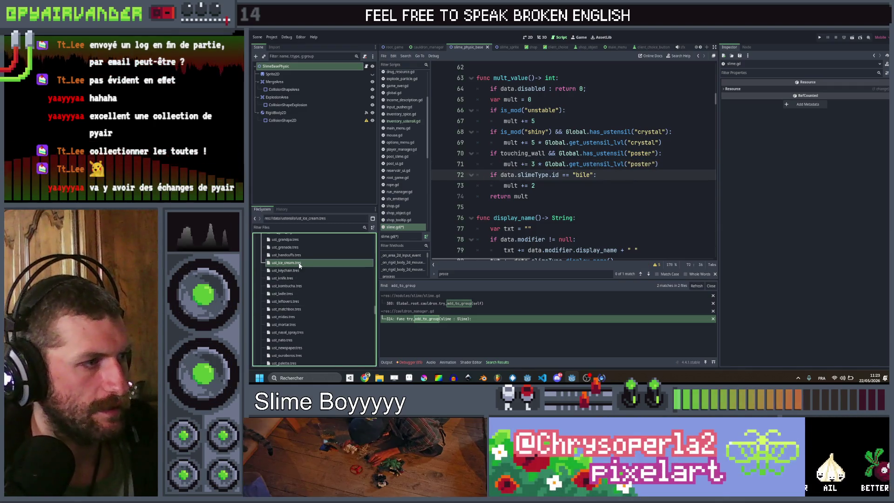
# - Duplicate ust_pickaxe.tres as ust_poster.tres
pyautogui.scroll(-2, 297, 354)
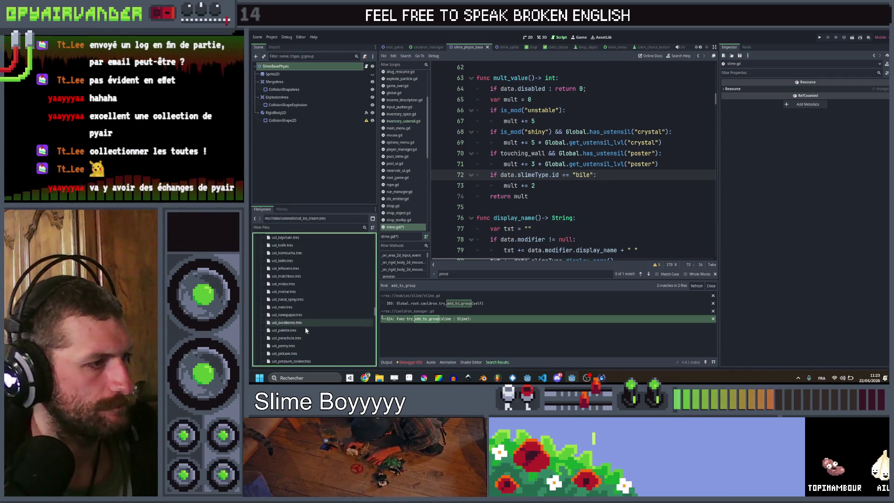
pyautogui.click(296, 354)
pyautogui.hotkey('ctrl', 'd')
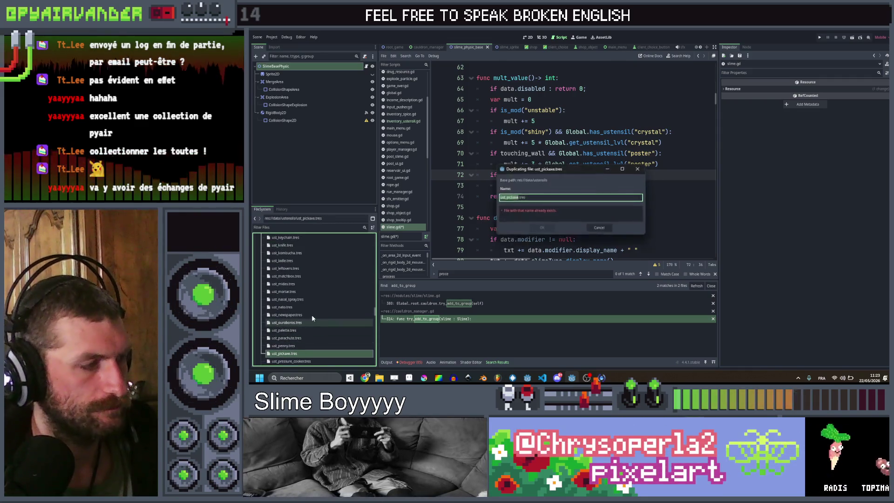
pyautogui.hotkey('shift', 'Left')
pyautogui.hotkey('shift', 'Left')
pyautogui.hotkey('shift', 'Left')
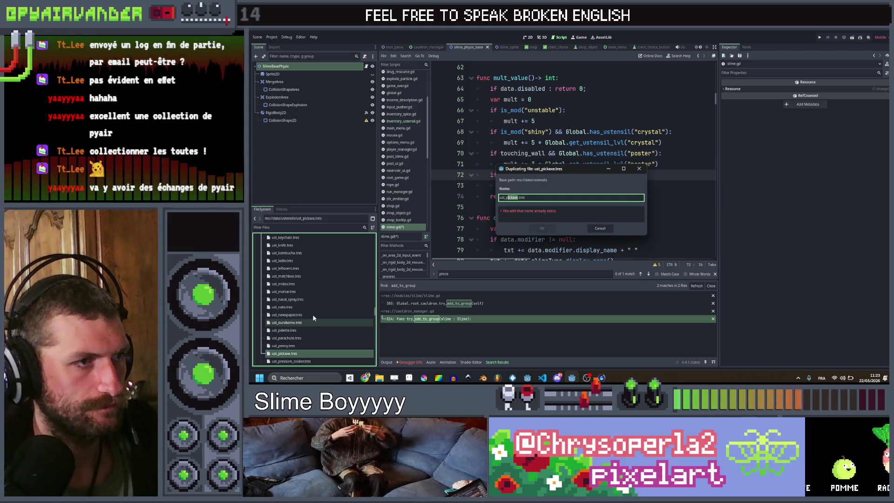
pyautogui.write('poster')
pyautogui.press('Return')
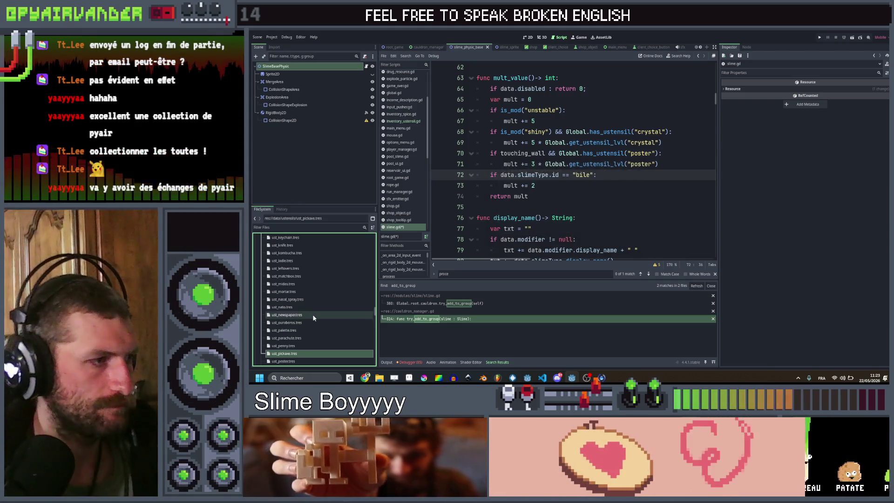
# - Set the poster resource's ID to poster and Quick Load the poster image as its texture
pyautogui.click(284, 330)
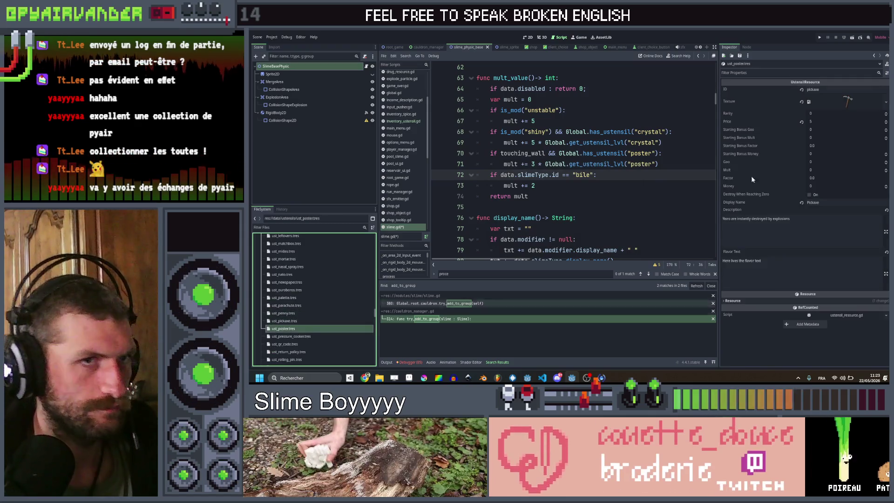
pyautogui.doubleClick(820, 89)
pyautogui.write('poster')
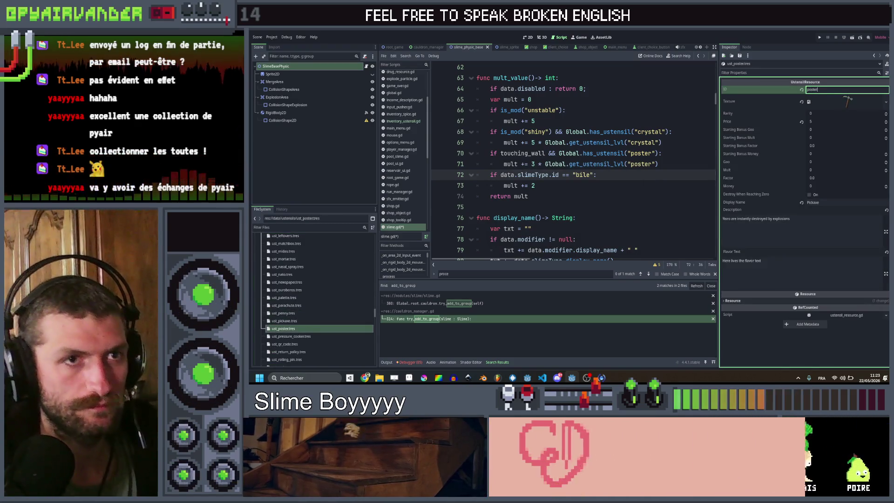
pyautogui.rightClick(853, 101)
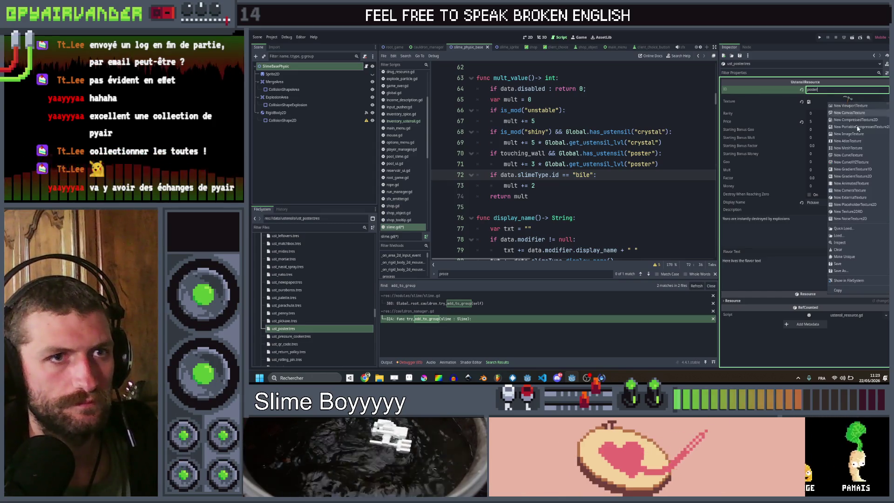
pyautogui.click(856, 229)
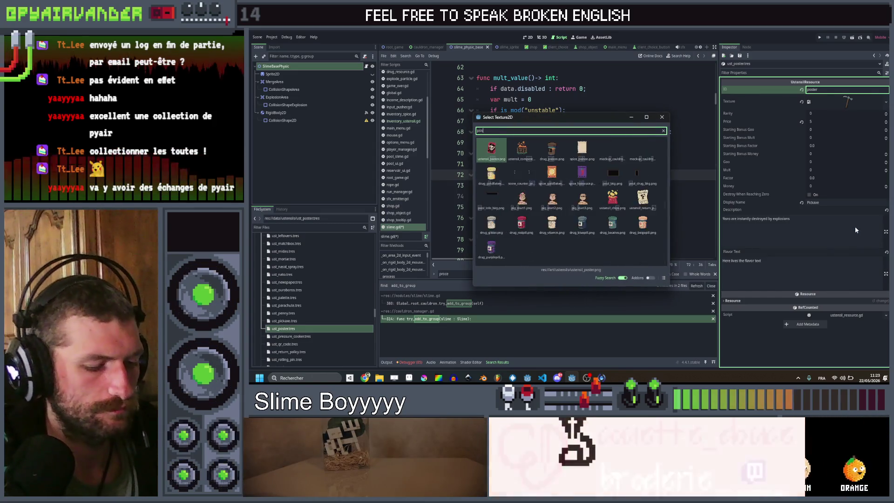
pyautogui.write('poster')
pyautogui.doubleClick(490, 148)
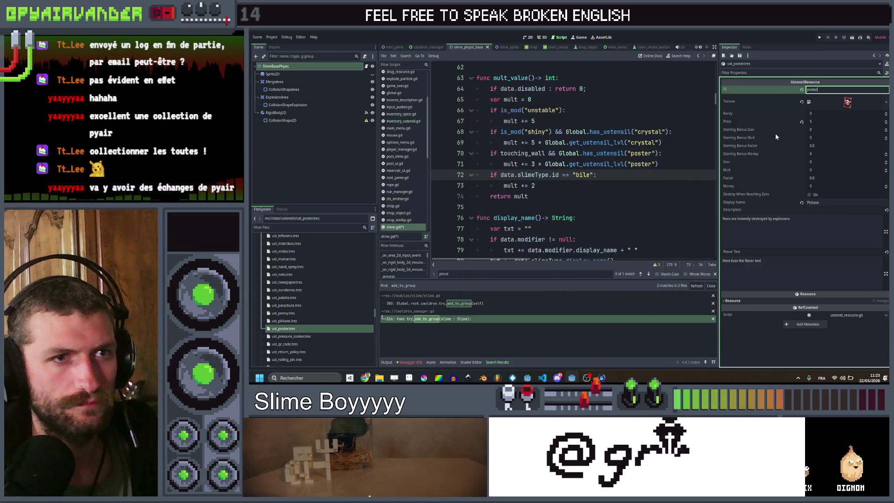
# - Set display name Poster and description 'Objects touching the cauldron walls give %m mult'
pyautogui.click(826, 170)
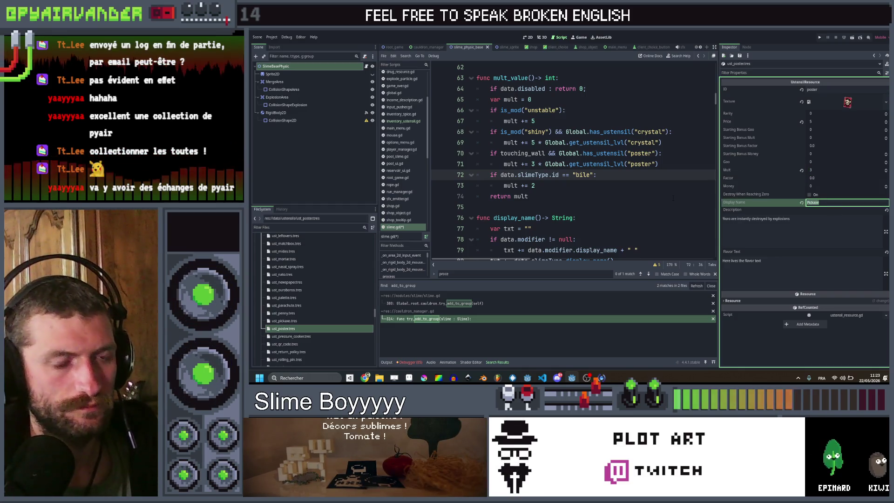
pyautogui.write('Poster')
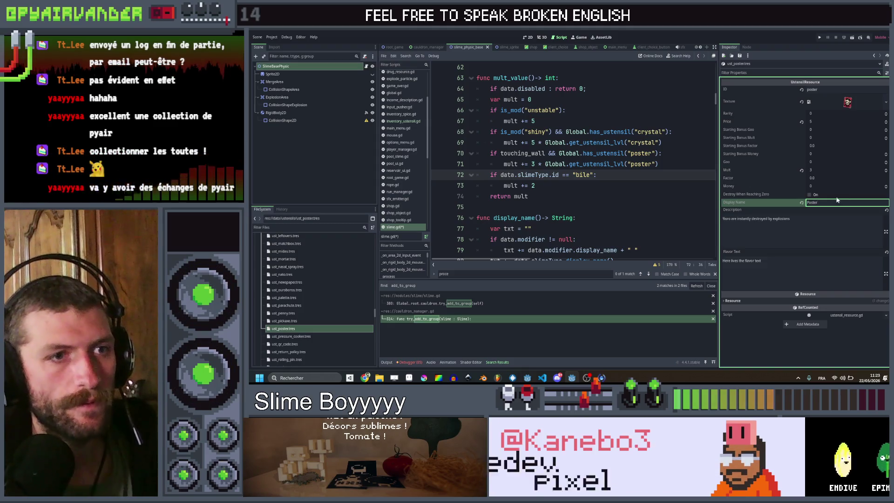
pyautogui.press('Tab')
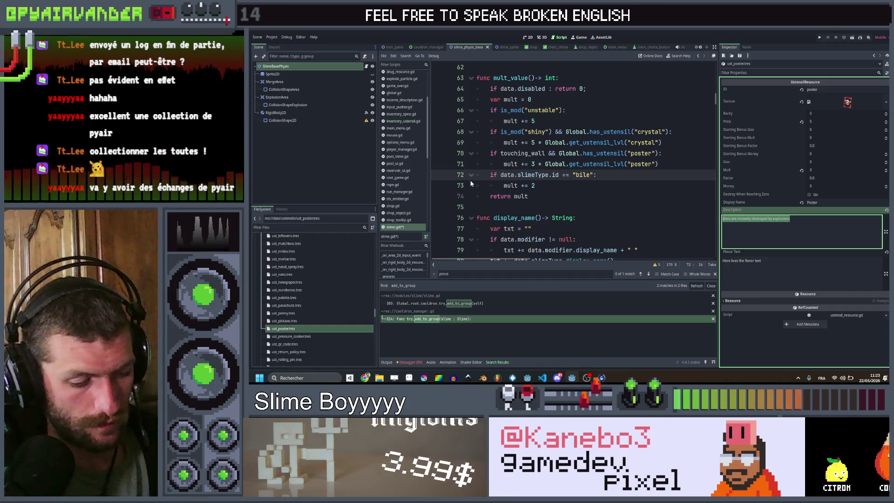
pyautogui.write('Objec')
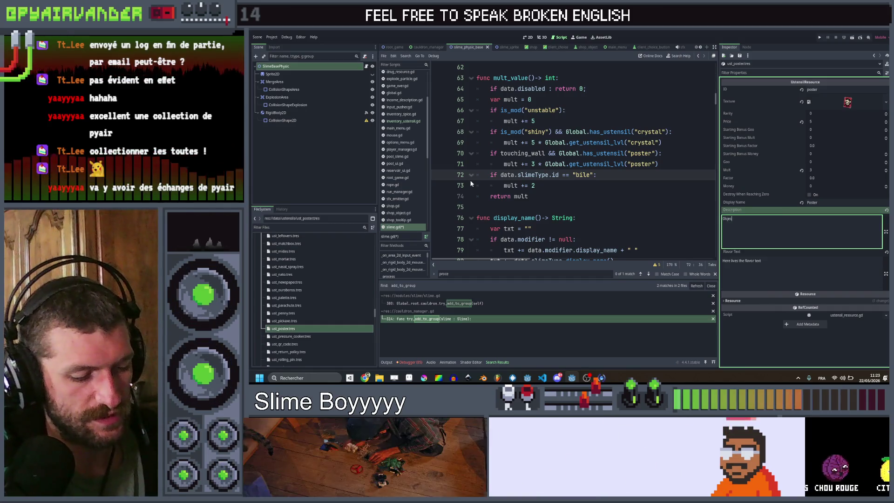
pyautogui.write('ts touching th')
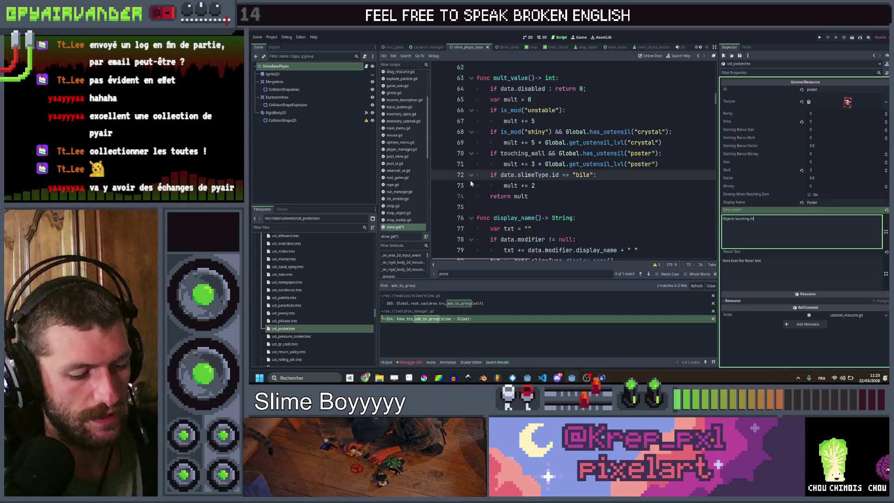
pyautogui.write('e cauldron')
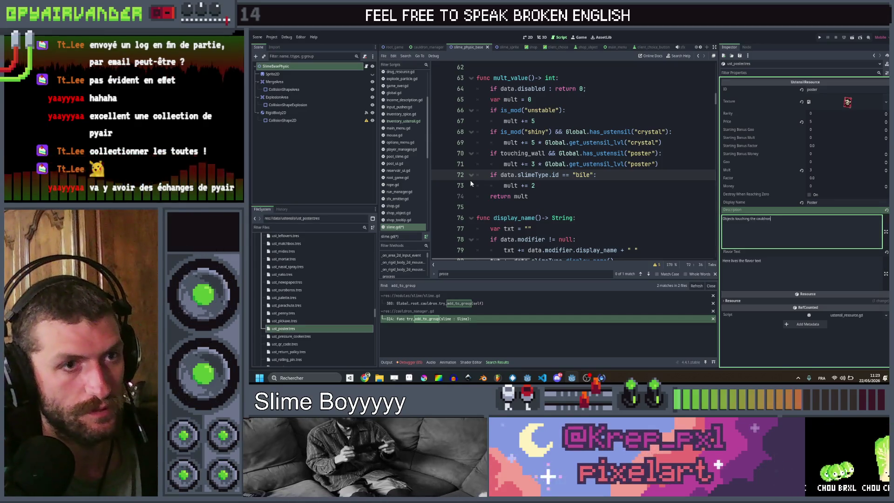
pyautogui.write(' walls')
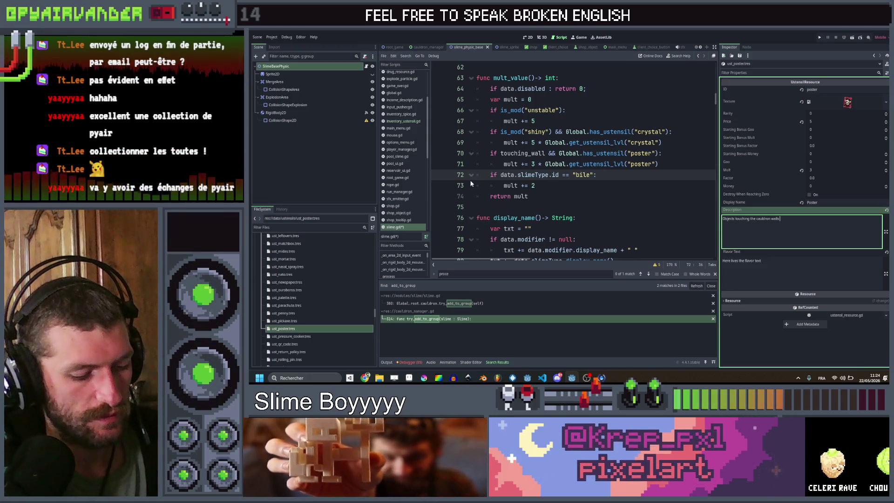
pyautogui.write(' give %m')
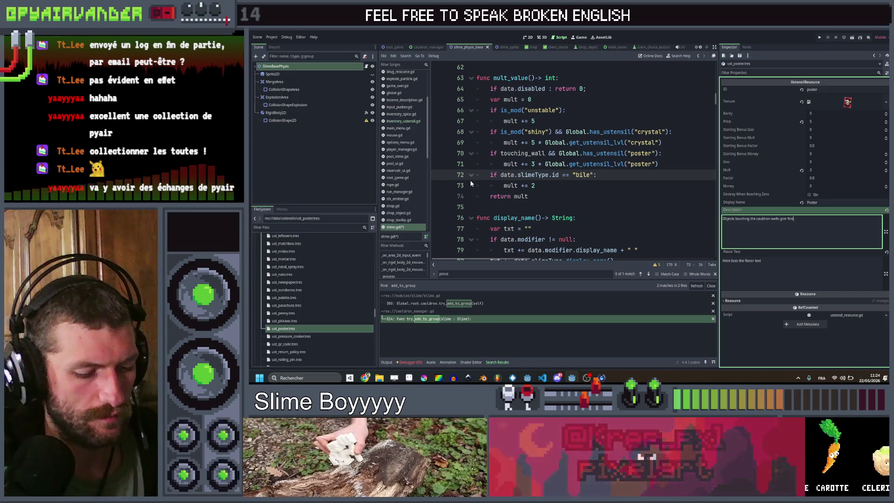
pyautogui.write(' mult')
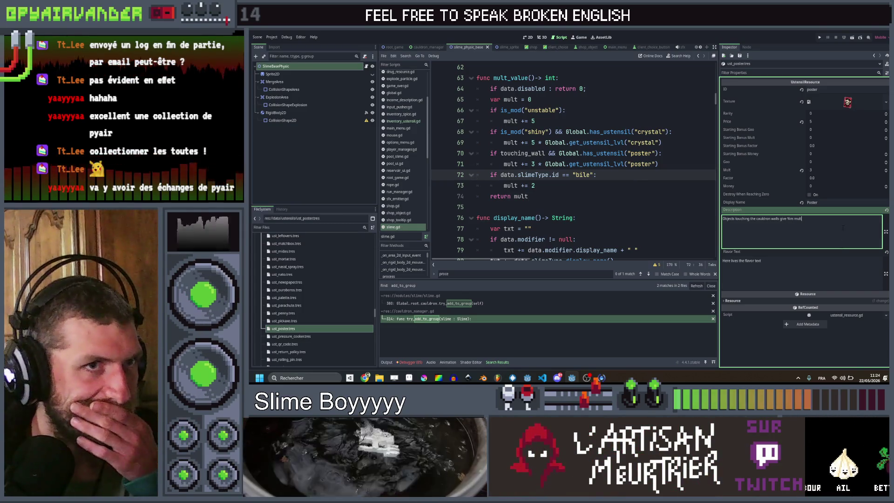
pyautogui.moveTo(365, 378)
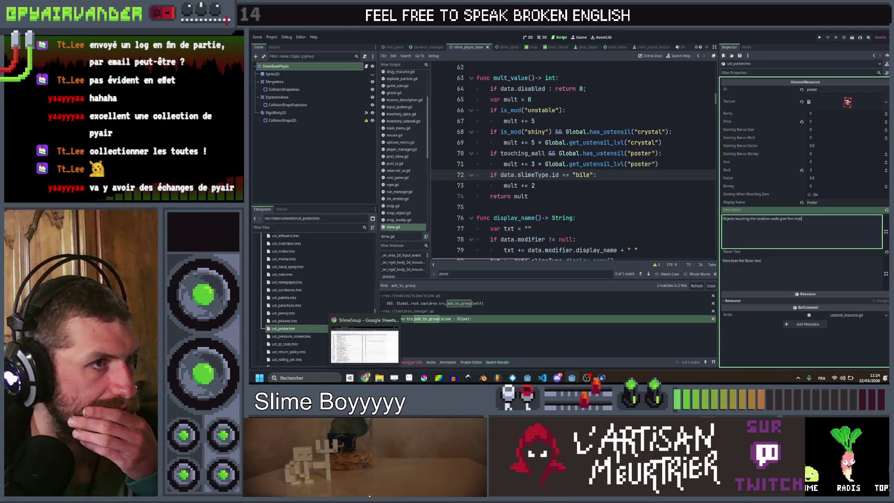
# - Bring up the SlimeSoup spreadsheet and select the Rubber duck effect cell
pyautogui.click(373, 354)
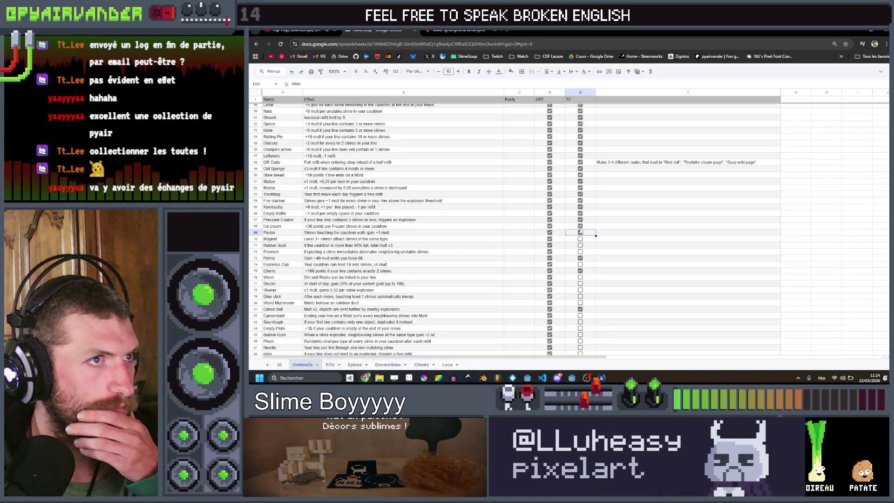
pyautogui.scroll(-2, 600, 201)
pyautogui.scroll(-2, 600, 199)
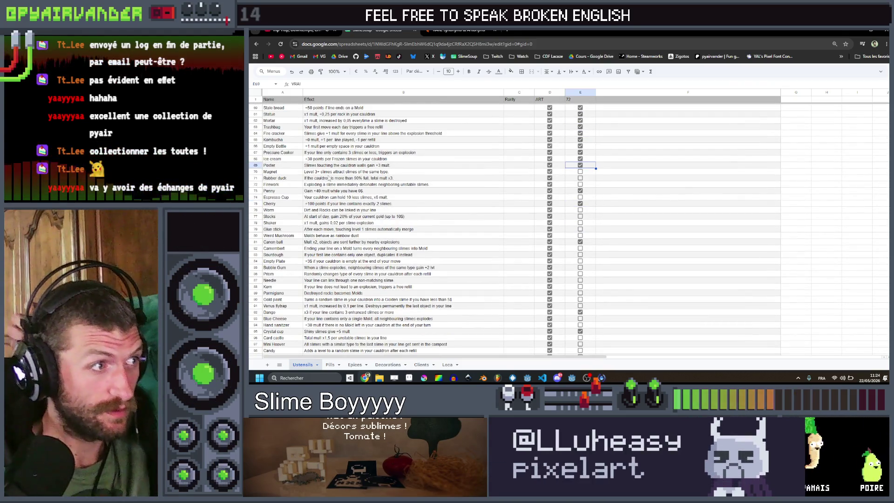
pyautogui.click(395, 180)
pyautogui.scroll(10, 393, 174)
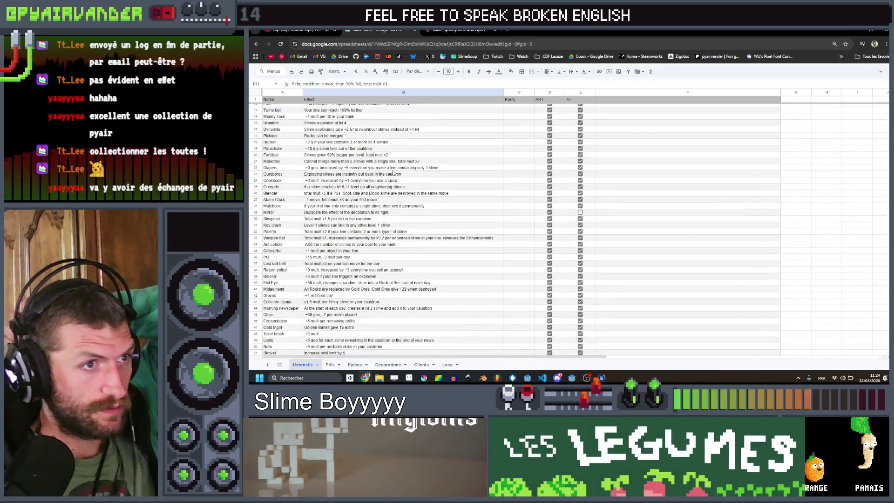
pyautogui.scroll(8, 394, 173)
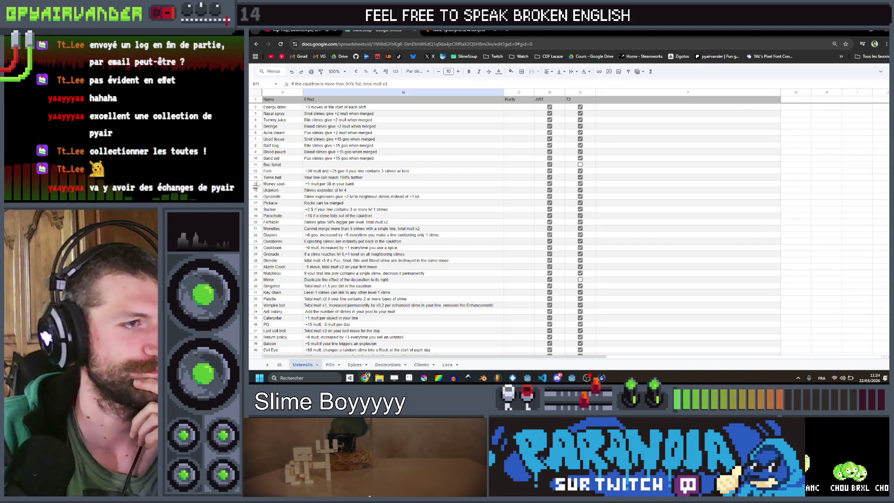
# - Select the Magnet row from column B to E and its unticked status cell, then go back to Godot
pyautogui.scroll(-5, 645, 199)
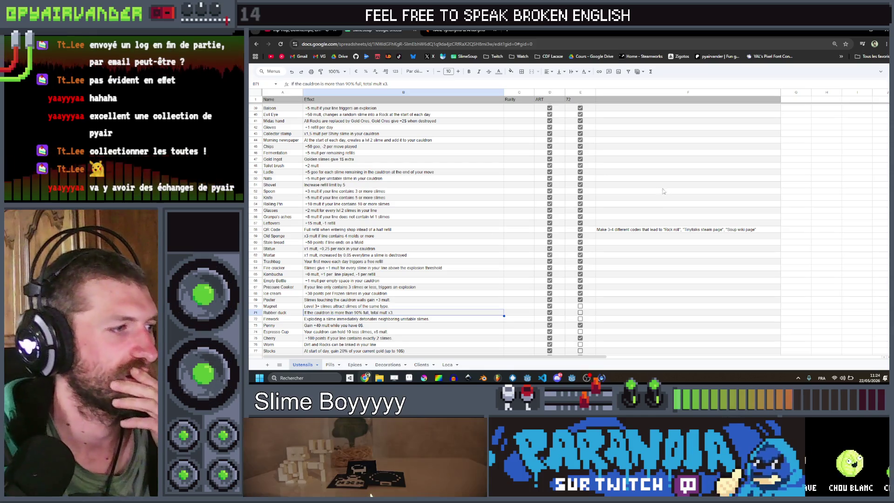
pyautogui.click(316, 307)
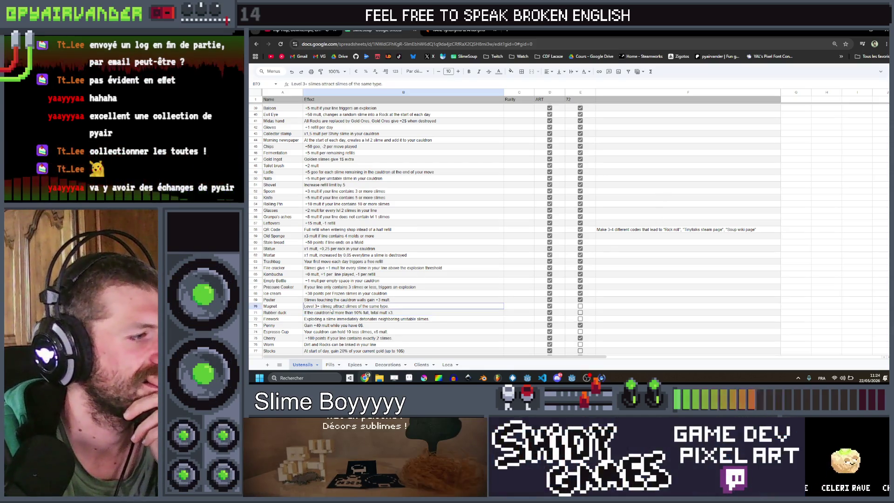
pyautogui.moveTo(331, 309); pyautogui.dragTo(581, 311)
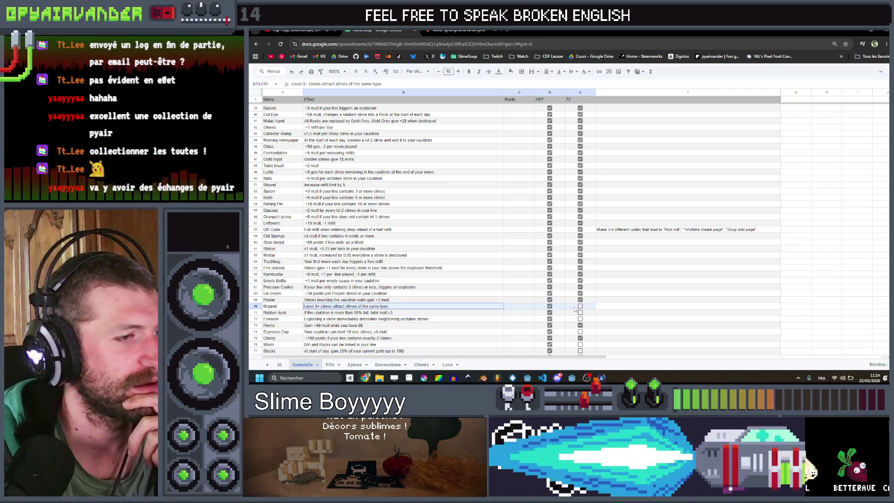
pyautogui.click(588, 306)
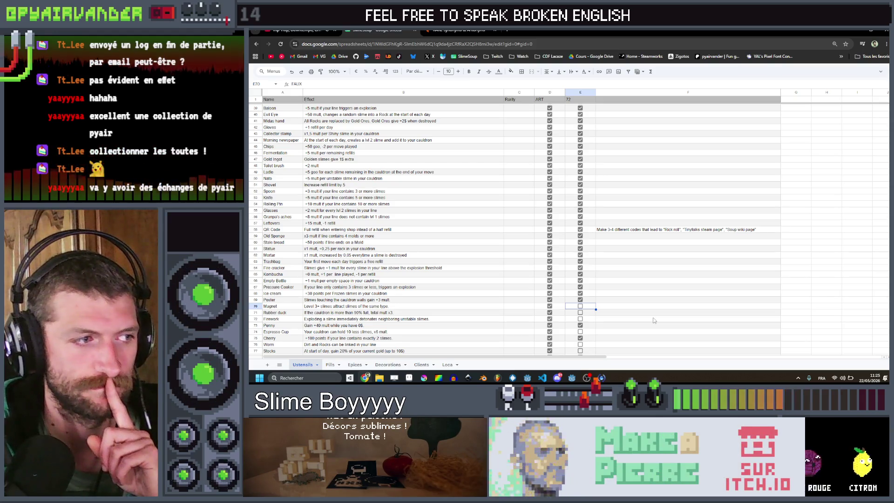
pyautogui.moveTo(572, 377)
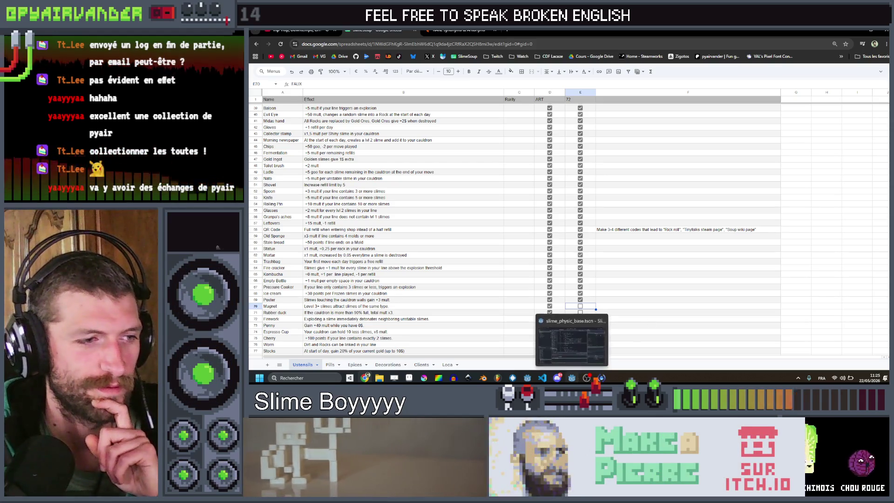
pyautogui.click(573, 353)
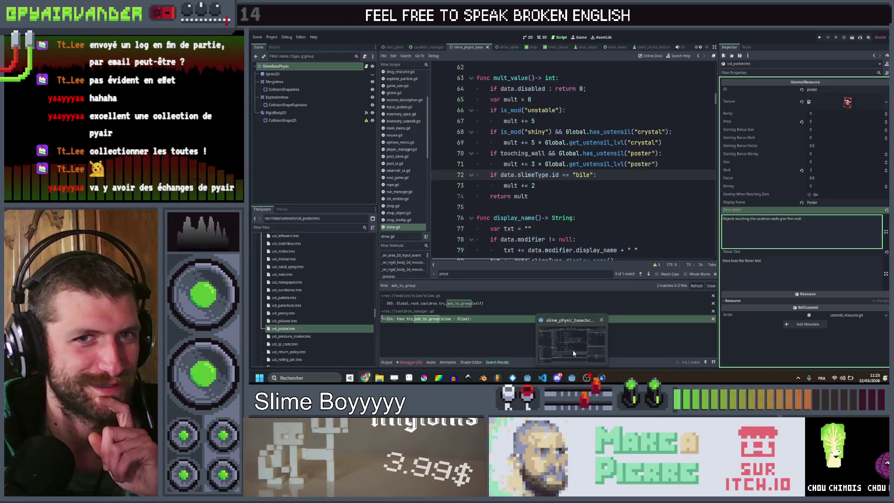
# - Duplicate ust_poster.tres as ust_magnet.tres
pyautogui.click(630, 185)
pyautogui.click(295, 330)
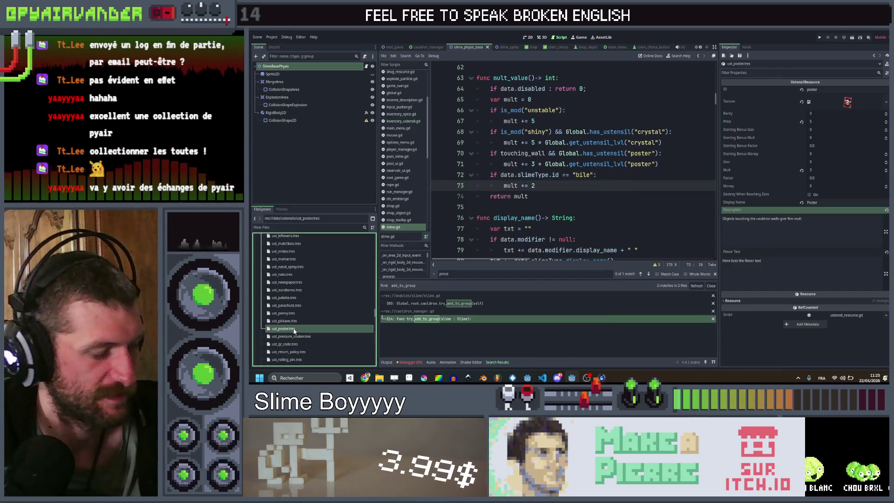
pyautogui.hotkey('ctrl', 'd')
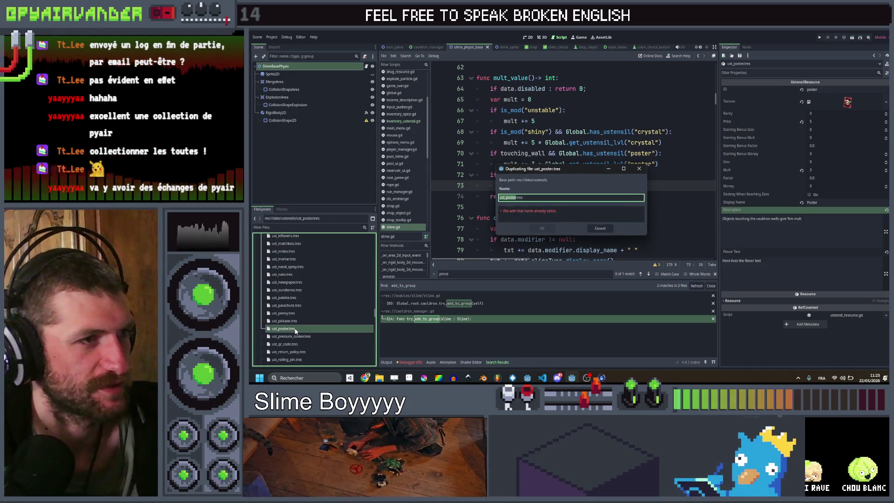
pyautogui.hotkey('shift', 'Left')
pyautogui.hotkey('shift', 'Left')
pyautogui.hotkey('shift', 'Left')
pyautogui.write('m')
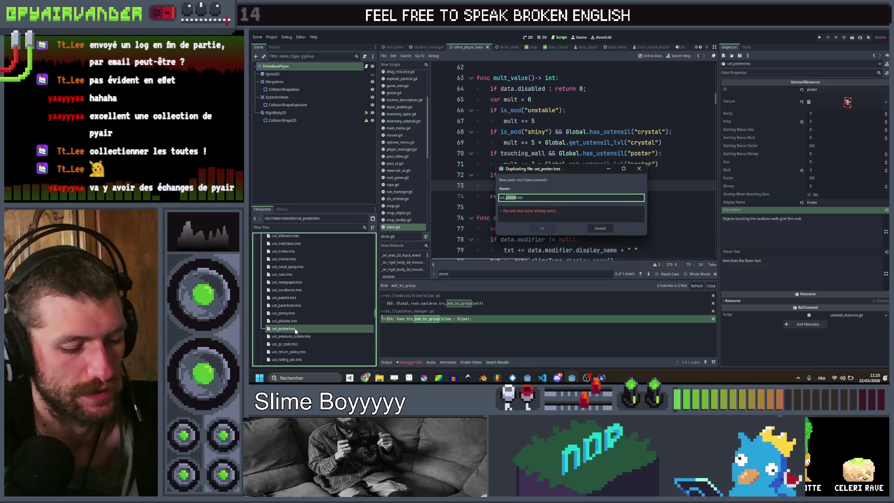
pyautogui.press('Return')
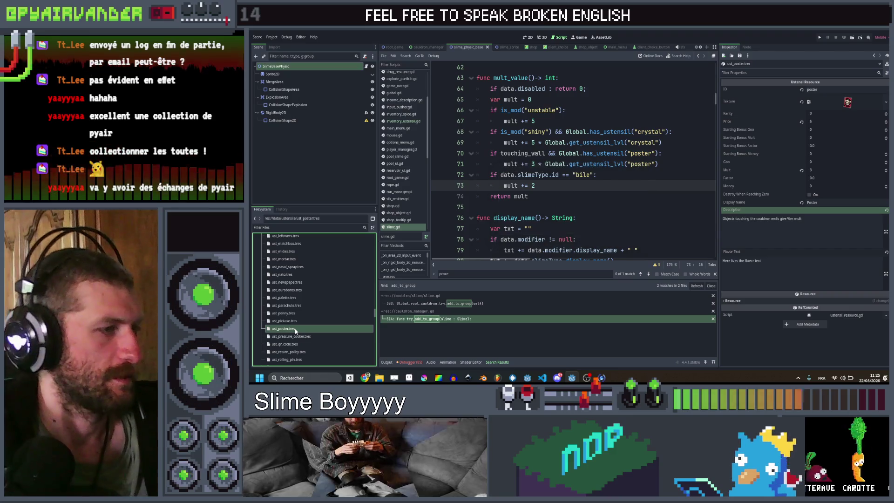
# - Set the magnet resource's ID to magnet and Quick Load the magnet texture
pyautogui.click(834, 90)
pyautogui.write('magnet')
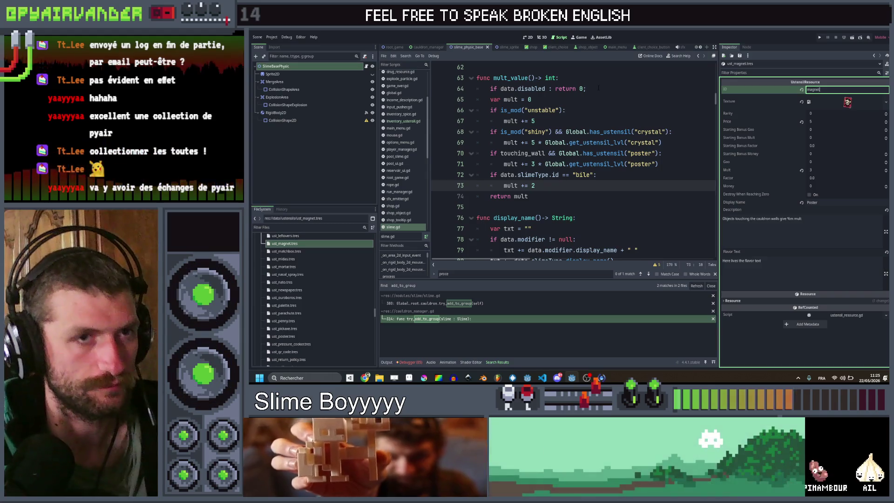
pyautogui.click(886, 102)
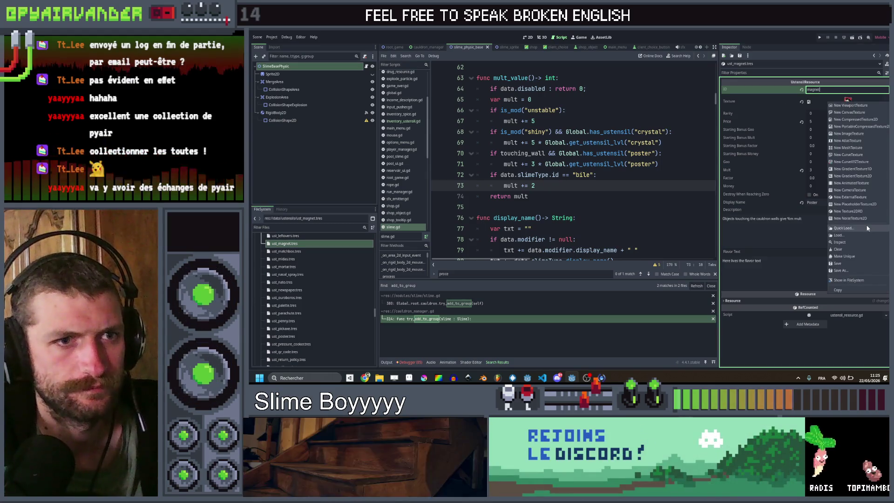
pyautogui.click(865, 225)
pyautogui.write('magnet')
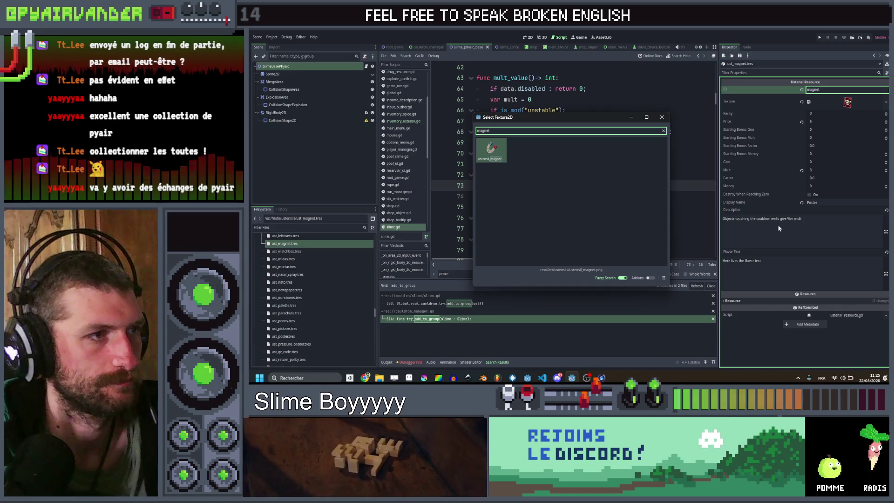
pyautogui.doubleClick(490, 148)
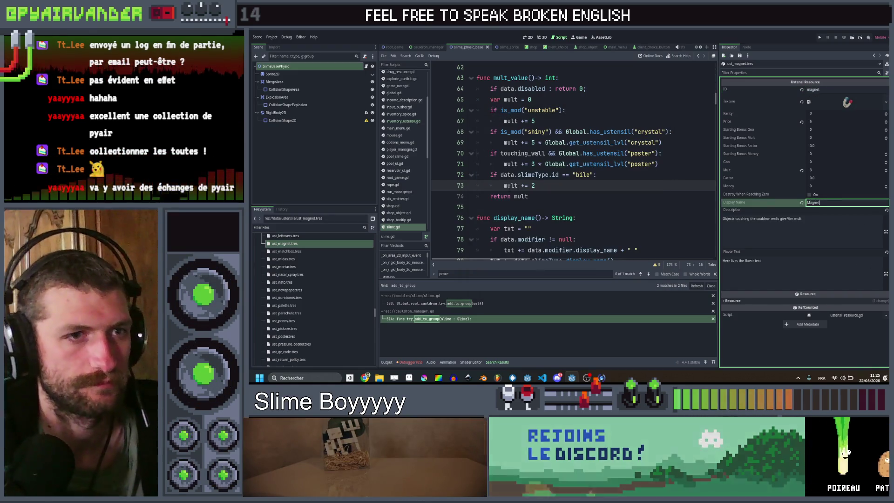
# - Name it Magnet, described as 'Slime of level 3 and above attract slimes of the same type towards them'
pyautogui.write('t')
pyautogui.press('Tab')
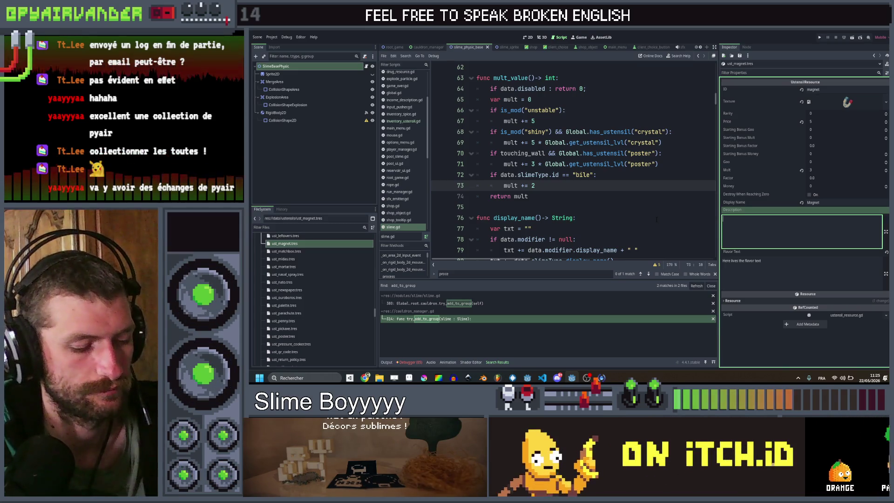
pyautogui.write('Slime of')
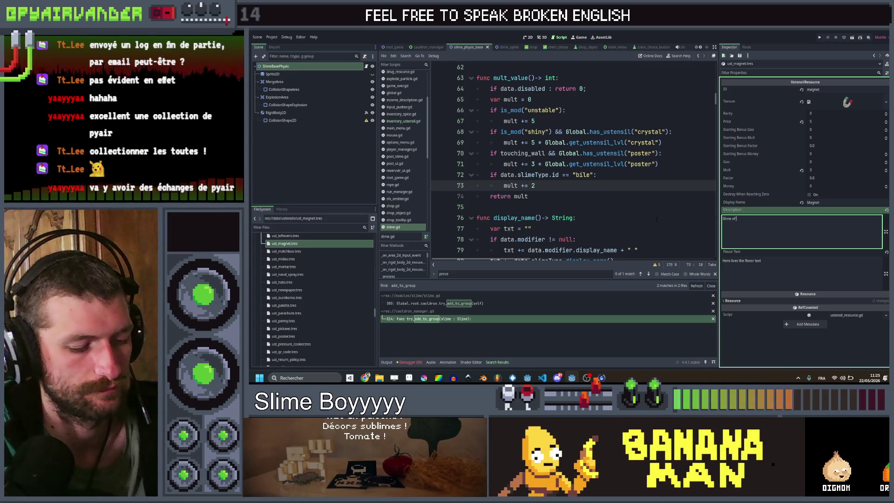
pyautogui.write(' level')
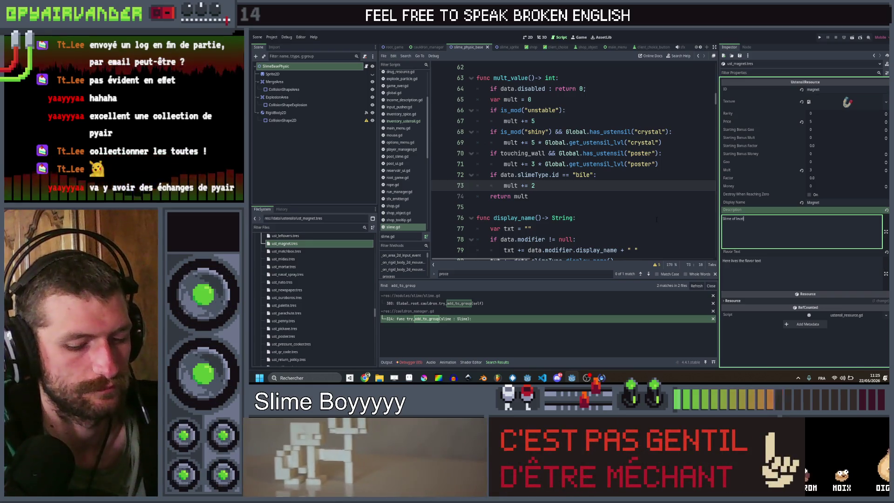
pyautogui.write(' 3 and abo')
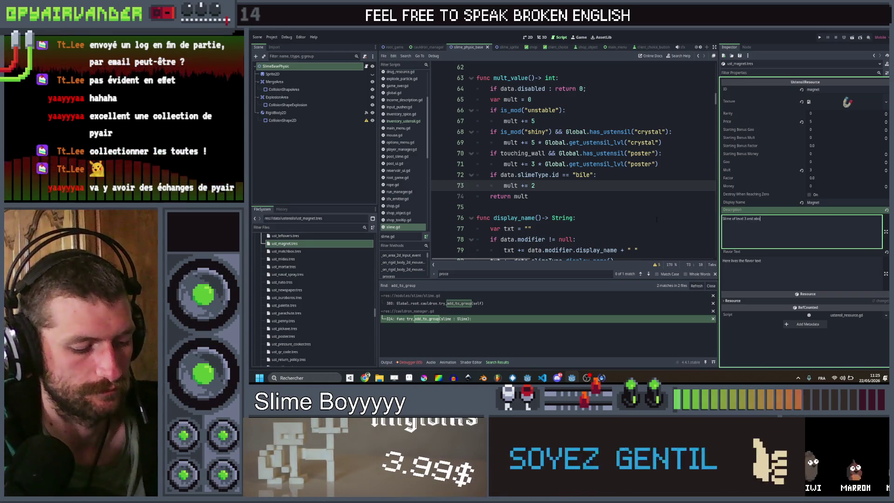
pyautogui.write('ve attract ')
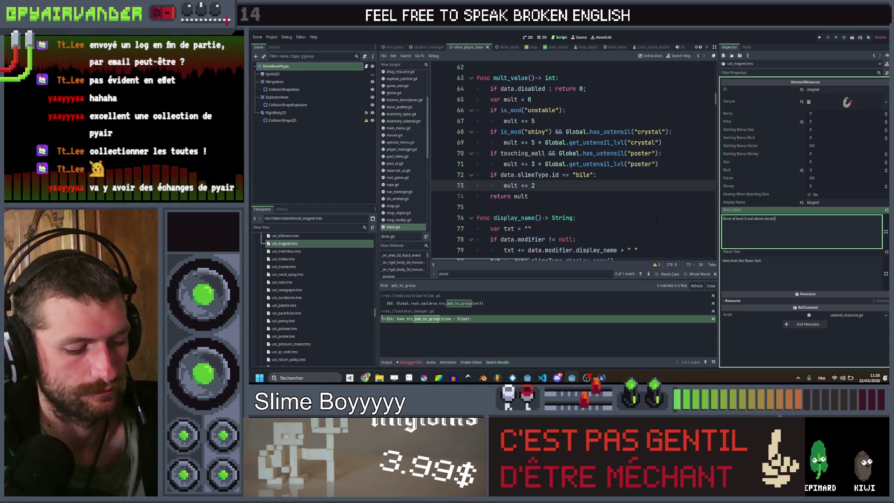
pyautogui.write('slimes ')
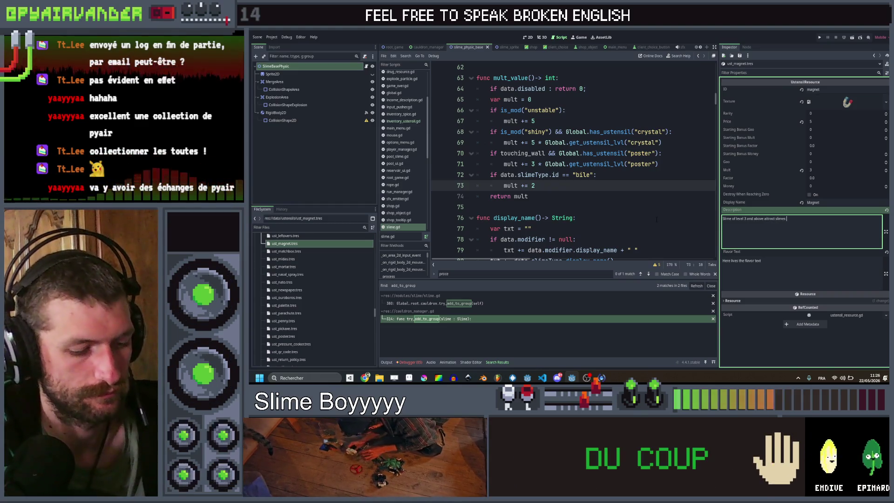
pyautogui.write('of the same ty')
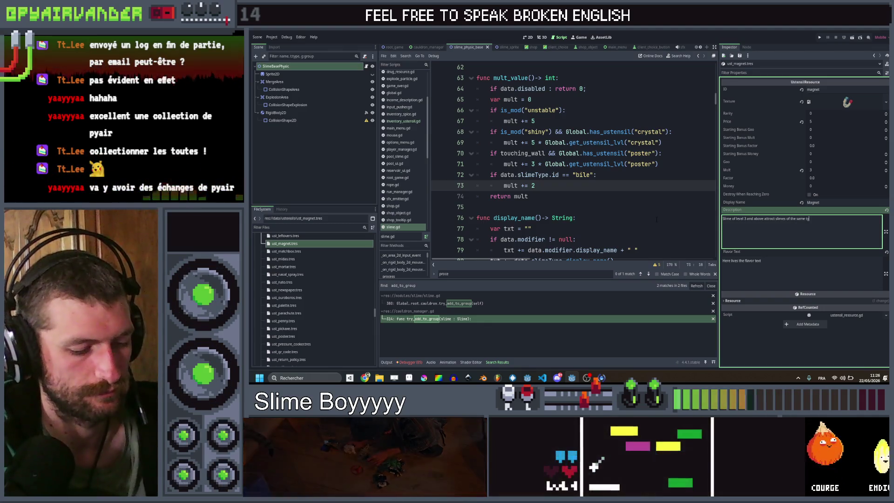
pyautogui.write('pe towar')
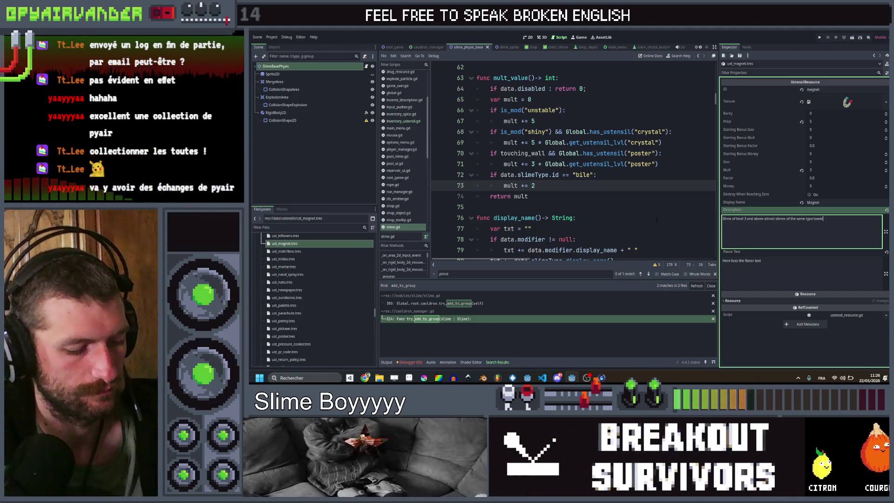
pyautogui.write('ds them')
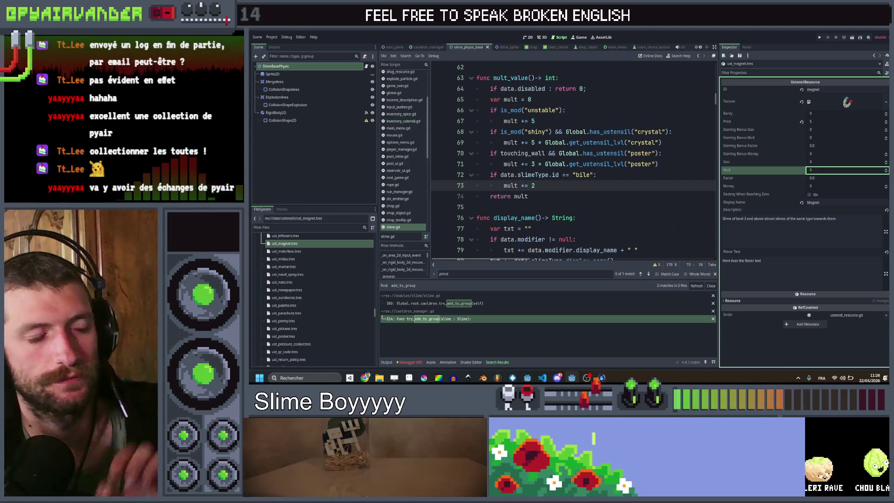
pyautogui.click(642, 204)
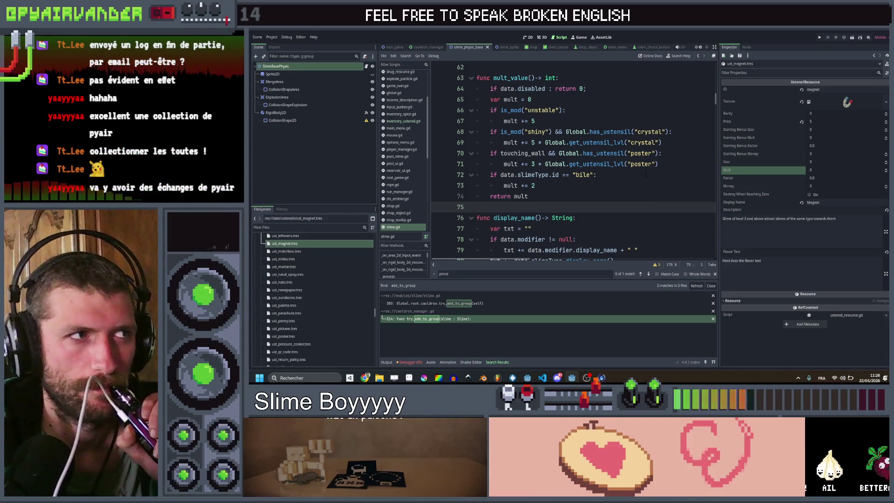
# - Scroll through slime.gd to the physics-update code and place the cursor at the end of line 330
pyautogui.click(646, 175)
pyautogui.scroll(5, 646, 175)
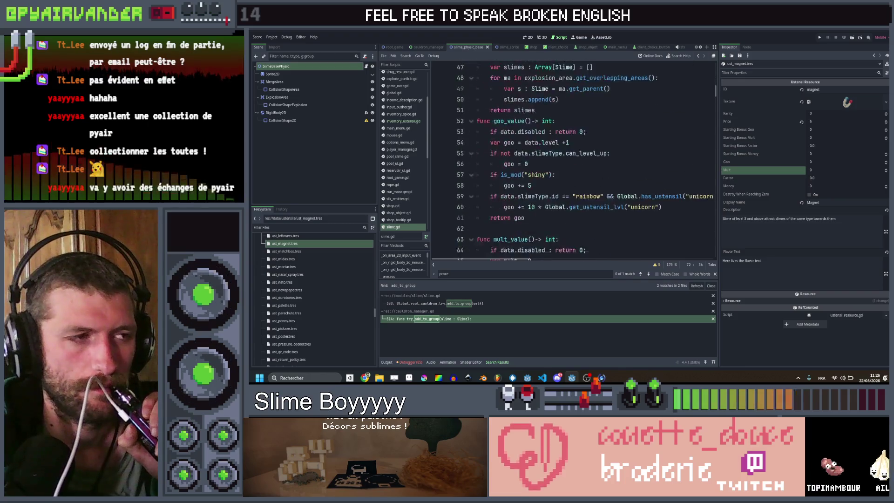
pyautogui.scroll(-16, 646, 175)
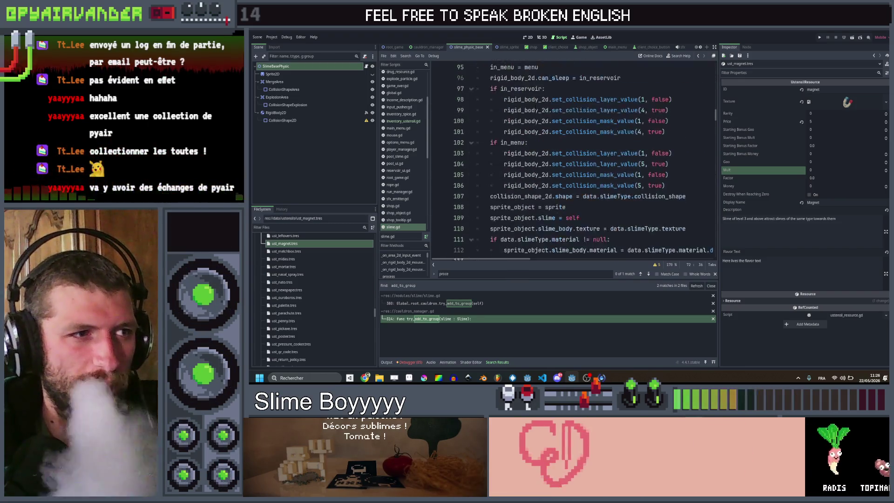
pyautogui.scroll(-1, 536, 110)
pyautogui.scroll(4, 535, 110)
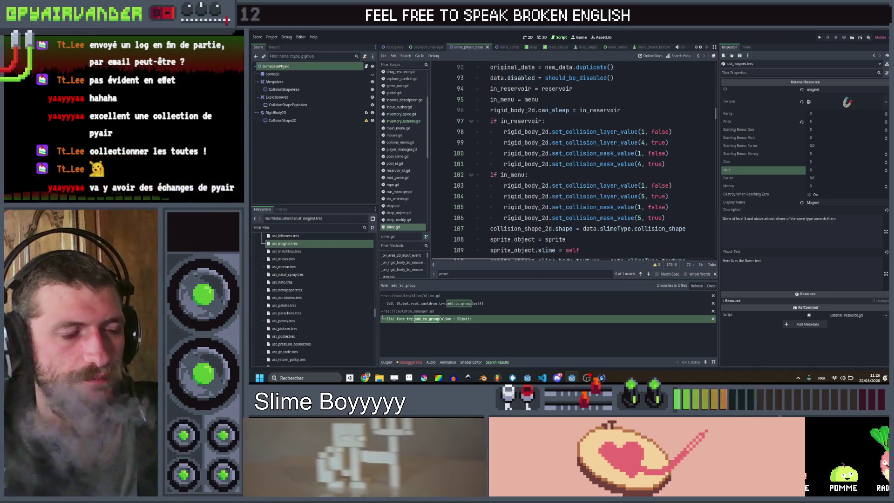
pyautogui.scroll(-2, 535, 111)
pyautogui.scroll(-5, 573, 158)
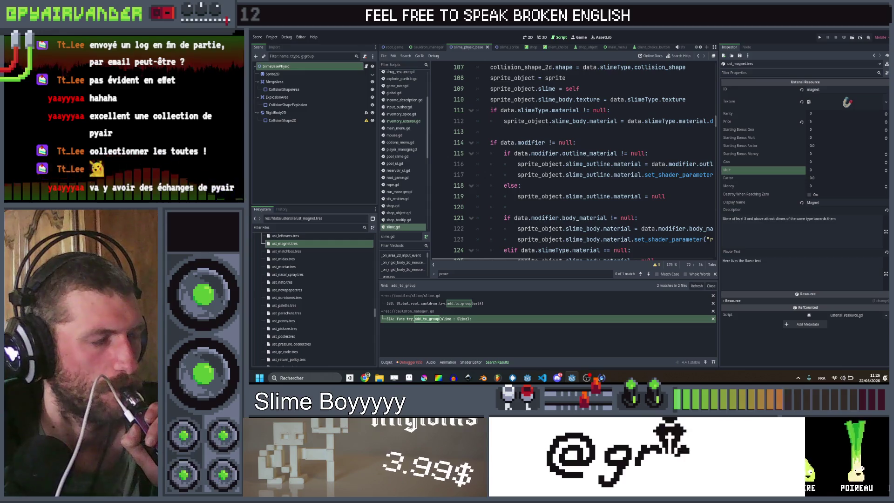
pyautogui.scroll(-1, 573, 159)
pyautogui.scroll(-6, 573, 159)
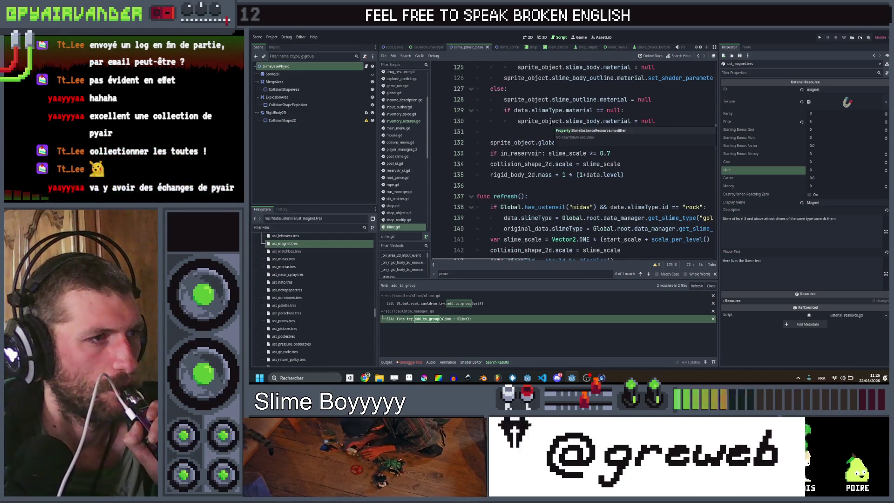
pyautogui.scroll(15, 573, 159)
pyautogui.scroll(7, 573, 158)
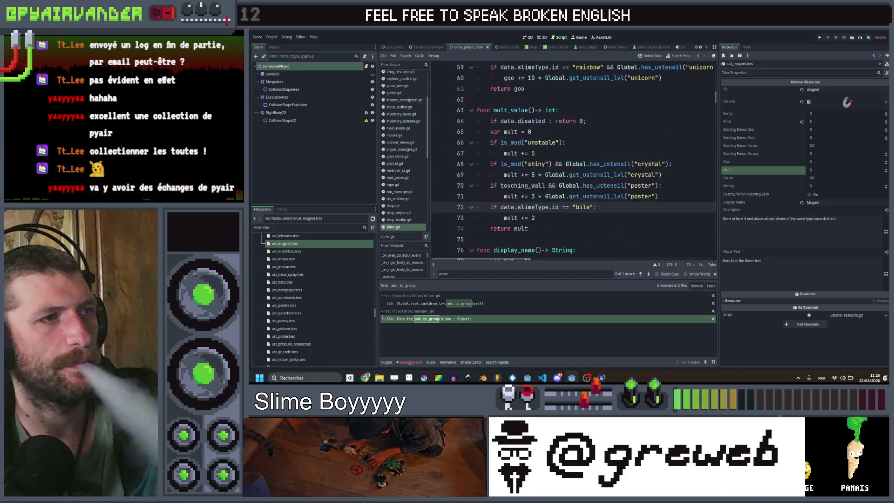
pyautogui.scroll(-20, 573, 158)
pyautogui.scroll(-20, 573, 158)
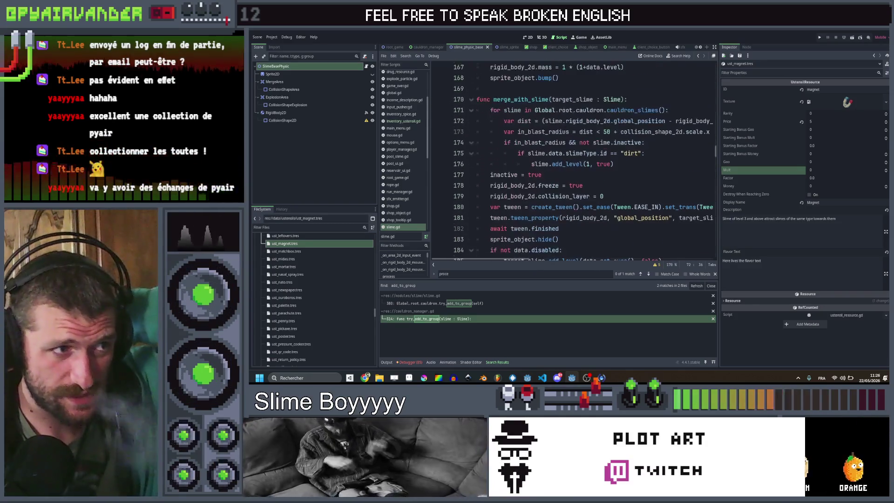
pyautogui.scroll(-20, 573, 158)
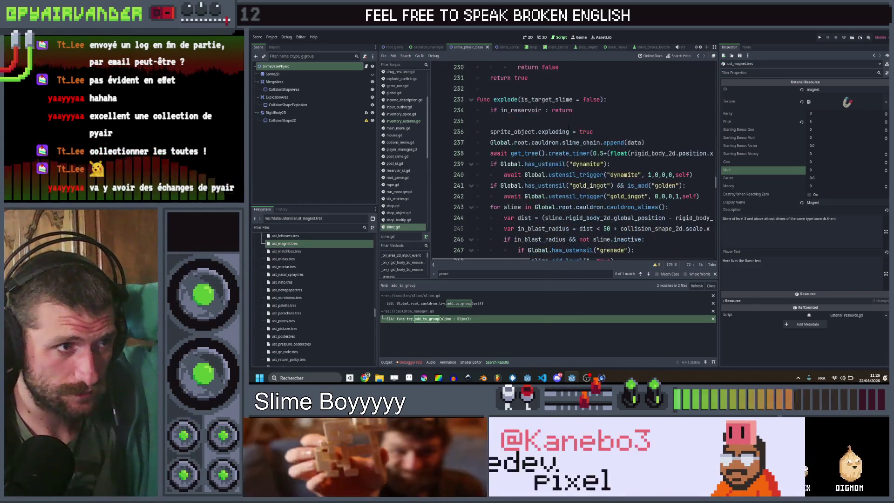
pyautogui.scroll(-14, 569, 126)
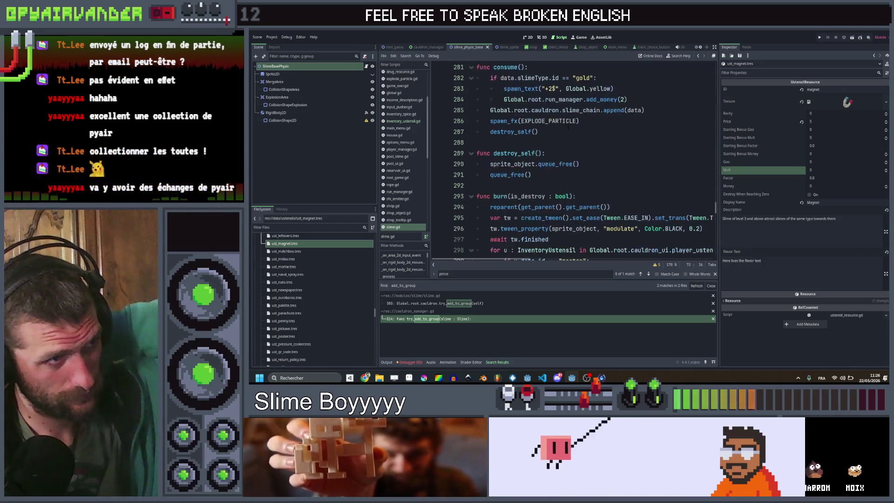
pyautogui.scroll(-5, 568, 127)
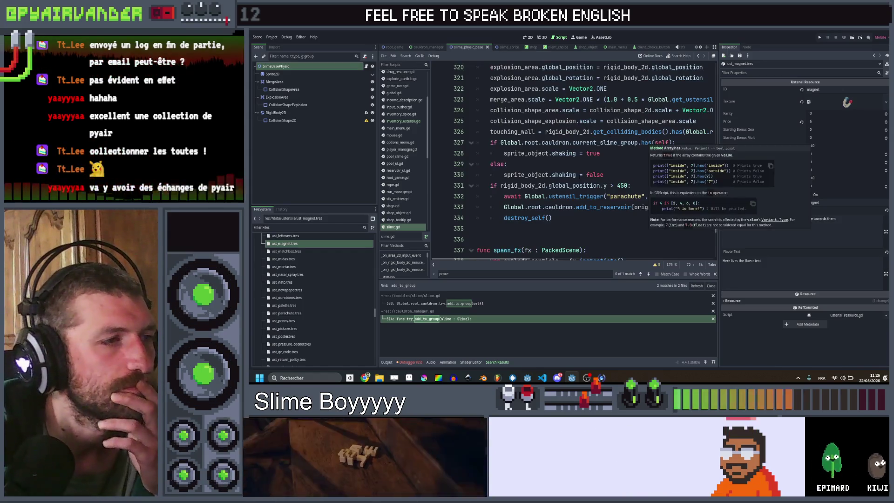
pyautogui.click(634, 176)
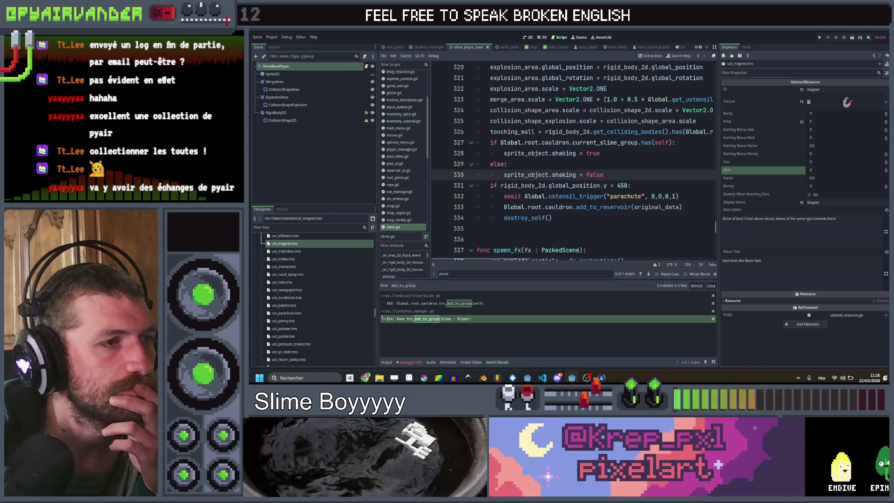
# - After destroy_self, add the magnet condition: has_ustensil("magnet"), is_slime and data.level >= 2
pyautogui.click(581, 217)
pyautogui.press('Return')
pyautogui.press('BackSpace')
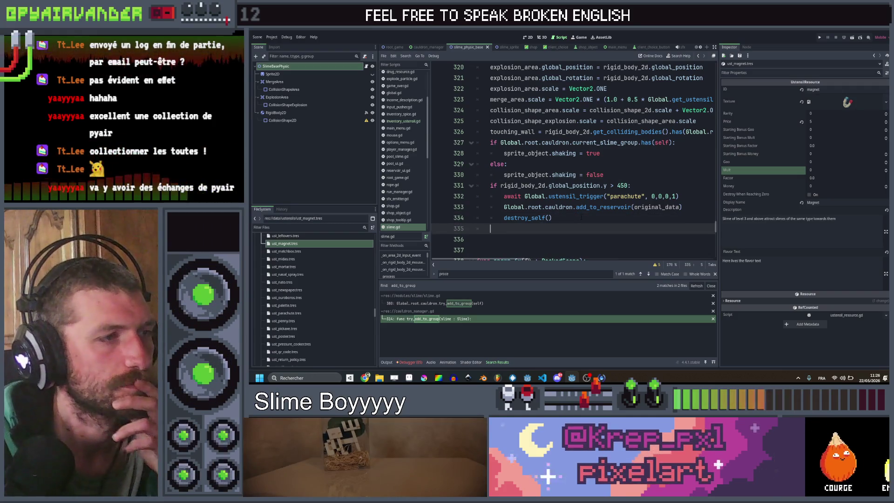
pyautogui.write('if ')
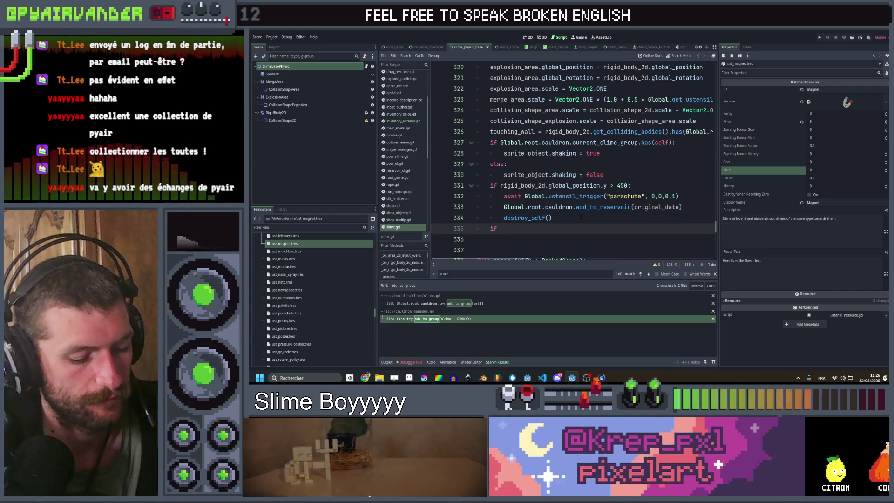
pyautogui.write('Global')
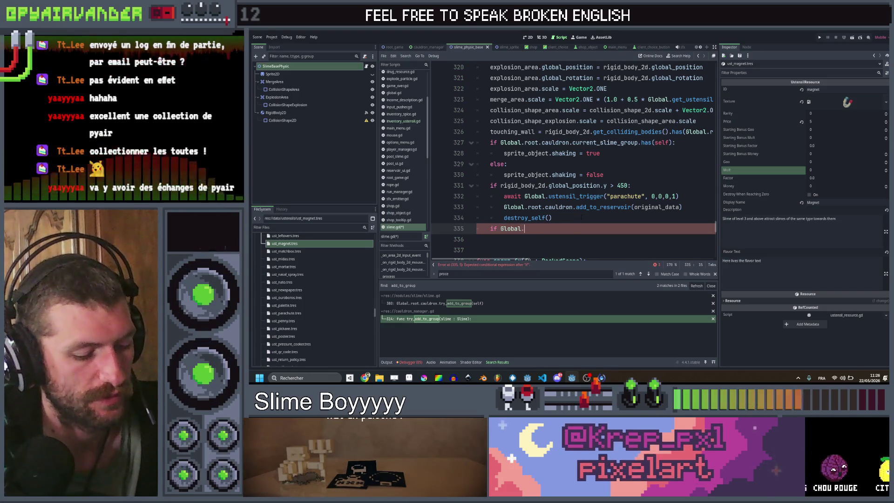
pyautogui.write('.has')
pyautogui.press('Return')
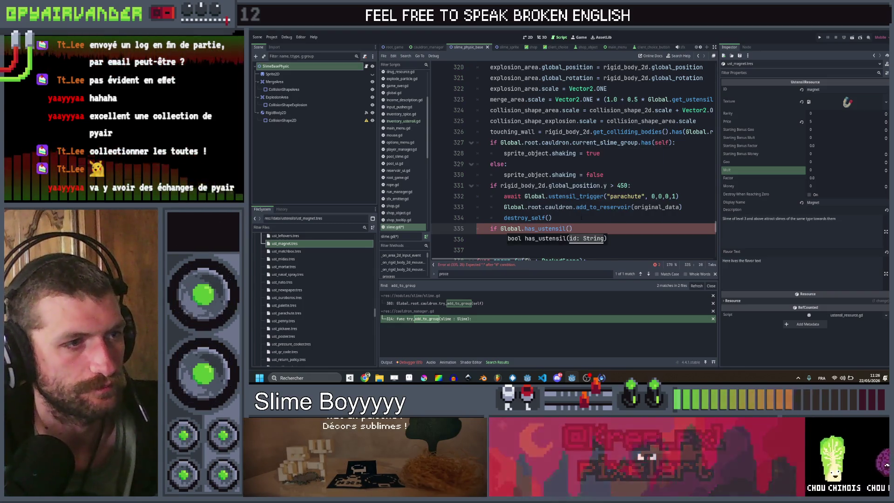
pyautogui.write('"magnet')
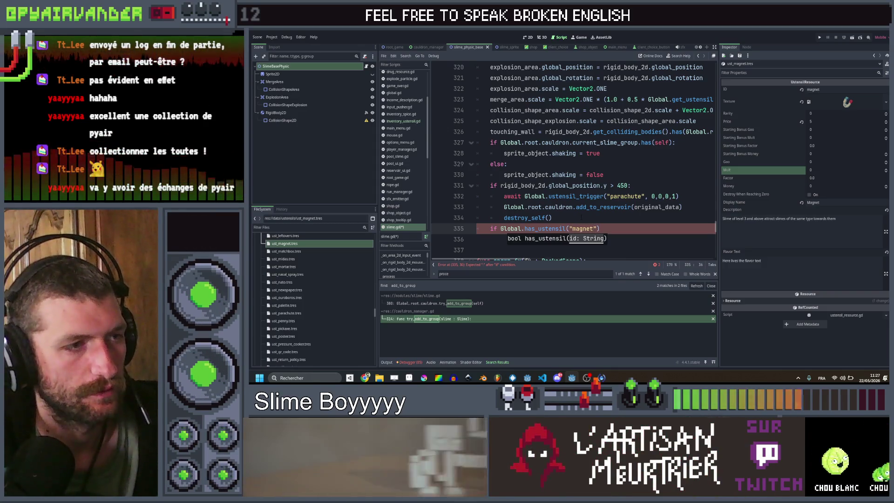
pyautogui.write(')')
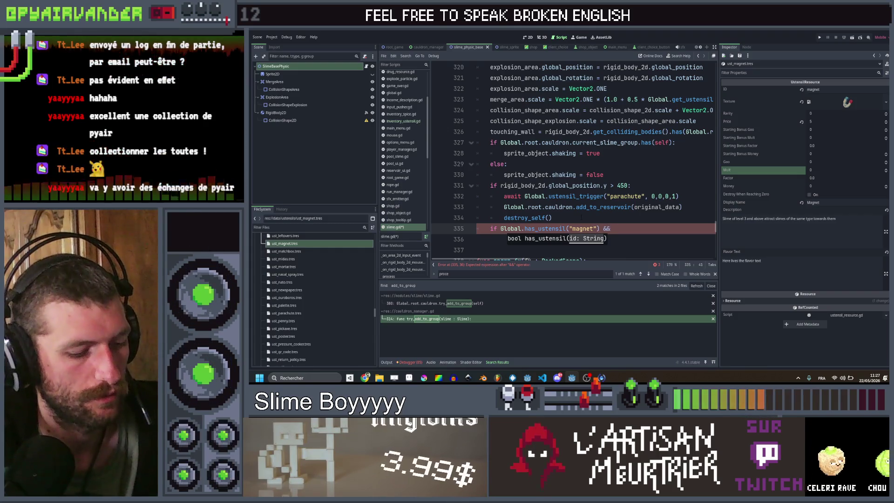
pyautogui.write('ta.is')
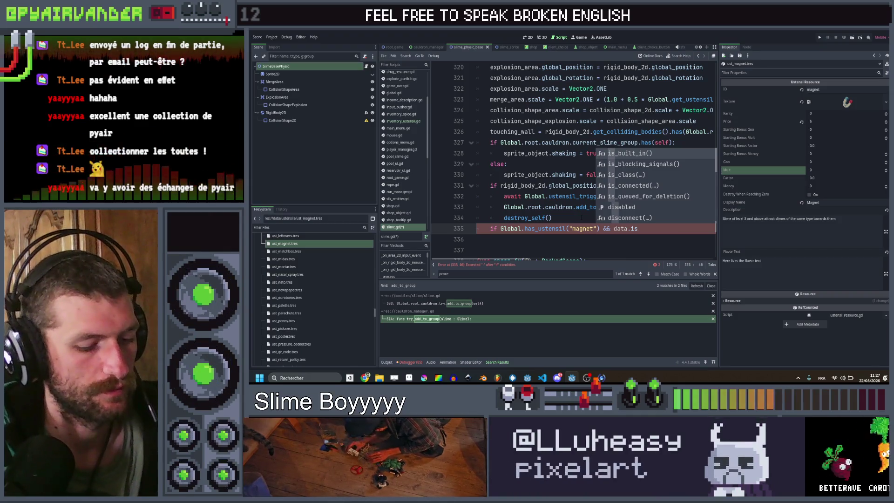
pyautogui.write('sl')
pyautogui.press('Return')
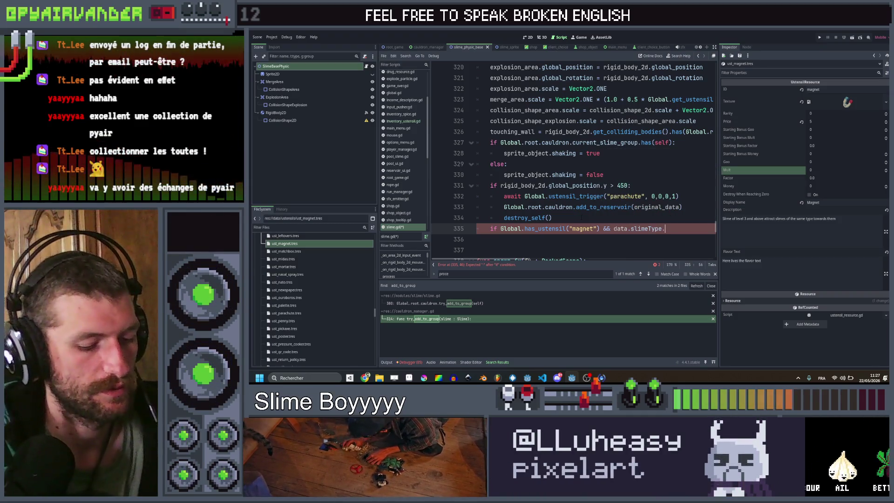
pyautogui.write('is_slime &&')
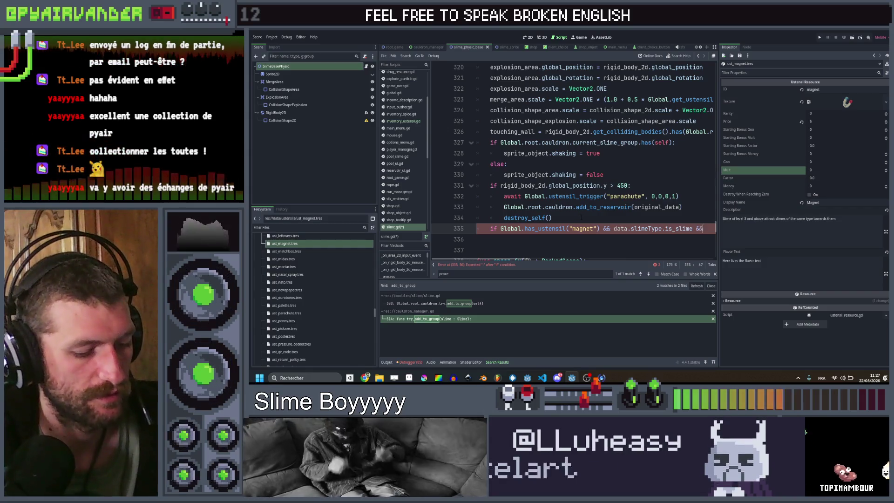
pyautogui.write(' data.le')
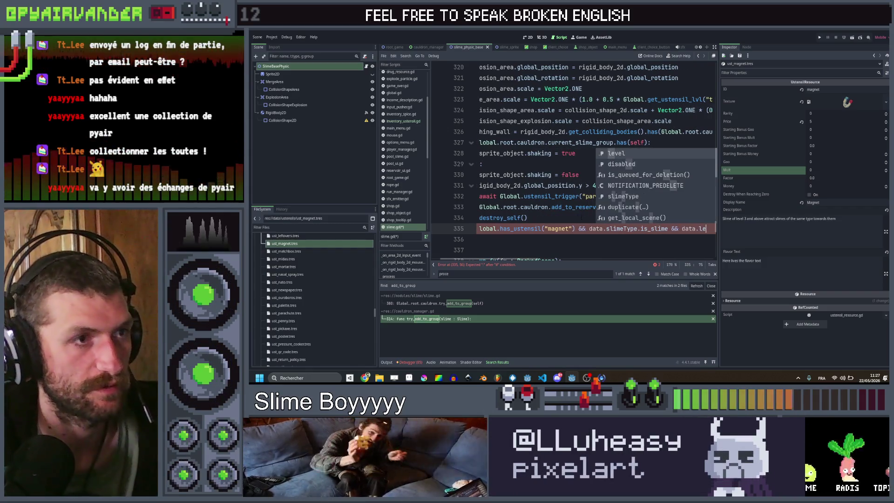
pyautogui.write('vel >= 2:')
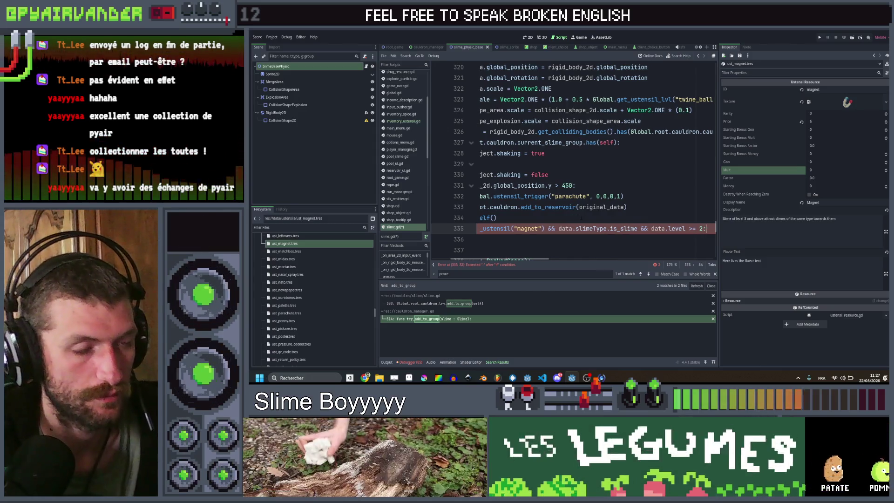
pyautogui.press('Return')
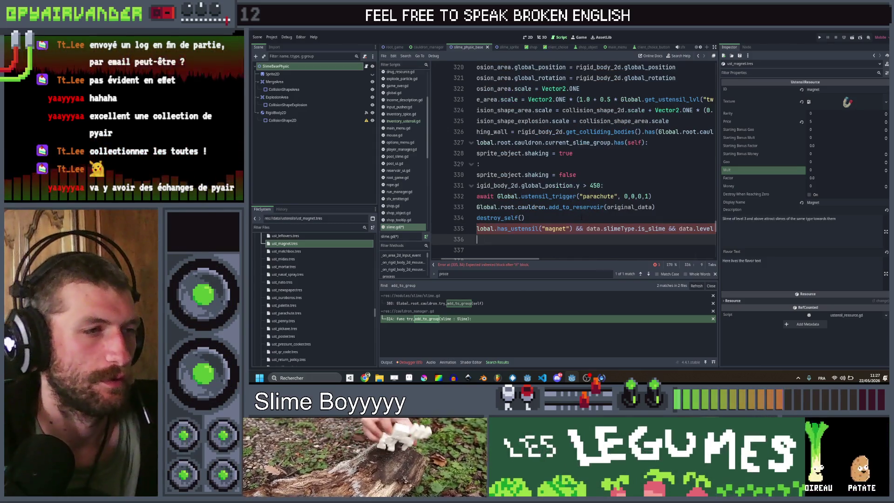
# - Extend the magnet condition with a 'not in_reservoir &&' check
pyautogui.scroll(-1, 585, 215)
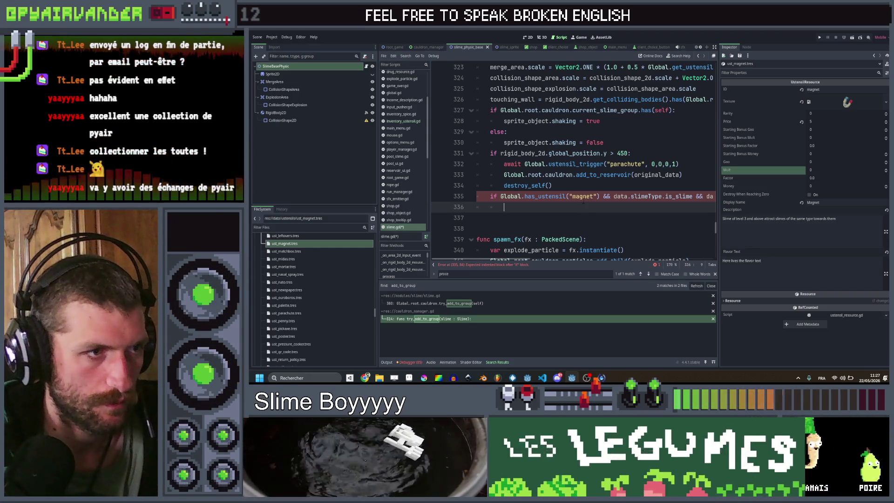
pyautogui.press('Up')
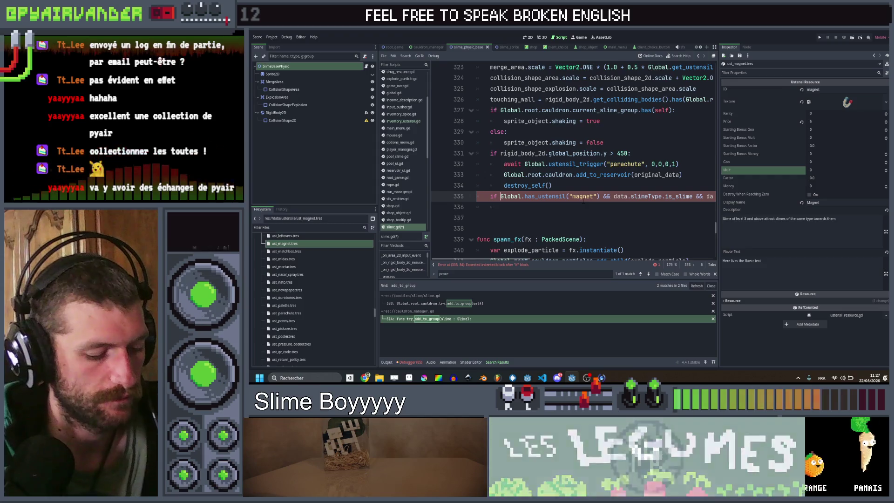
pyautogui.write('not in')
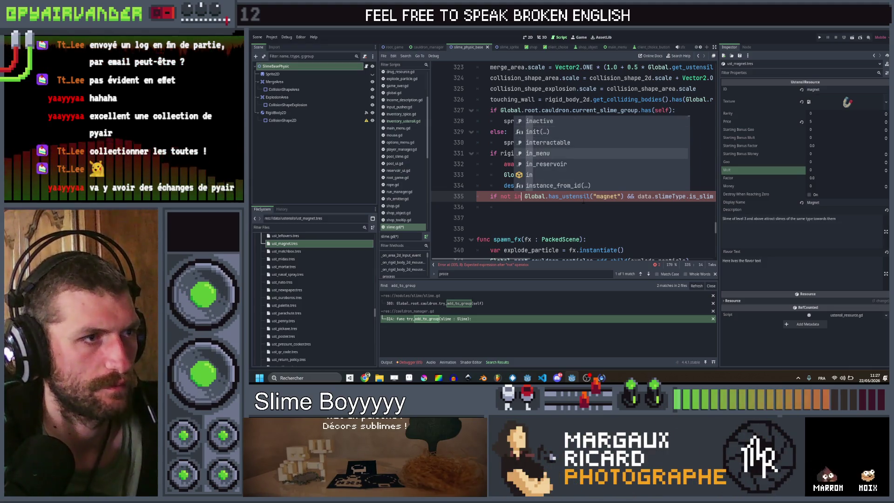
pyautogui.press('Down')
pyautogui.press('Return')
pyautogui.write('&&')
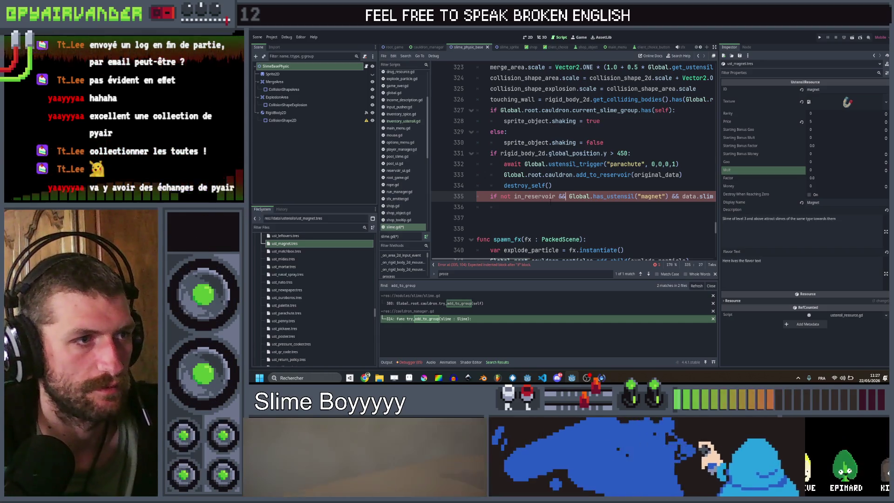
# - Add the loop 'for s in Global.root.cauldron.cauldron_slimes():' under the magnet condition
pyautogui.click(540, 208)
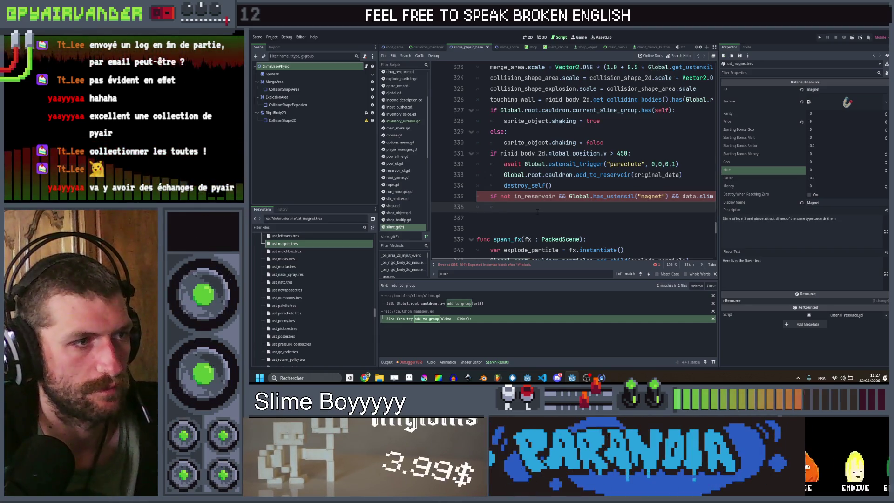
pyautogui.hscroll(4, 538, 211)
pyautogui.hscroll(-4, 537, 213)
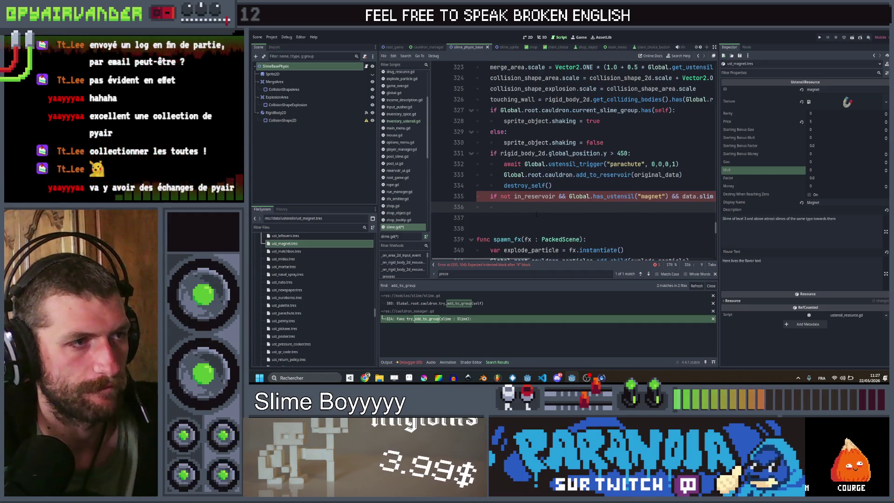
pyautogui.write('for r s')
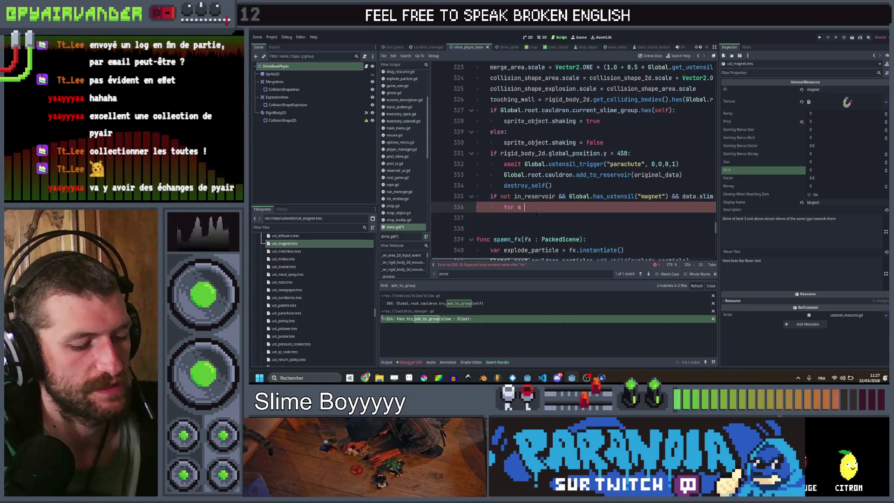
pyautogui.press('BackSpace')
pyautogui.press('BackSpace')
pyautogui.press('BackSpace')
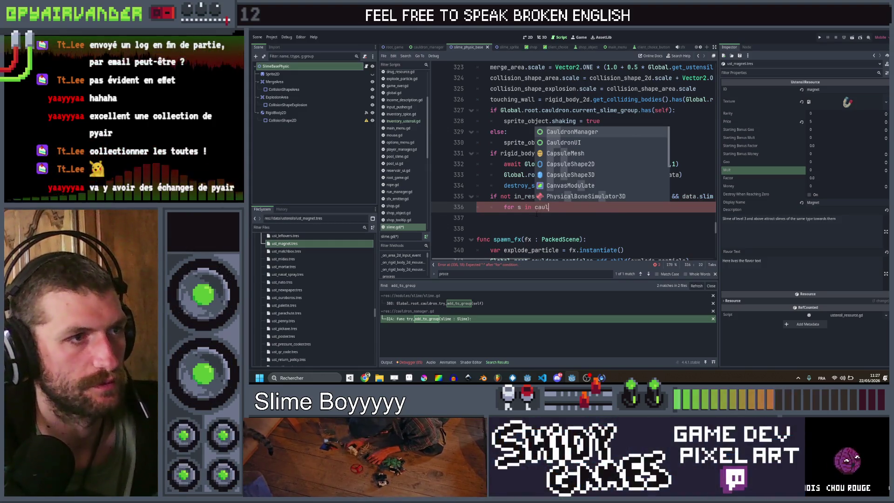
pyautogui.write('Global')
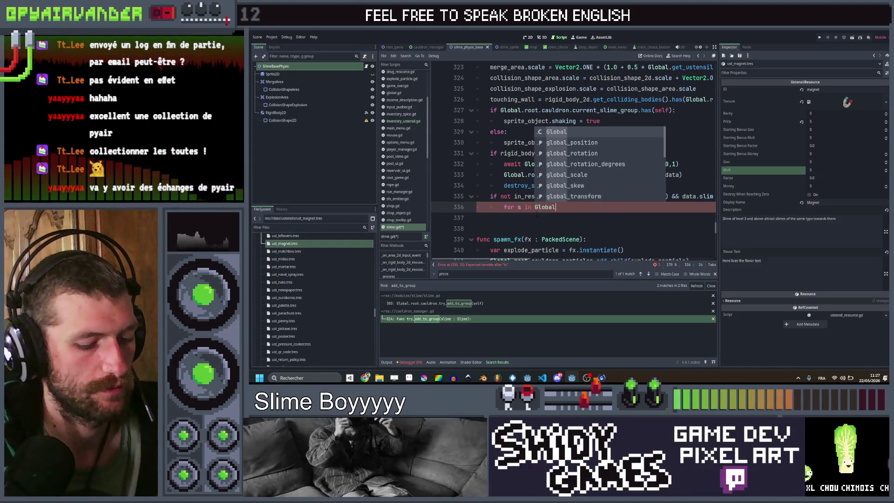
pyautogui.write('.root.')
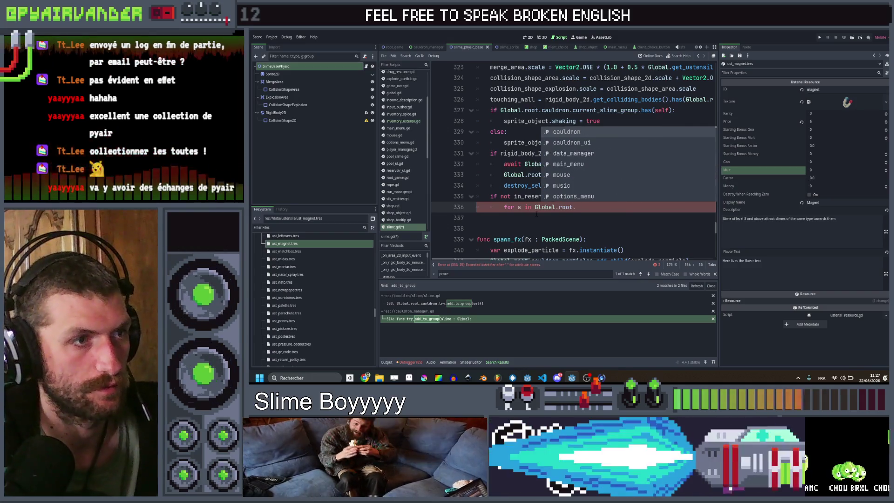
pyautogui.write('cauldron.caul')
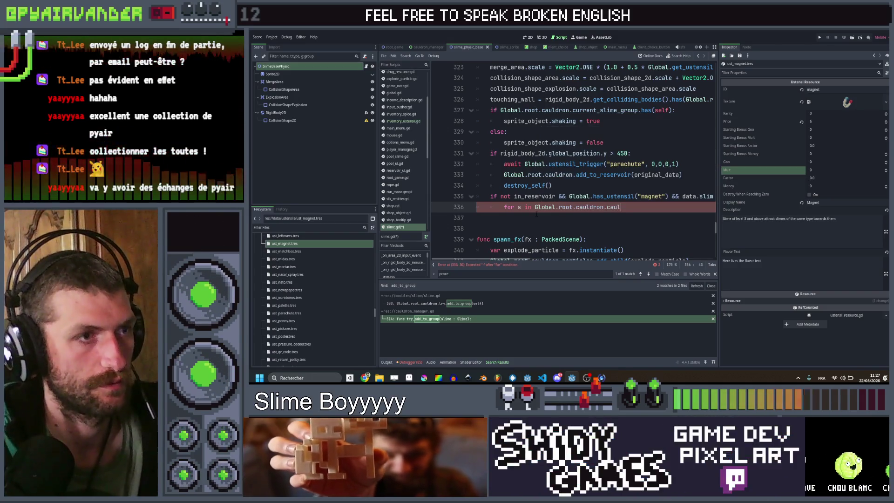
pyautogui.press('Return')
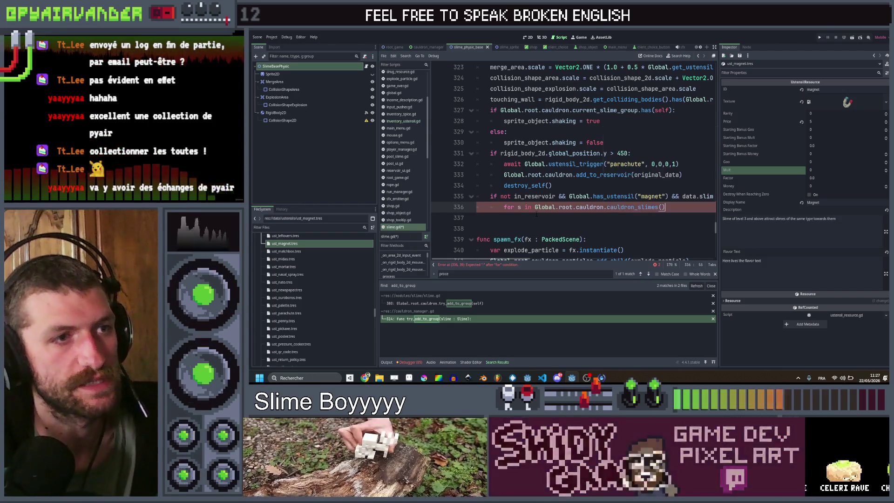
pyautogui.write(':')
pyautogui.press('Return')
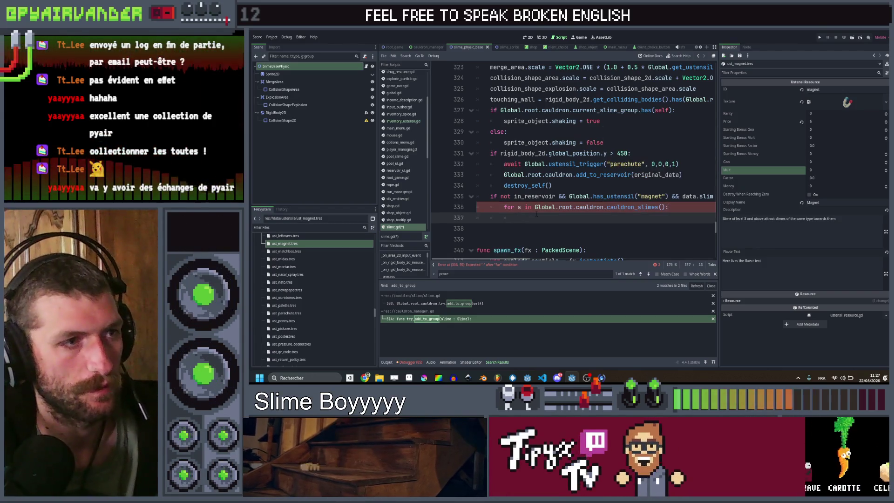
pyautogui.write('id')
# - Inside the loop add 'if s.data.slimeType.id == data.slimeType.id:'
pyautogui.press('BackSpace')
pyautogui.write('f s')
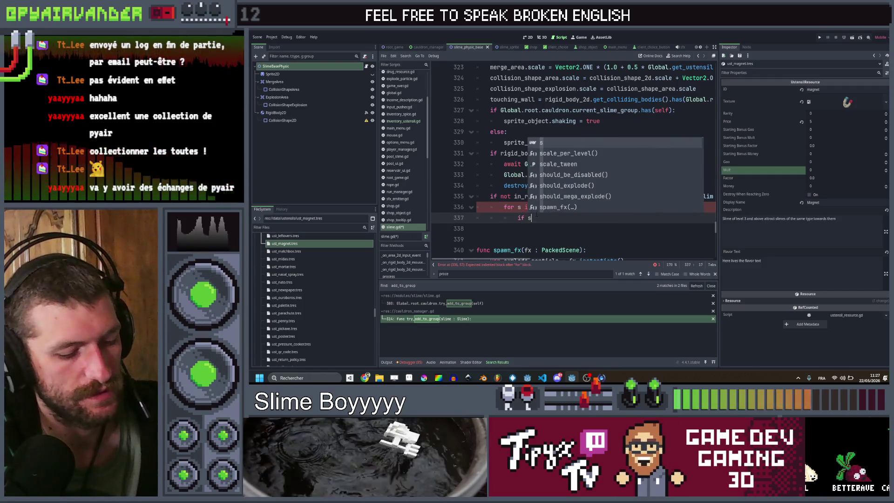
pyautogui.write('.data.skl')
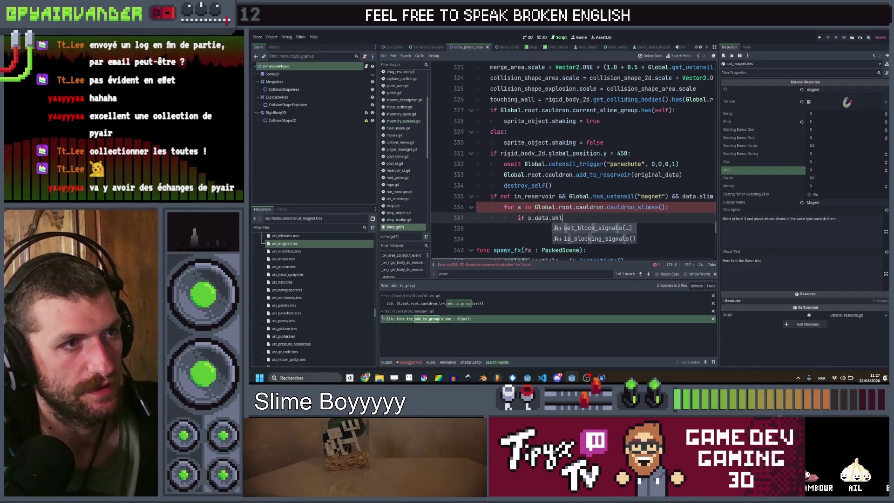
pyautogui.press('BackSpace')
pyautogui.press('BackSpace')
pyautogui.write('limeType')
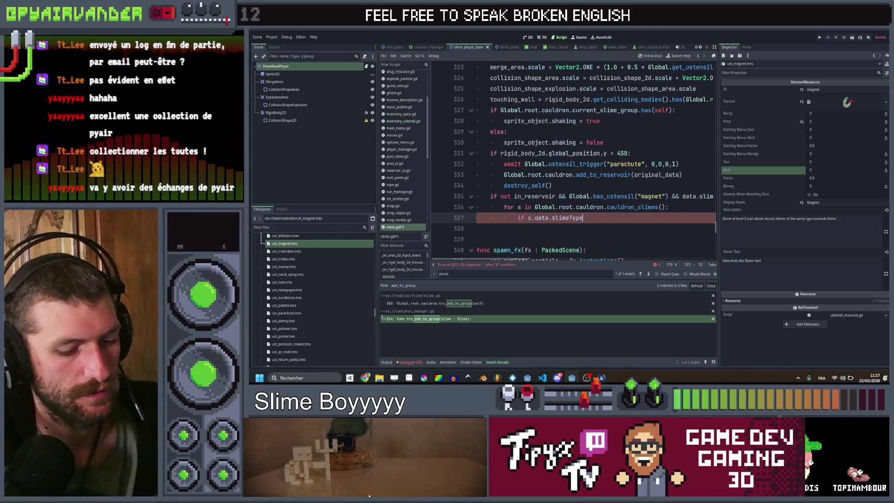
pyautogui.write('.id == data')
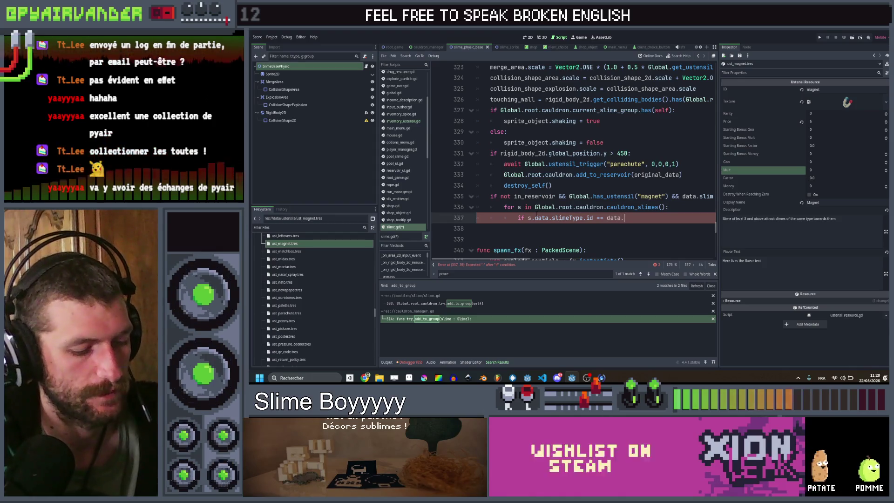
pyautogui.write('.slimeType.id')
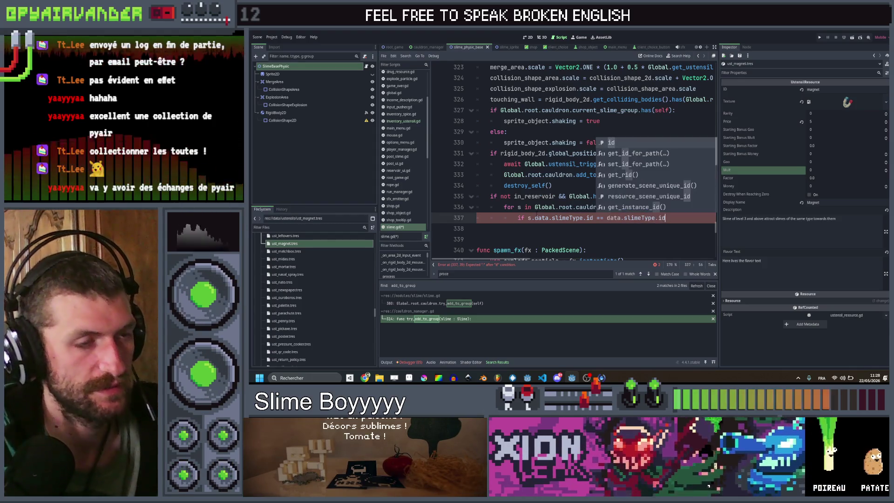
pyautogui.write(':')
pyautogui.press('Return')
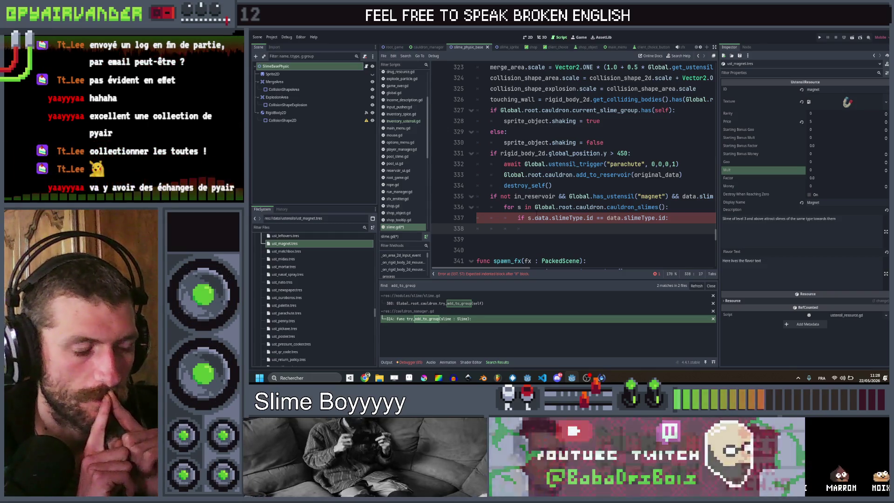
# - Add 'var force = rigid_body_2d.global_position - s.rigid_body_2d.global_position' above the slime's rigid_body_2d line
pyautogui.write('s.ri')
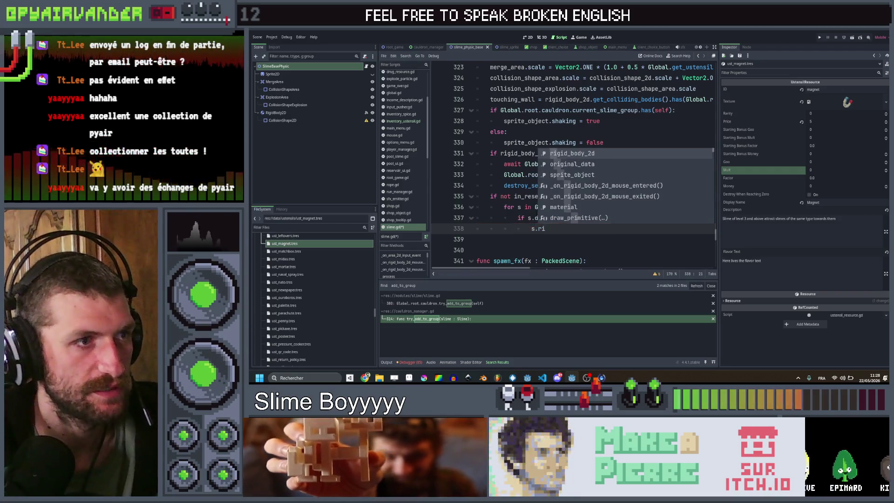
pyautogui.press('Return')
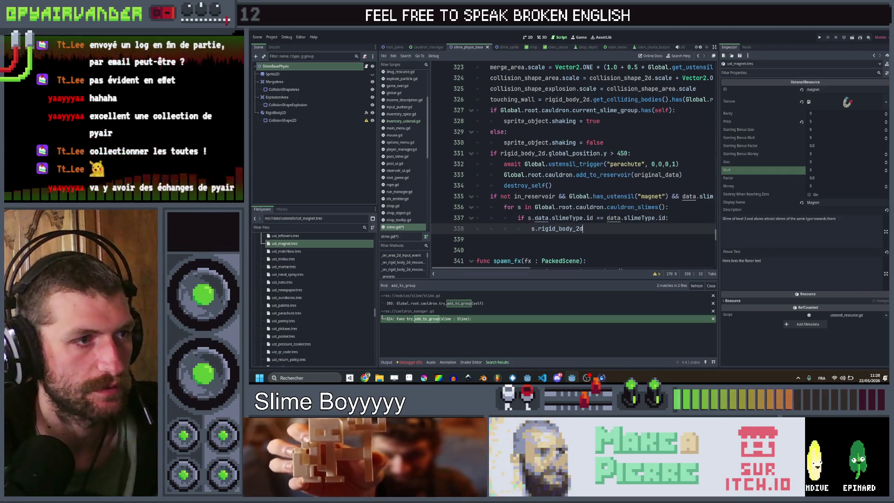
pyautogui.press('Return')
pyautogui.press('Up')
pyautogui.write('va')
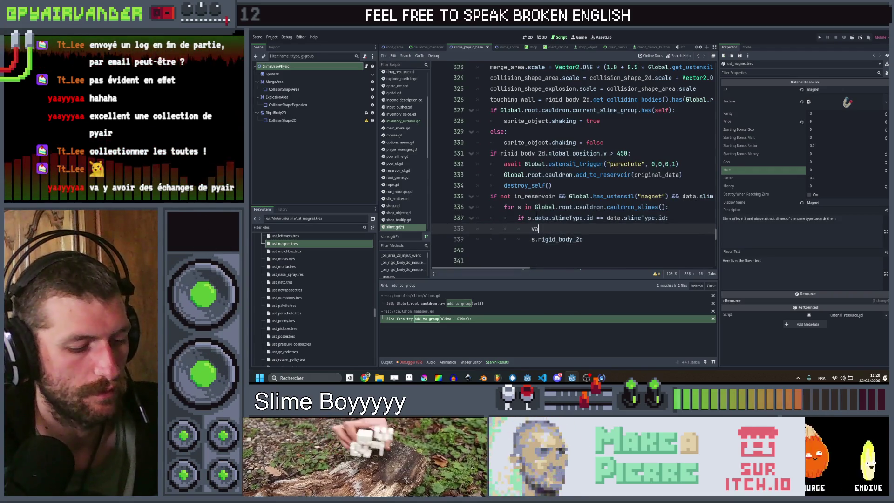
pyautogui.write('r force = ')
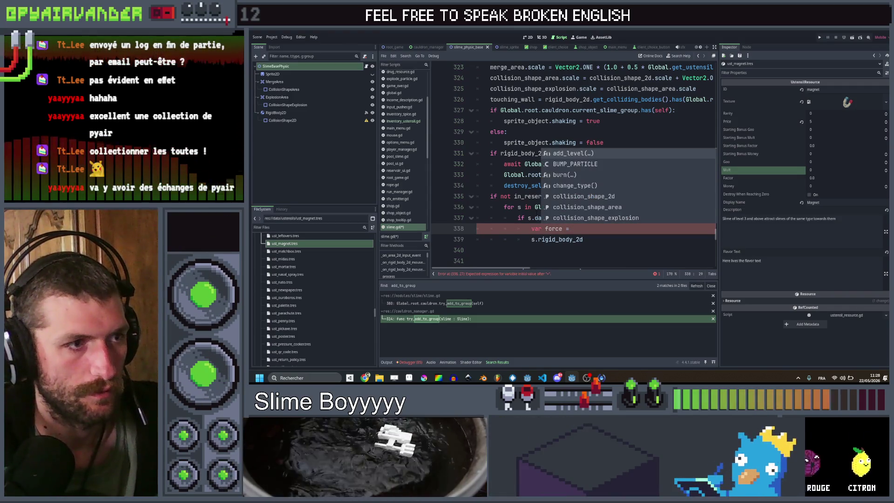
pyautogui.write('s.glo')
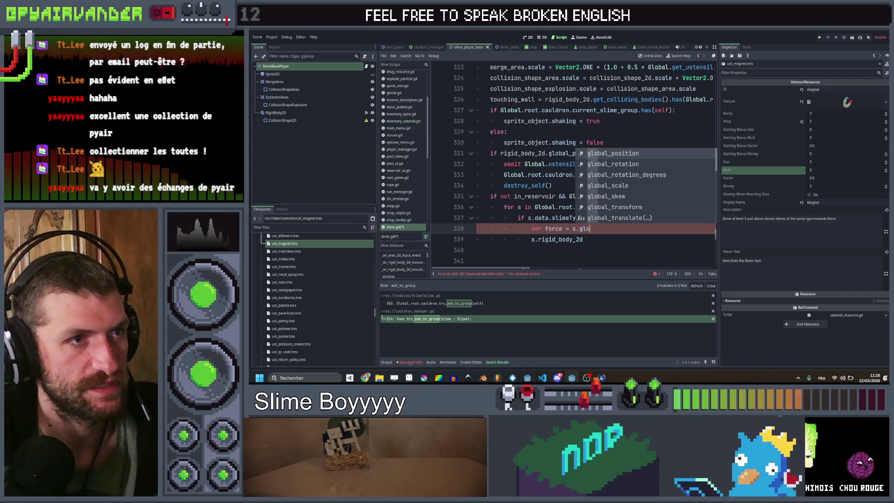
pyautogui.press('Return')
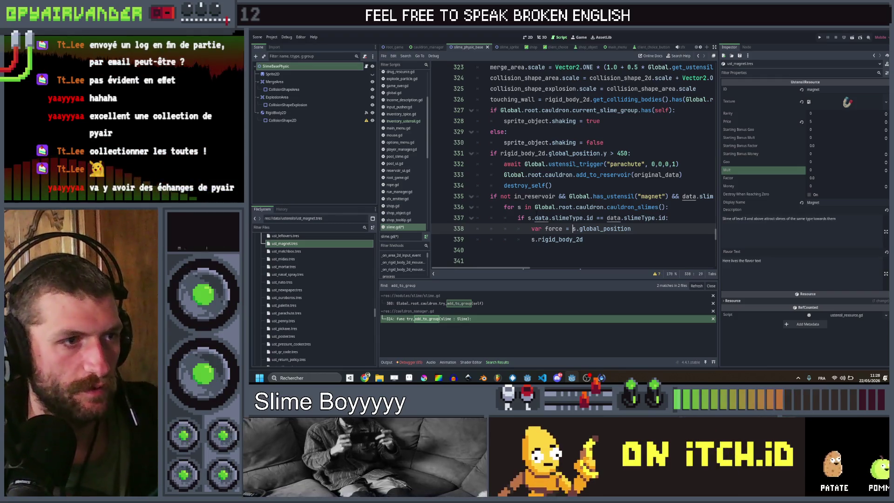
pyautogui.press('Right')
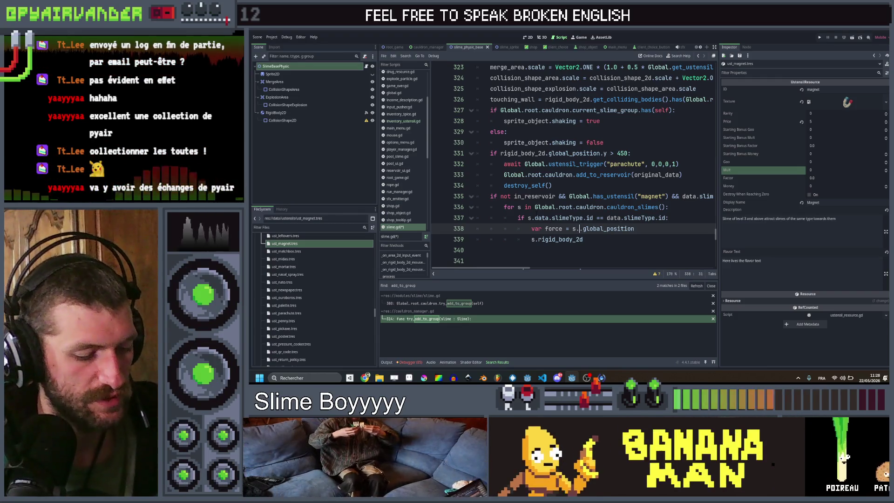
pyautogui.write('.rigid_body_2d')
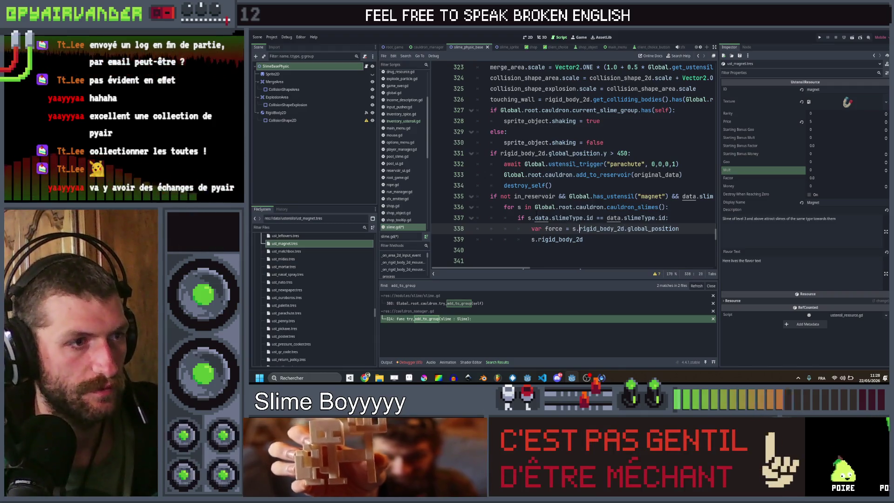
pyautogui.press('Left')
pyautogui.press('Left')
pyautogui.hotkey('shift', 'End')
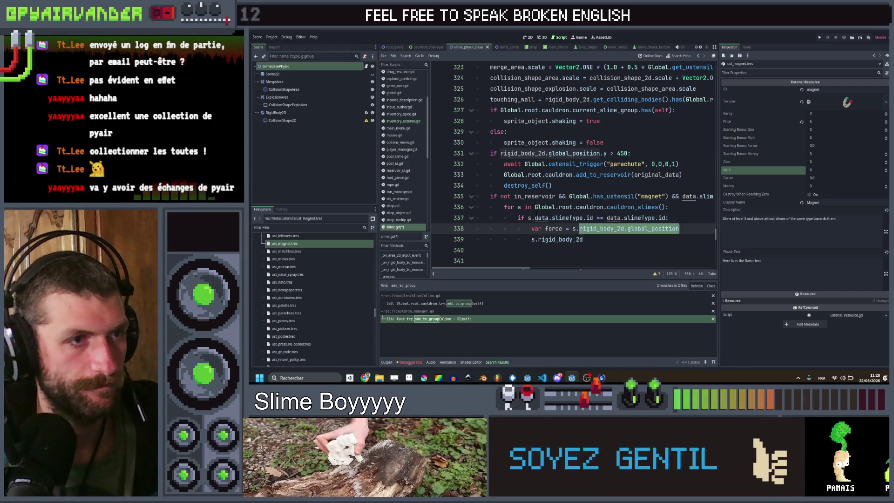
pyautogui.press('Left')
pyautogui.press('Left')
pyautogui.press('Left')
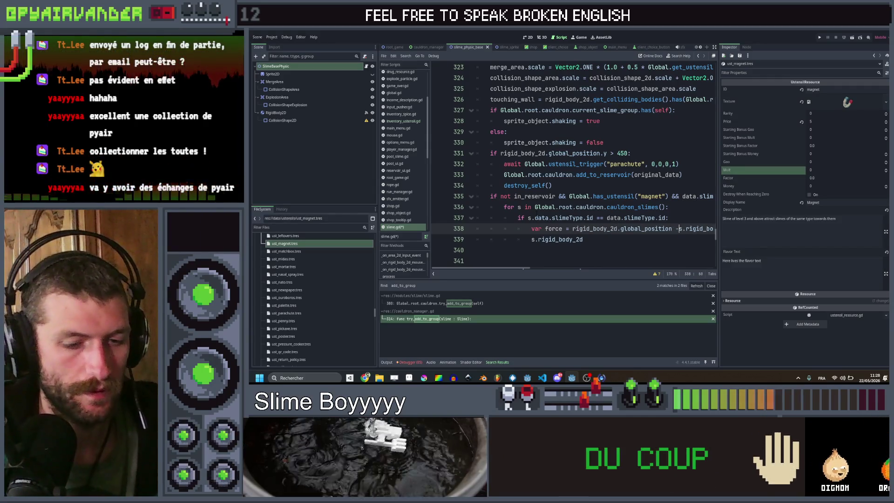
pyautogui.hscroll(5, 605, 223)
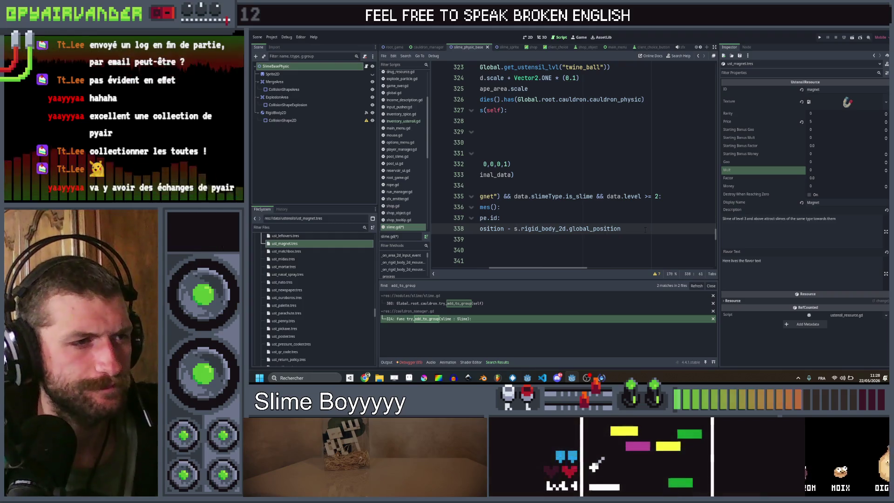
pyautogui.hscroll(-5, 646, 229)
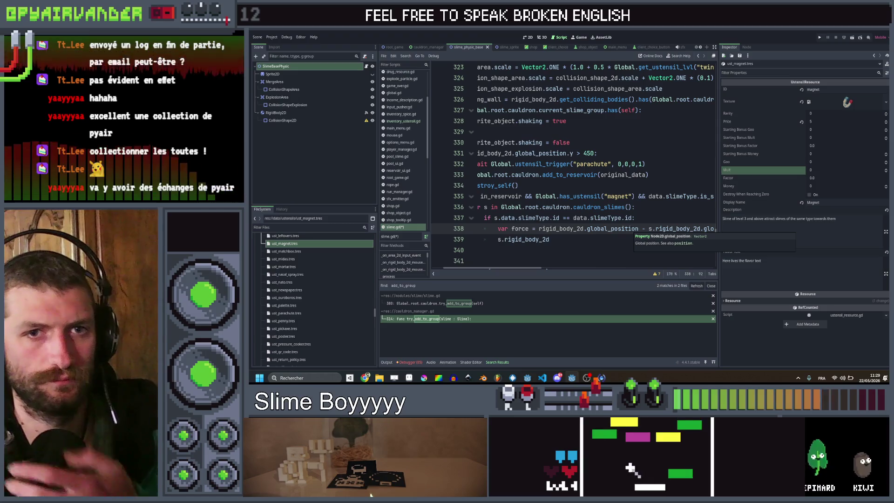
pyautogui.hscroll(5, 572, 163)
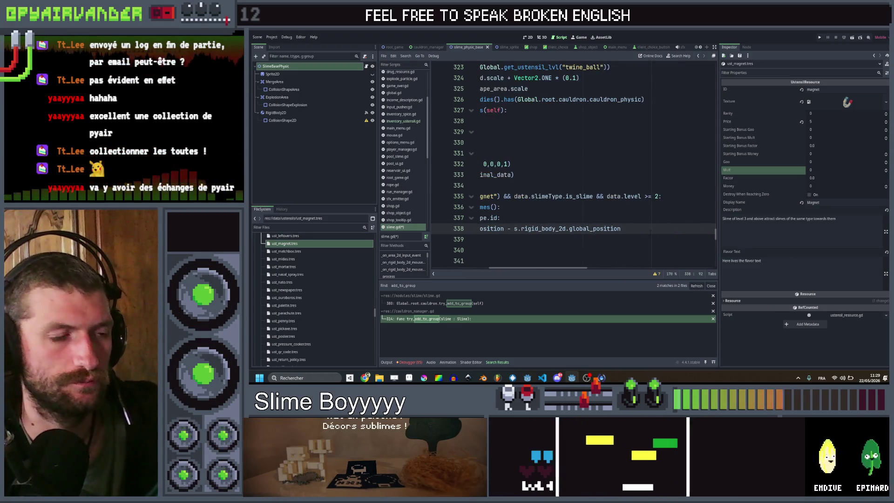
pyautogui.hscroll(-5, 651, 231)
# - Complete the line as 's.rigid_body_2d.apply_force(force)' and save slime.gd
pyautogui.press('Return')
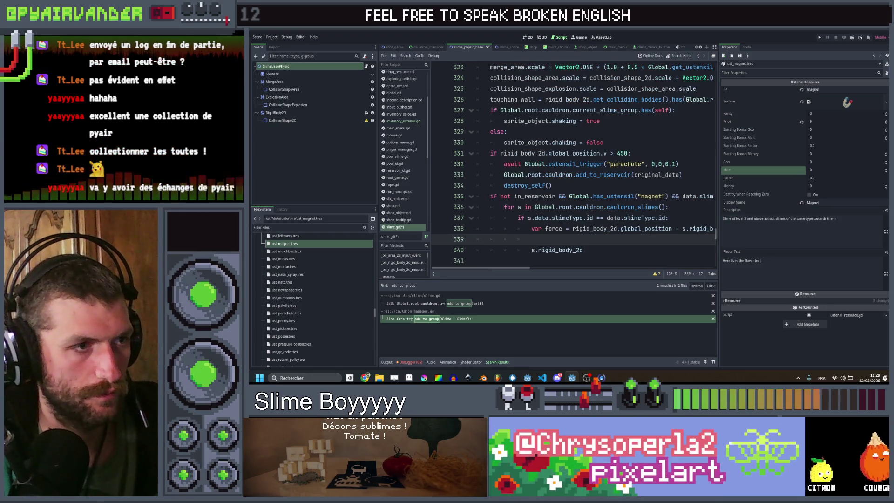
pyautogui.press('BackSpace')
pyautogui.press('BackSpace')
pyautogui.press('BackSpace')
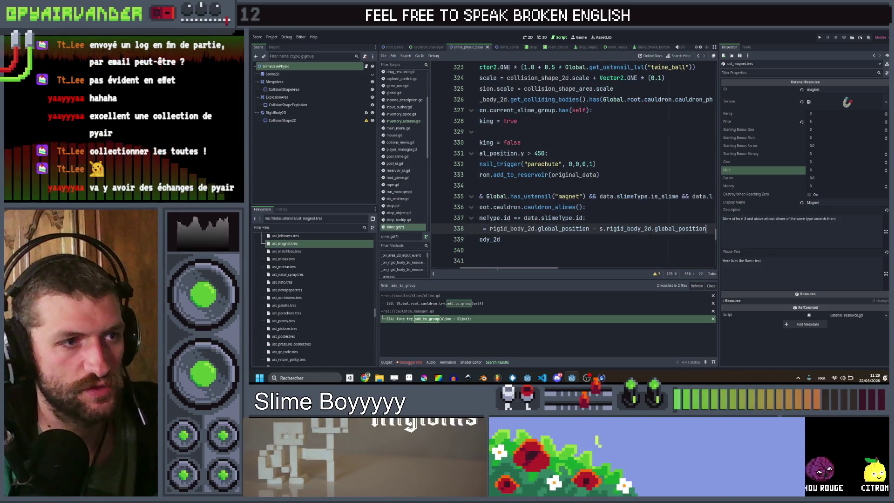
pyautogui.press('Down')
pyautogui.write('.')
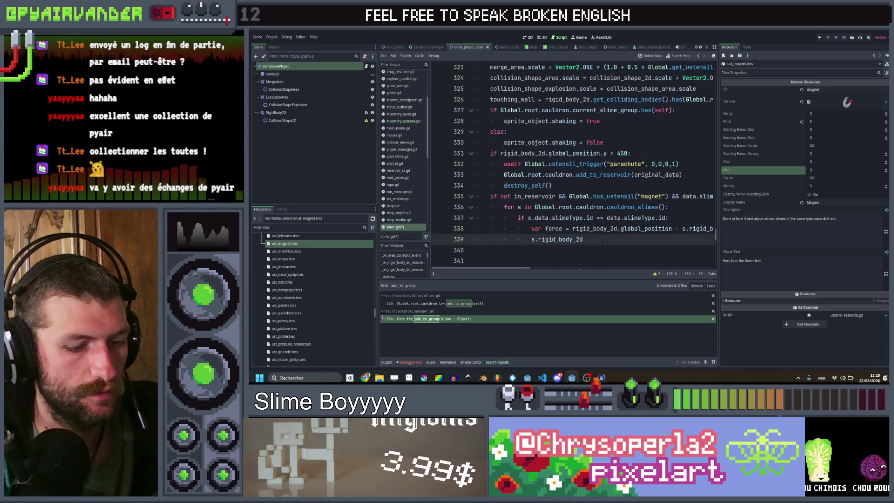
pyautogui.write('app')
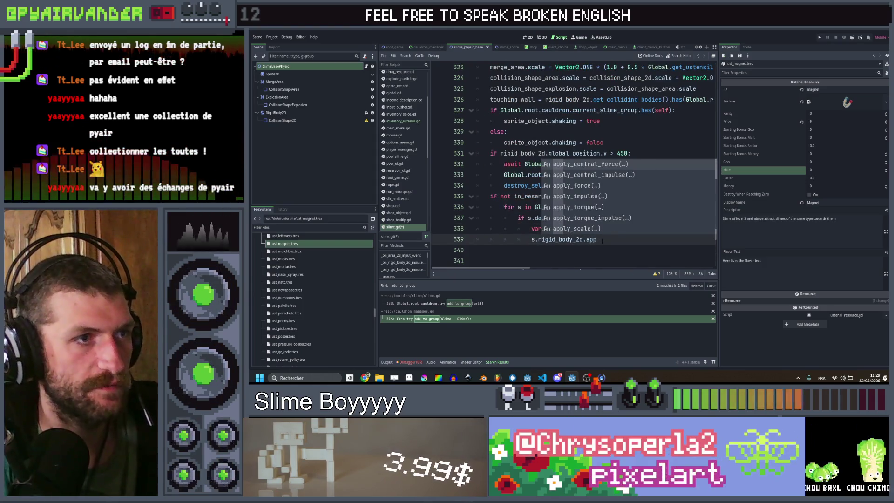
pyautogui.press('Down')
pyautogui.press('Down')
pyautogui.press('Return')
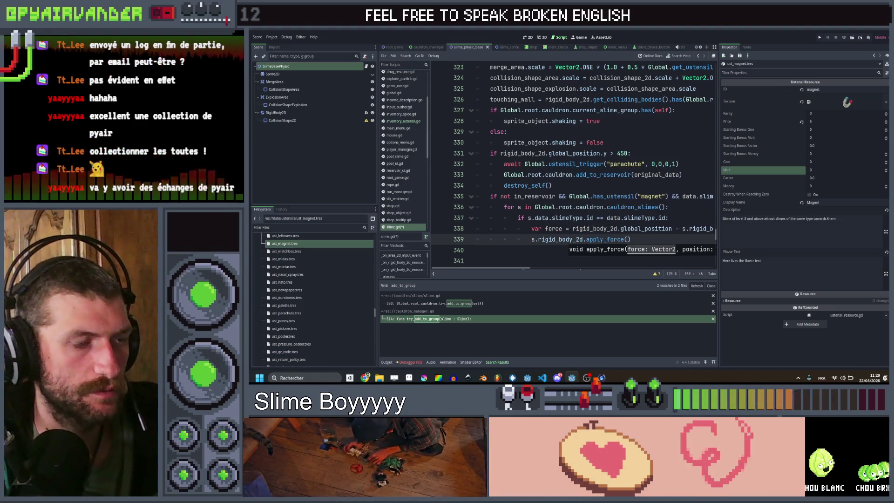
pyautogui.write('force')
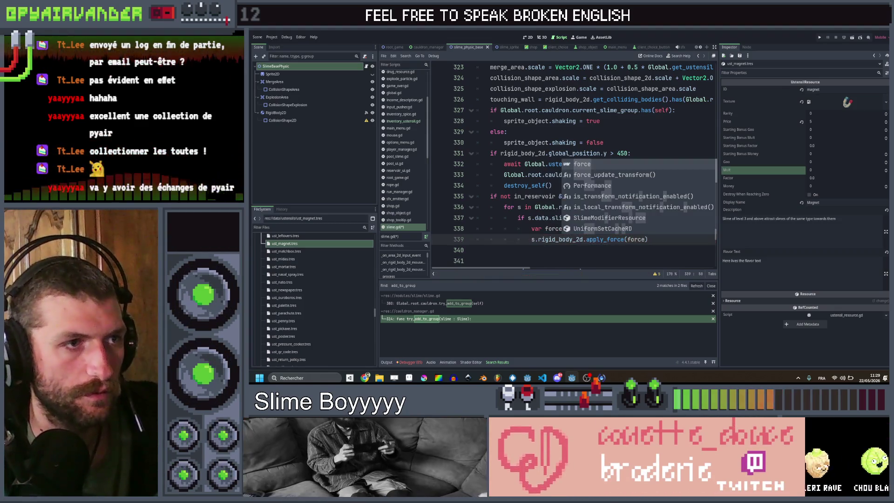
pyautogui.press('Right')
pyautogui.hotkey('ctrl', 's')
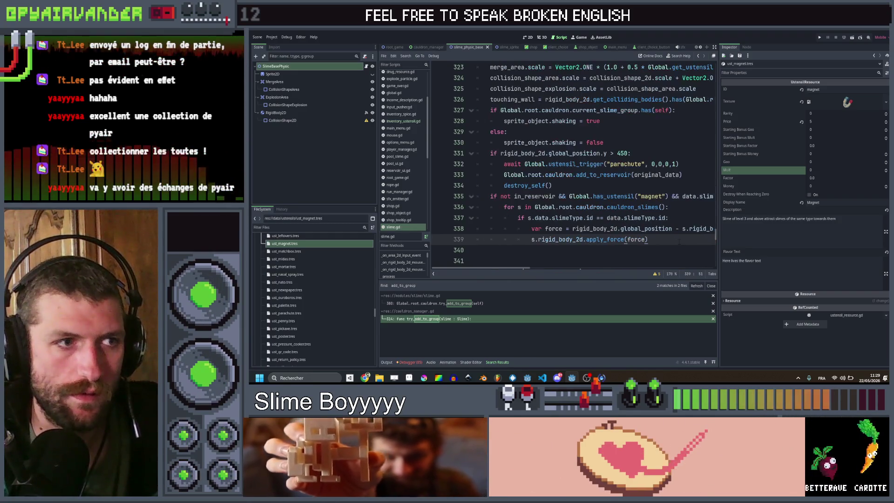
# - Test-run the game to check the magnet, then quit it with Quit Game
pyautogui.click(686, 217)
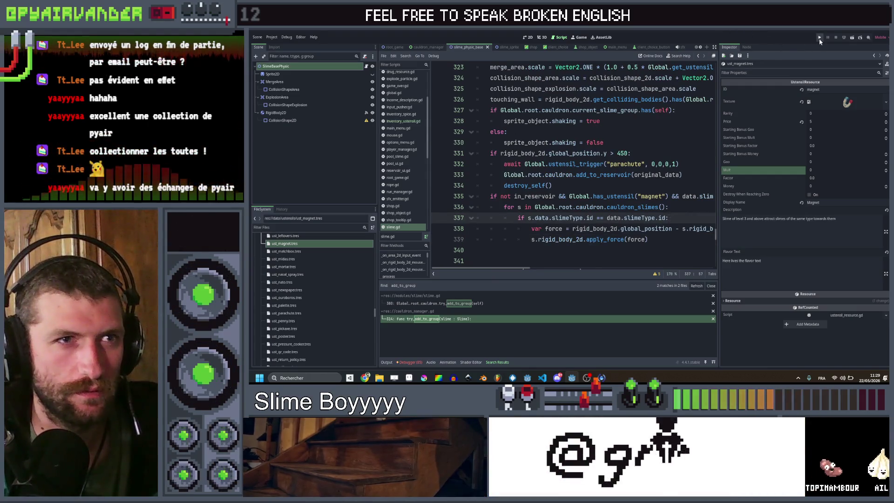
pyautogui.hotkey('ctrl', 's')
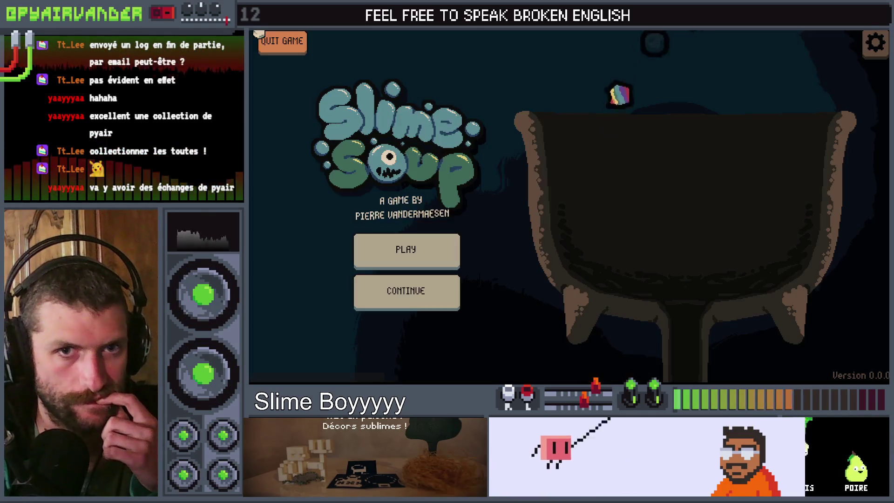
pyautogui.click(259, 34)
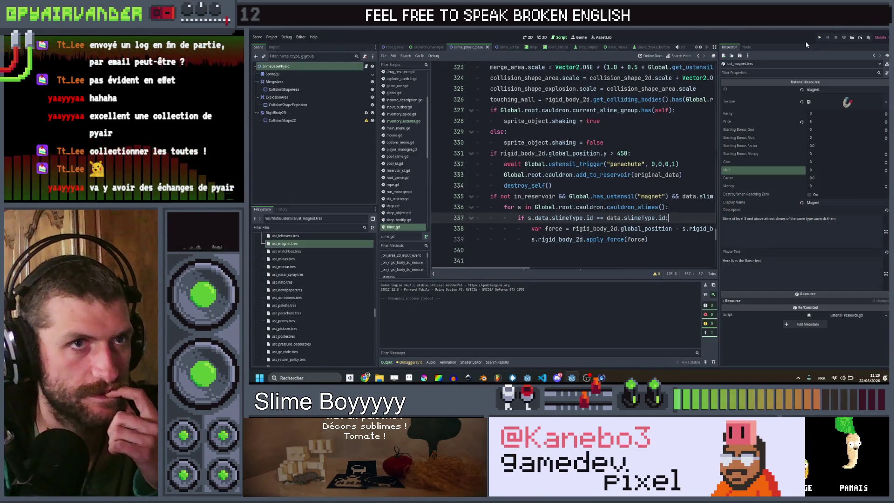
# - Switch to the root_game scene and inspect DataManager's Spices, Drugs and Slime Types arrays
pyautogui.hotkey('ctrl', 'shift', 'Tab')
pyautogui.hotkey('ctrl', 'shift', 'Tab')
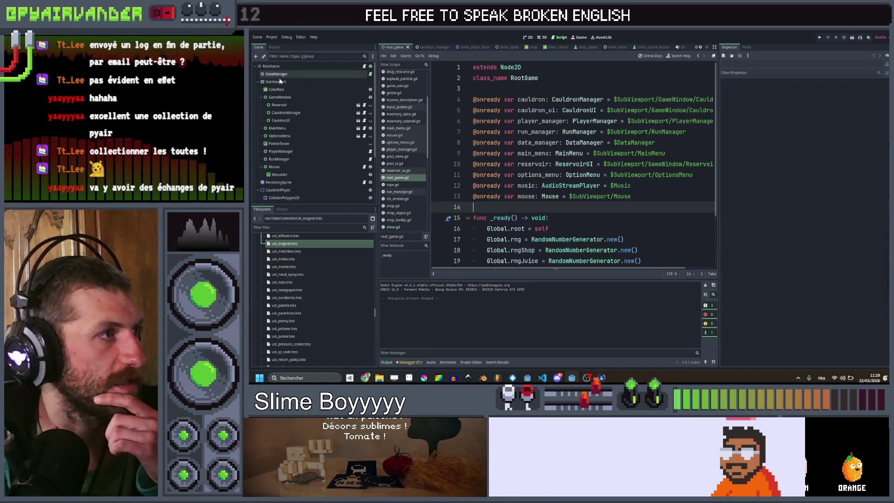
pyautogui.click(279, 75)
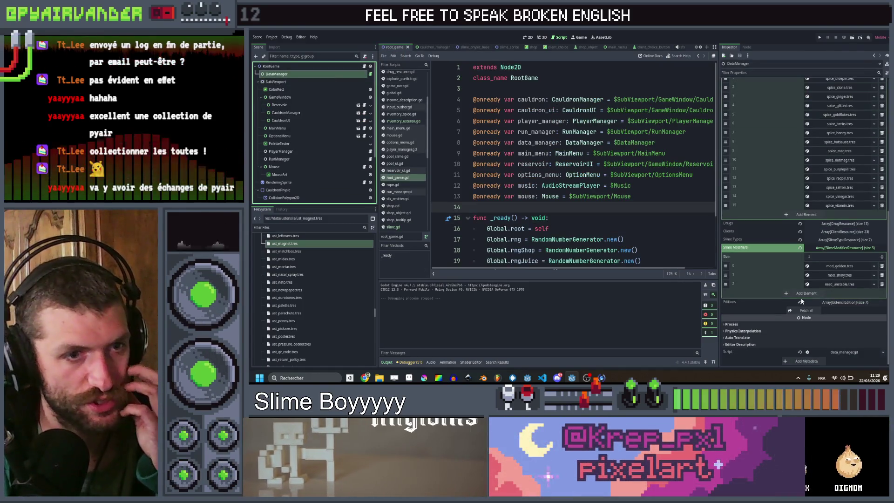
pyautogui.scroll(5, 820, 158)
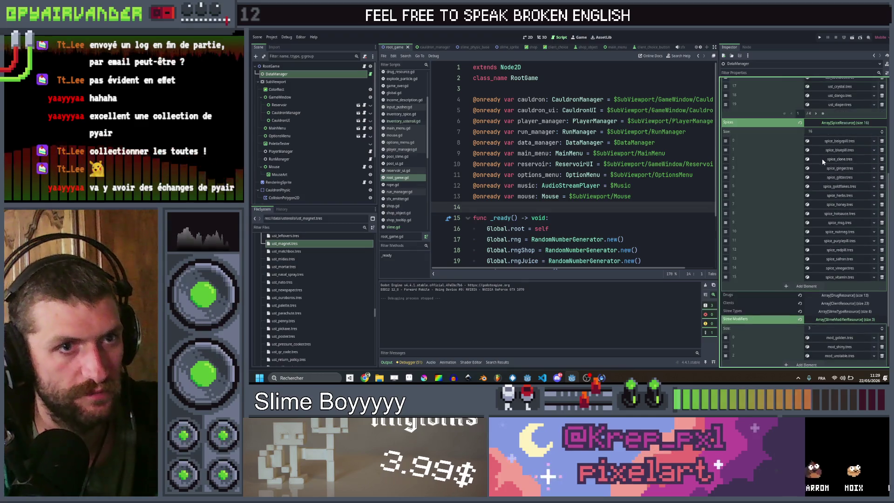
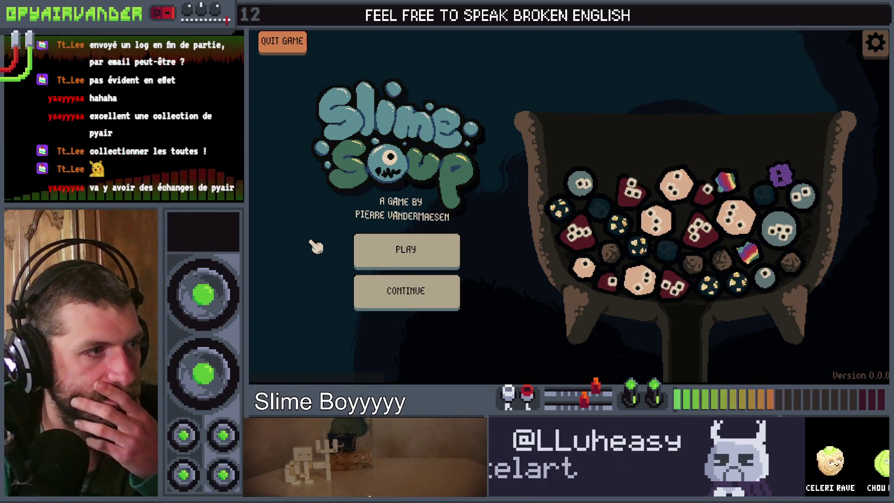
# - Play a quick Slime Soup run: merge the red slimes for 4 points and pour one bag
pyautogui.click(412, 260)
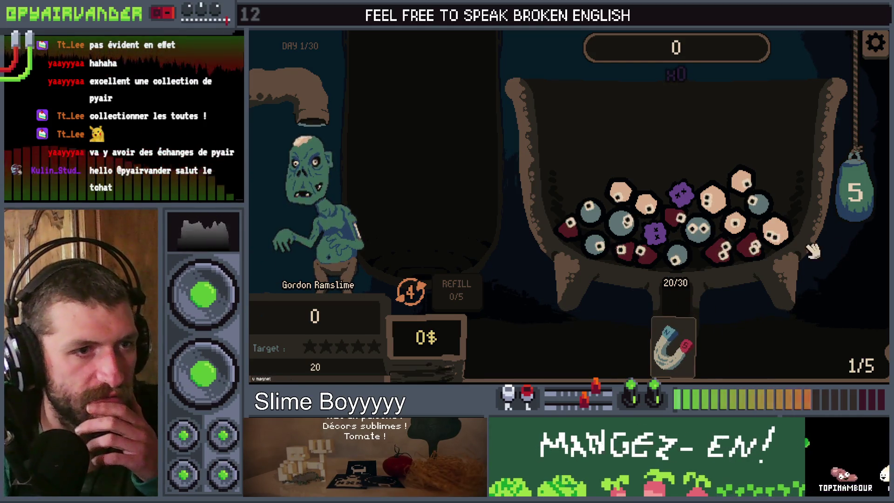
pyautogui.click(721, 251)
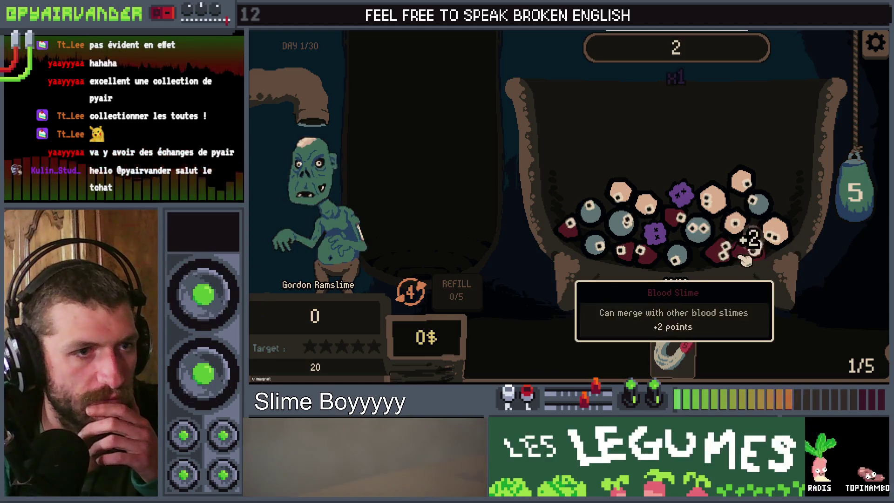
pyautogui.click(865, 198)
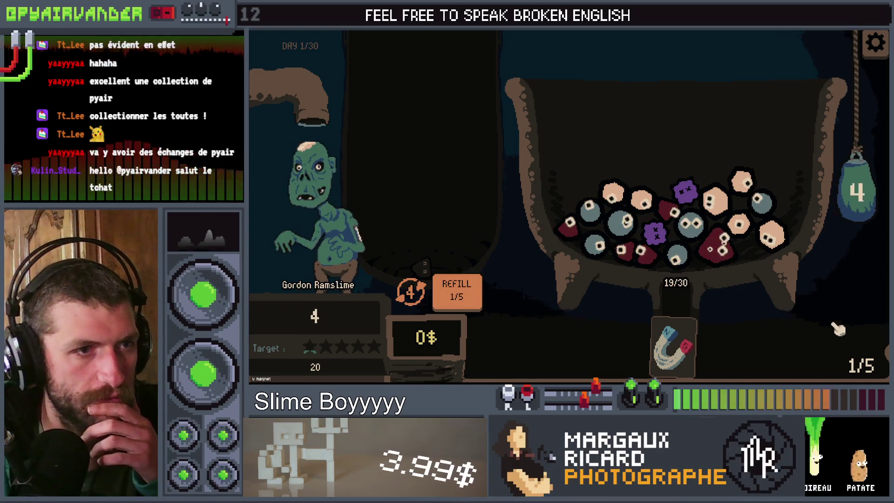
pyautogui.moveTo(724, 251)
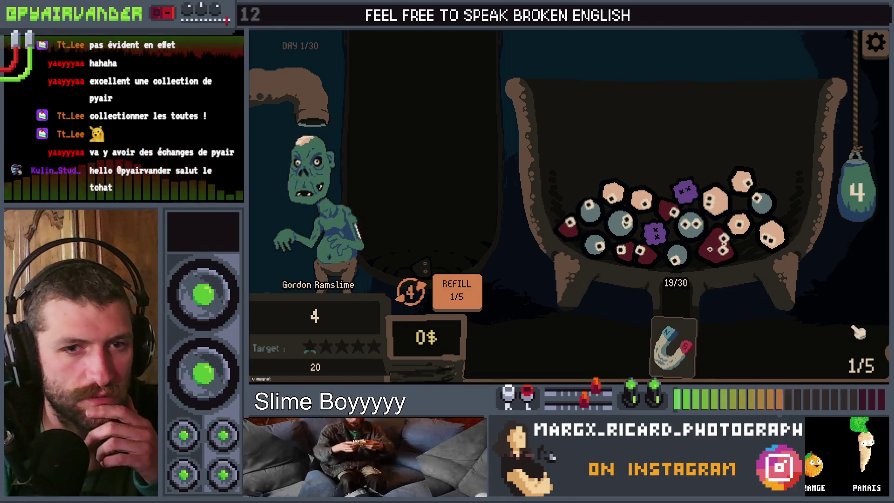
pyautogui.press('F8')
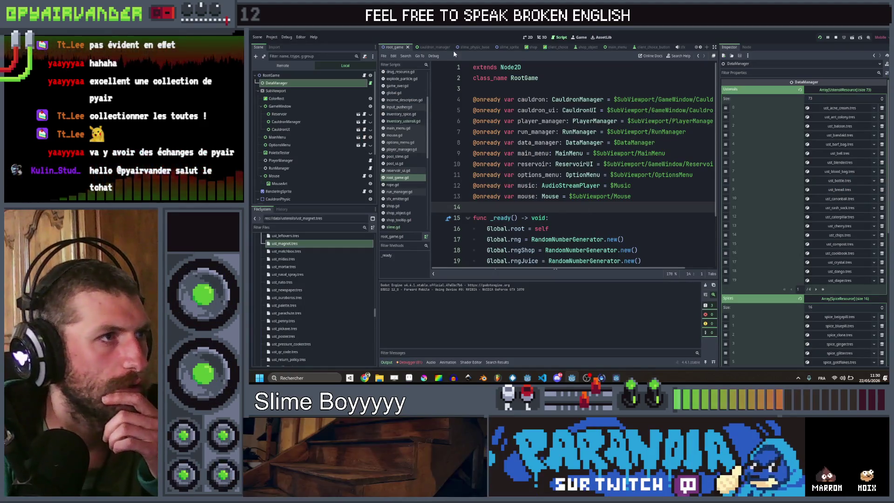
# - Multiply the magnet pull force on line 338 of slime.gd by 100 and test-run the game
pyautogui.click(469, 47)
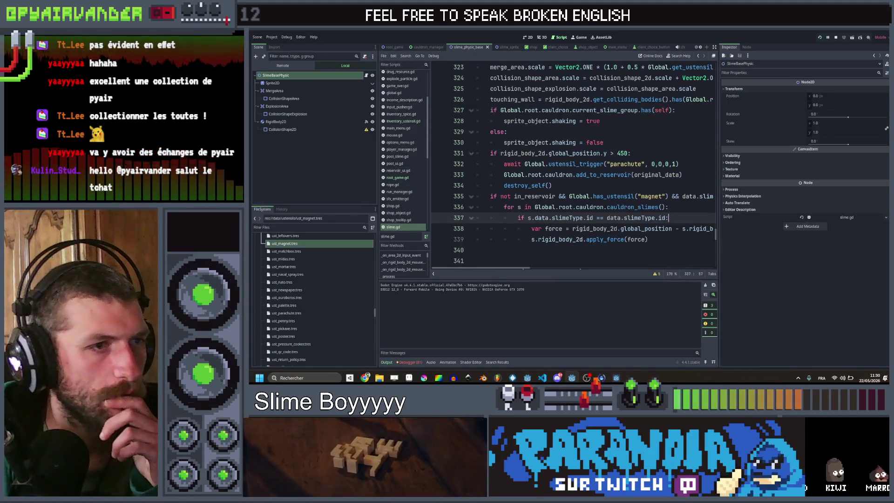
pyautogui.click(634, 228)
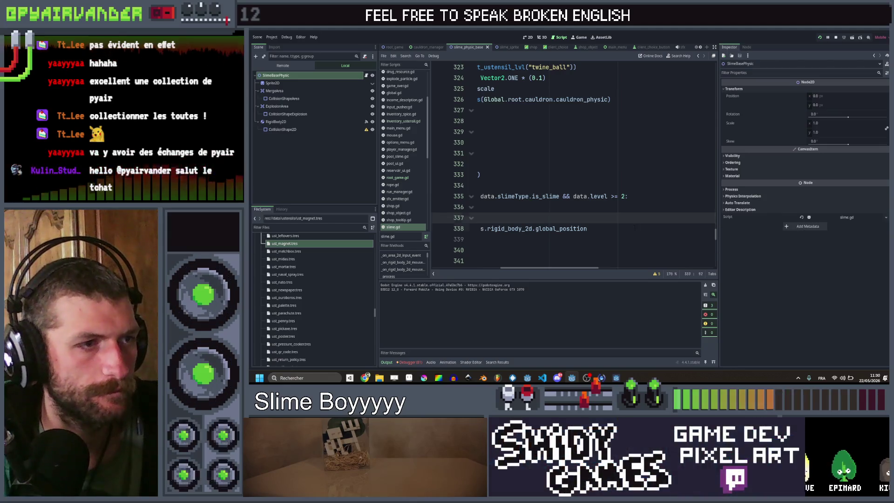
pyautogui.write(' * 1000')
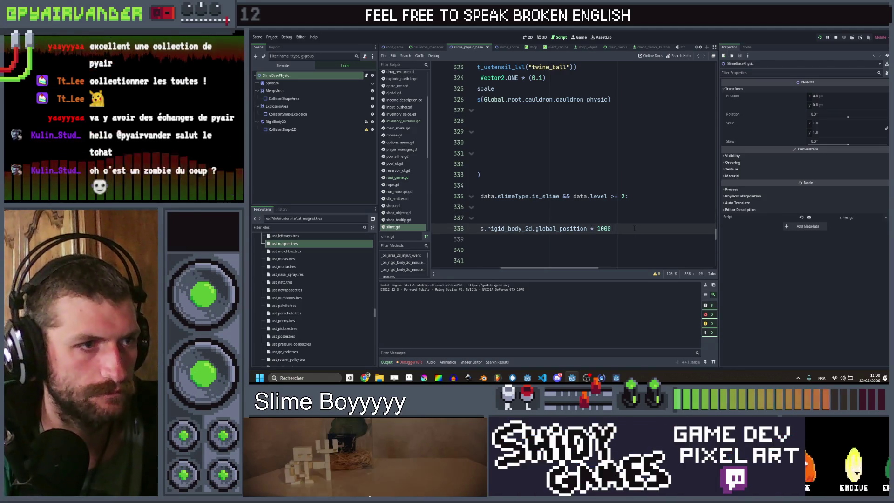
pyautogui.press('F5')
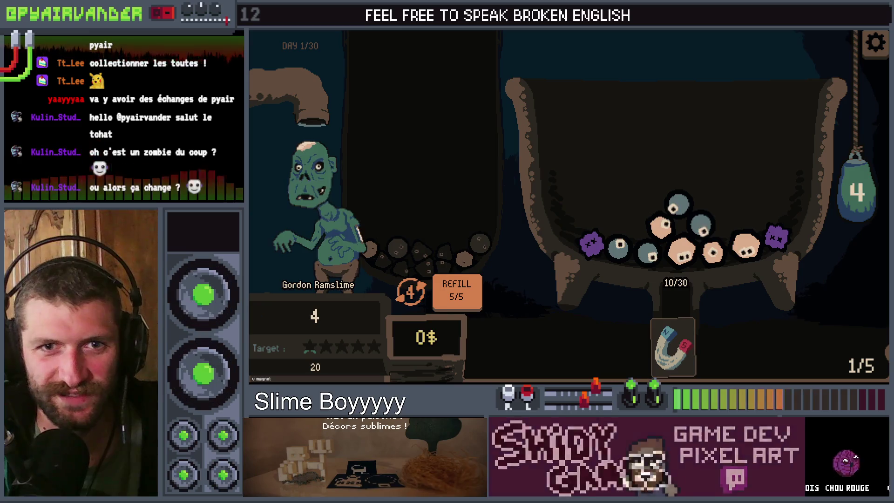
pyautogui.press('F8')
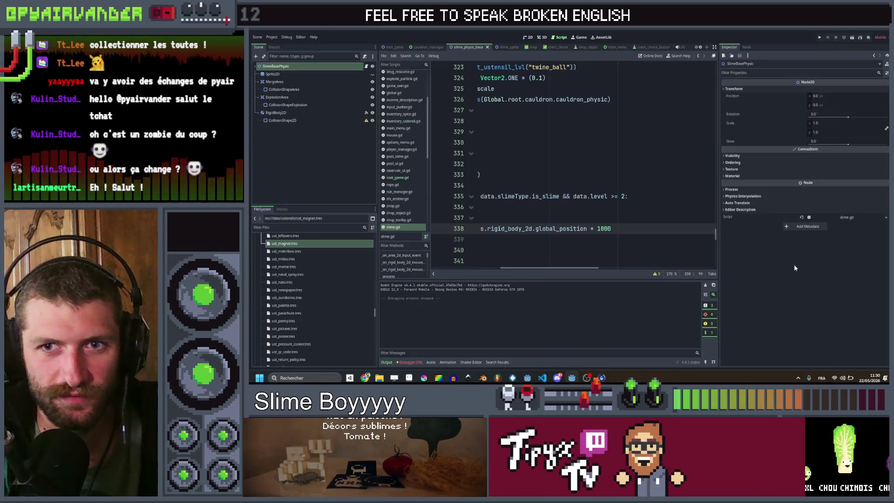
# - Save slime.gd and place the caret at the end of line 336
pyautogui.hscroll(-5, 573, 163)
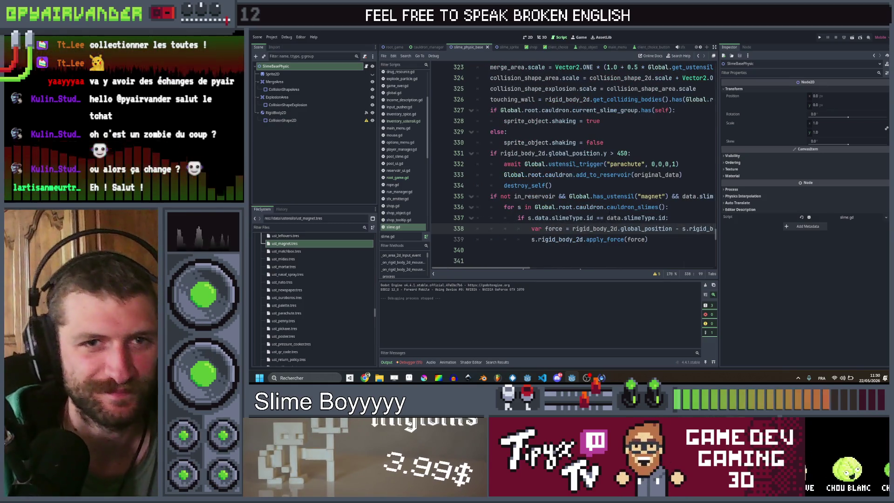
pyautogui.hscroll(5, 573, 163)
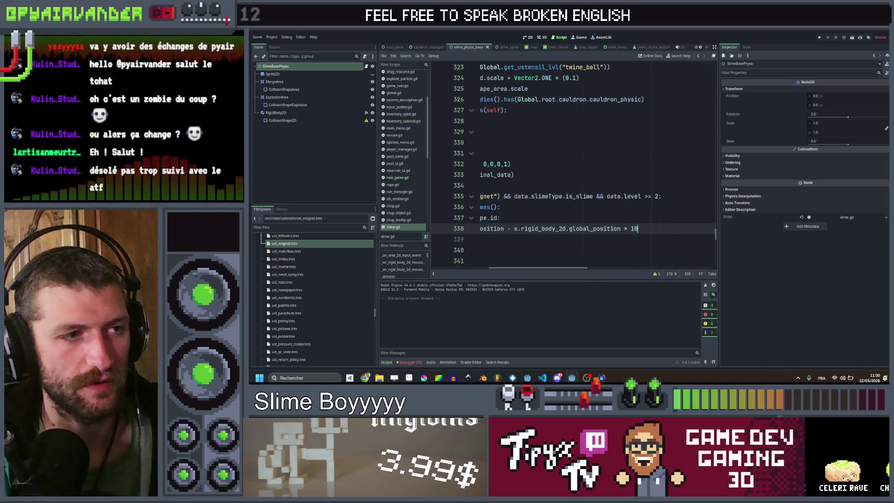
pyautogui.hotkey('ctrl', 's')
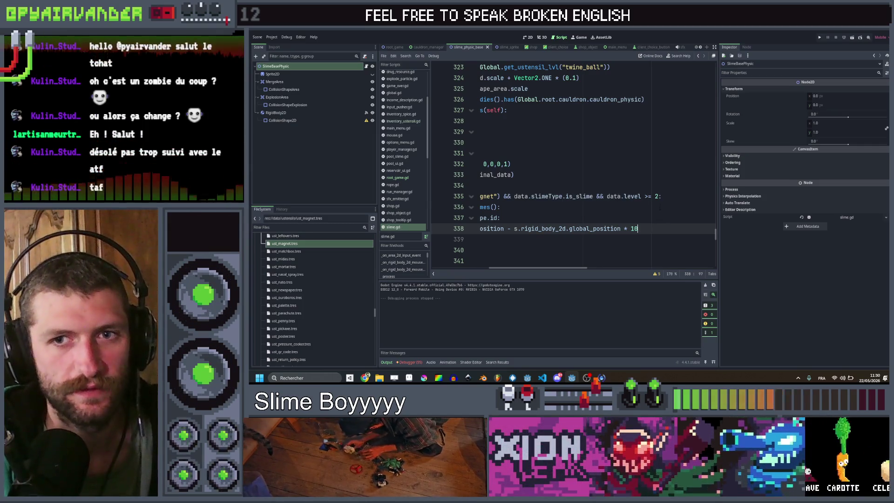
pyautogui.click(660, 206)
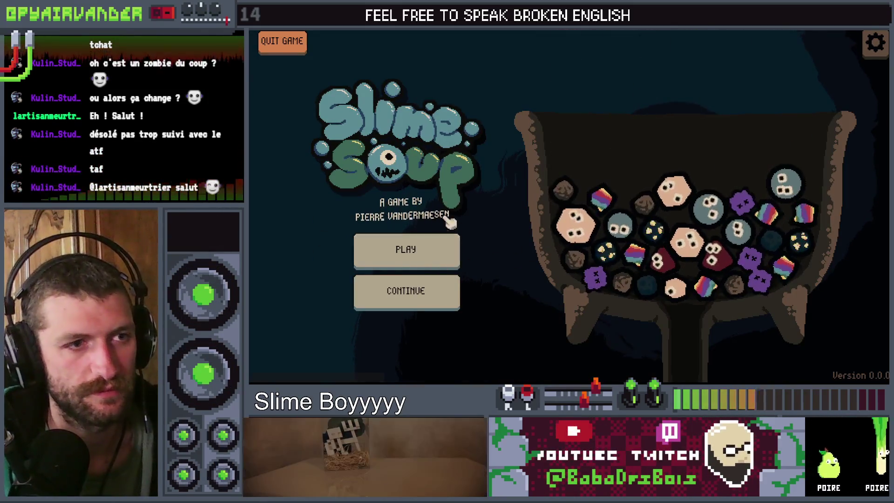
# - Start a new run, grant the magnet with the 'vmt' console command, and pour one bag
pyautogui.click(408, 264)
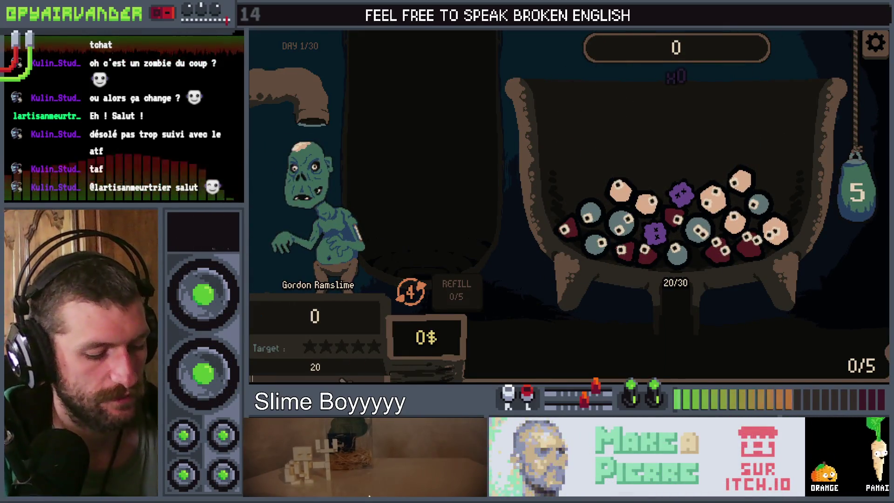
pyautogui.write('vmt')
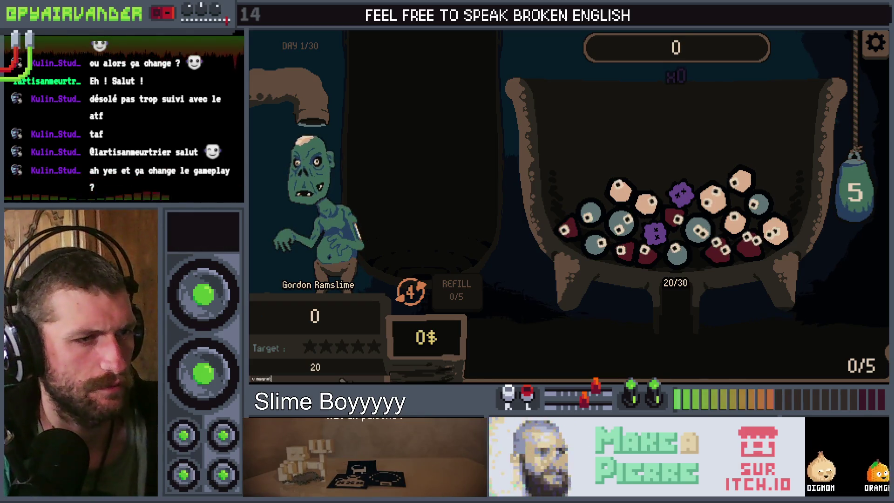
pyautogui.press('Return')
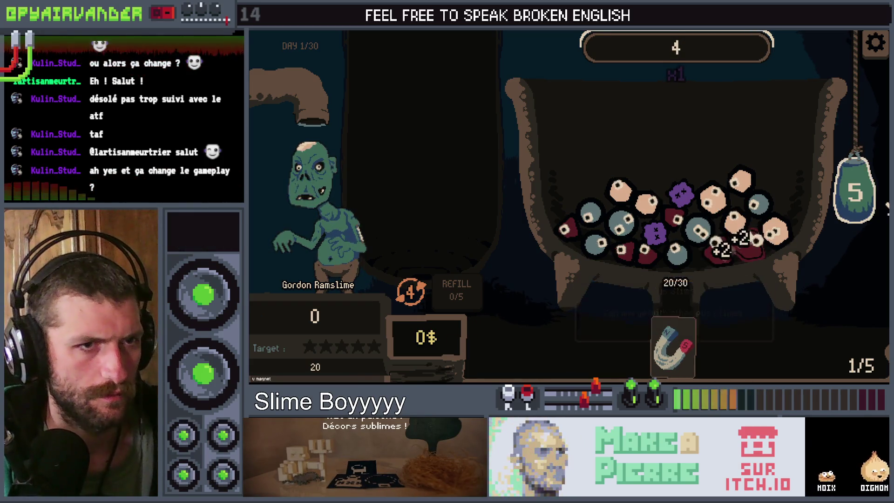
pyautogui.click(862, 196)
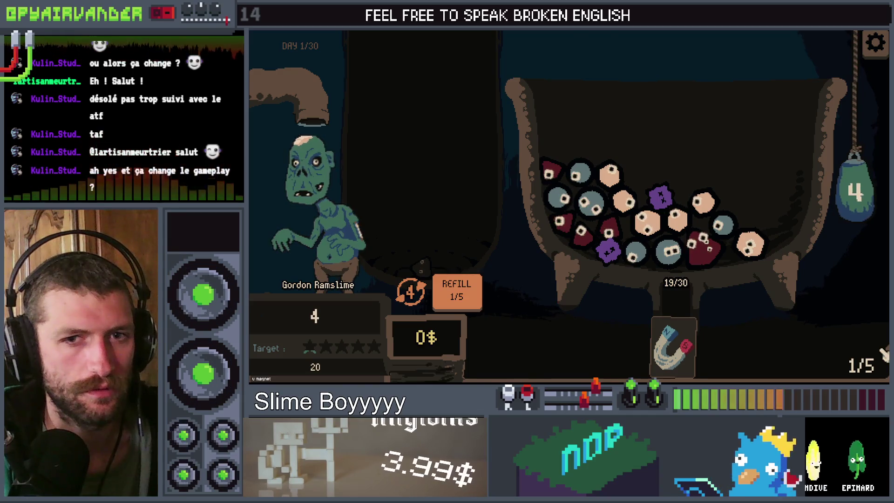
pyautogui.press('F8')
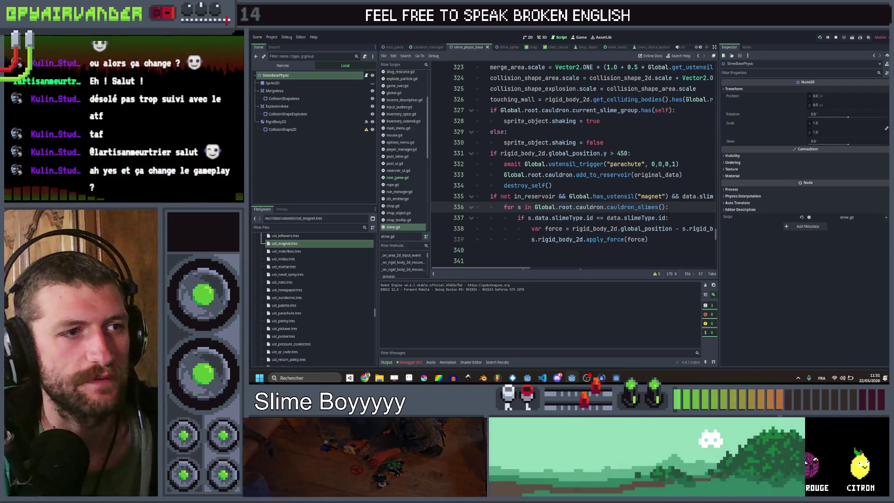
# - Add a '!= self' check to the line 337 condition in slime.gd and save
pyautogui.click(666, 218)
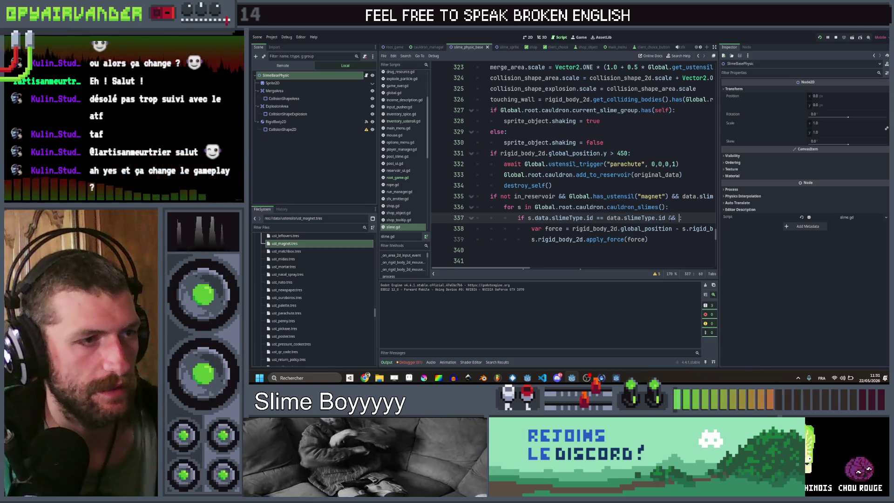
pyautogui.write('s != ')
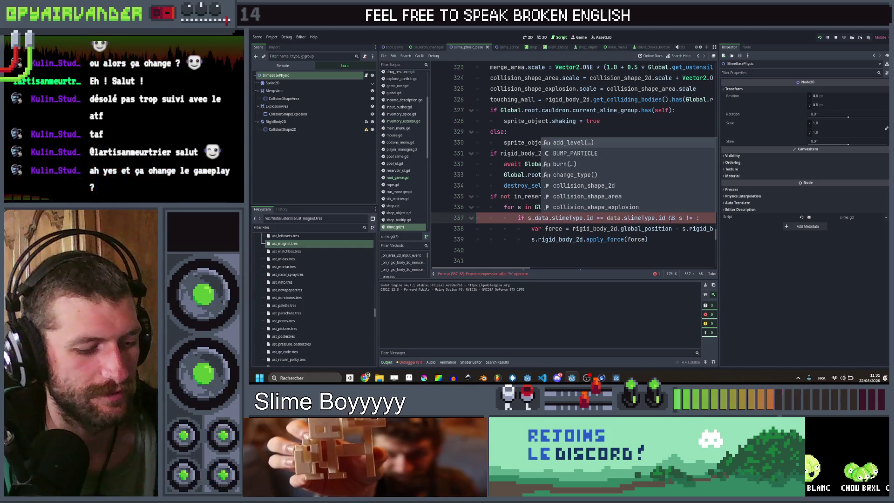
pyautogui.write('self')
pyautogui.hotkey('ctrl', 's')
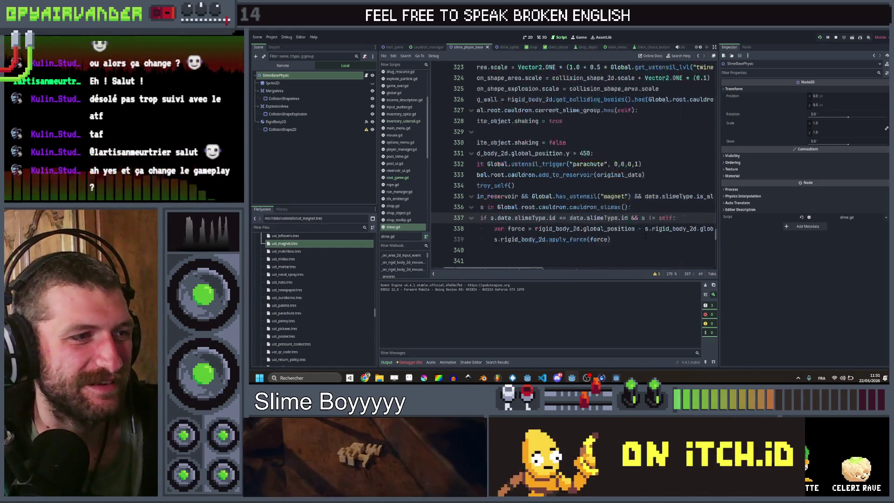
# - Change apply_force(force) to apply_force(-force) on line 339 and relaunch the game
pyautogui.click(589, 239)
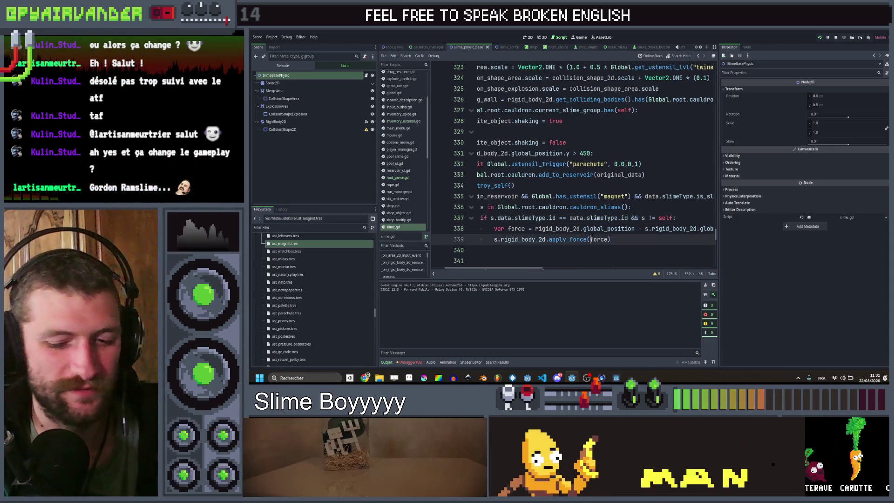
pyautogui.write('-')
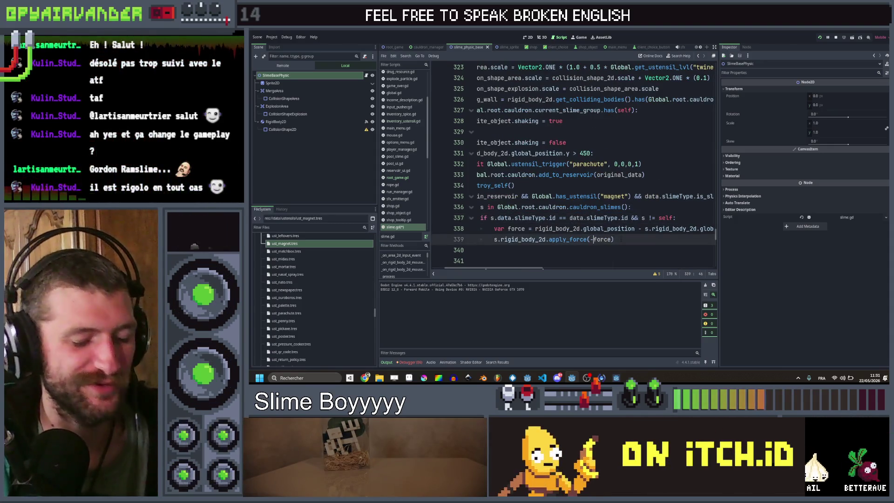
pyautogui.press('End')
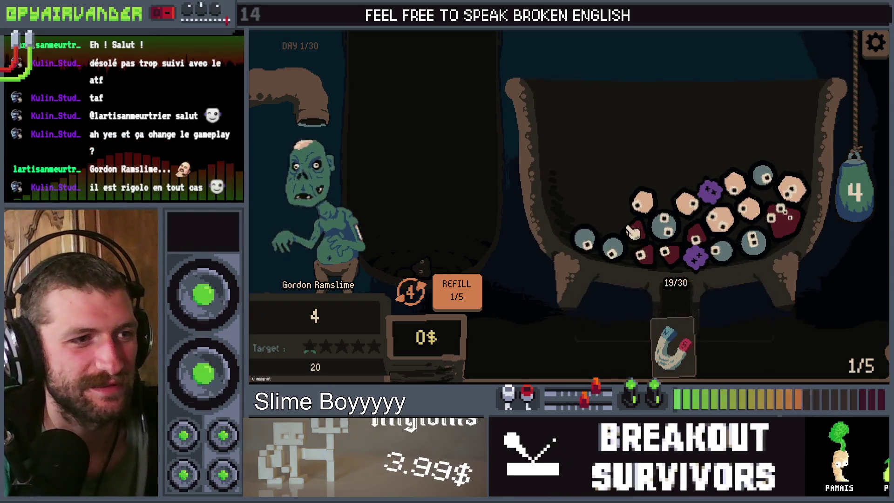
# - Merge snot slimes, pour a bag, and feed a slime to the zombie in the first run
pyautogui.click(657, 252)
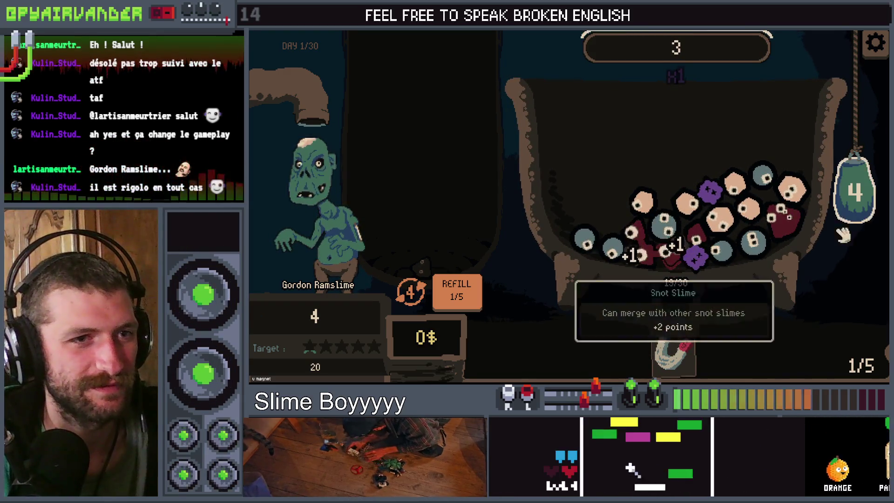
pyautogui.click(878, 189)
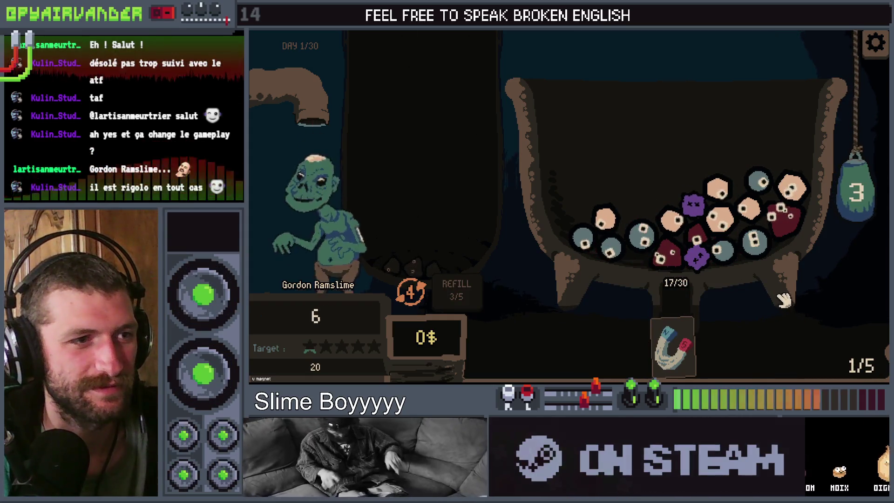
pyautogui.moveTo(645, 237)
pyautogui.click(587, 246)
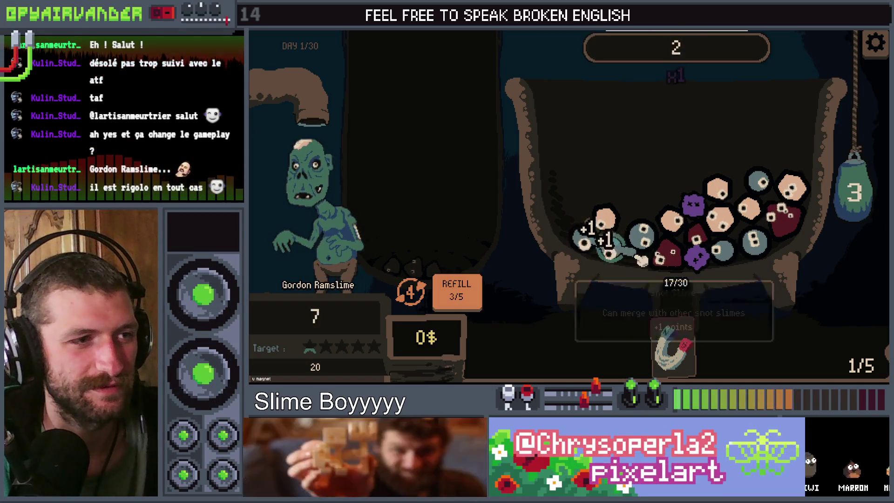
pyautogui.click(857, 190)
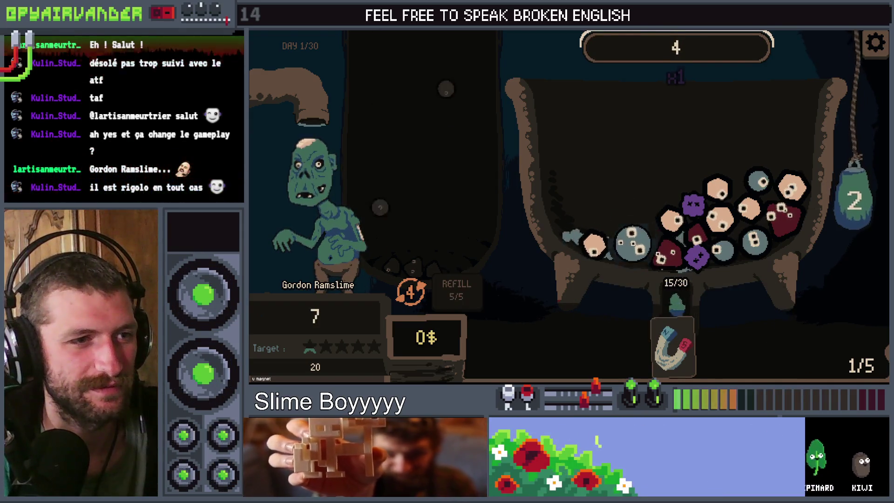
pyautogui.moveTo(636, 275)
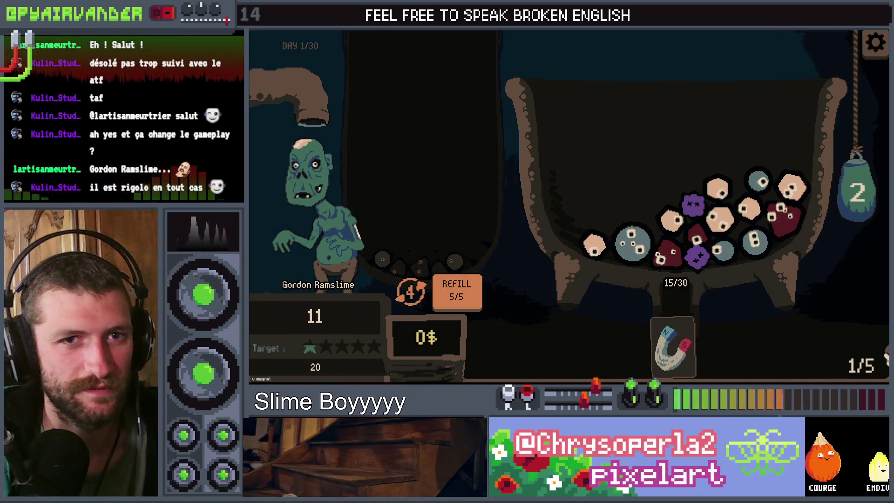
pyautogui.hotkey('alt', 'Tab')
pyautogui.hotkey('alt', 'Tab')
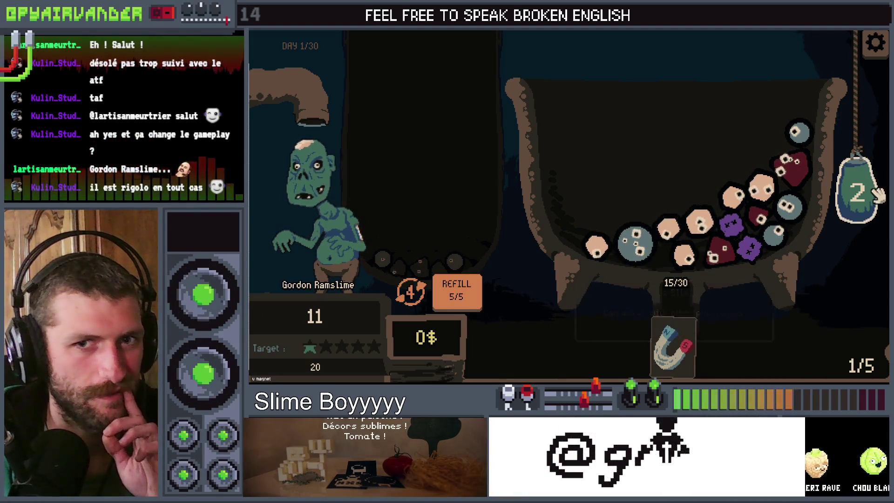
# - Merge the pus slimes, refill the cauldron twice, and serve the blood slime chain
pyautogui.moveTo(675, 238)
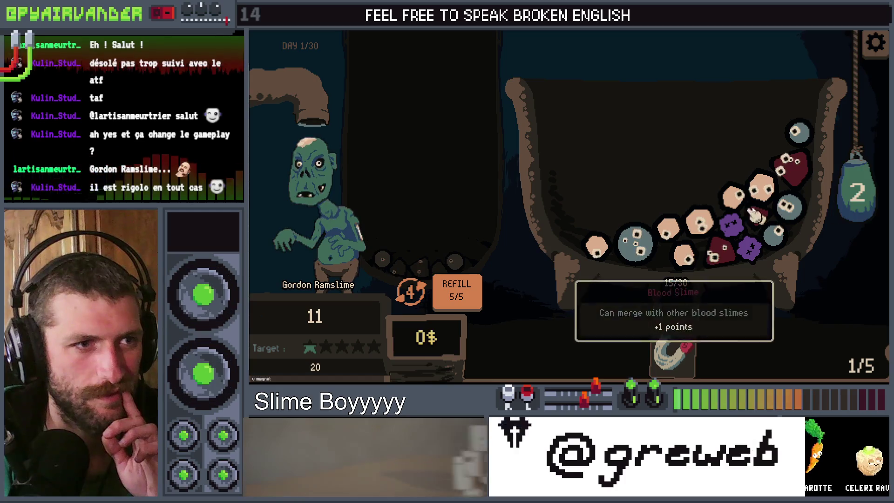
pyautogui.click(704, 228)
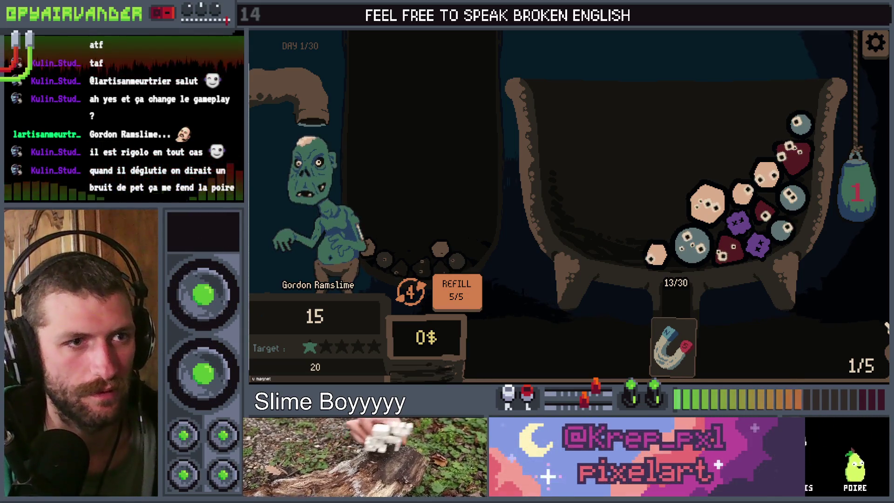
pyautogui.moveTo(826, 214)
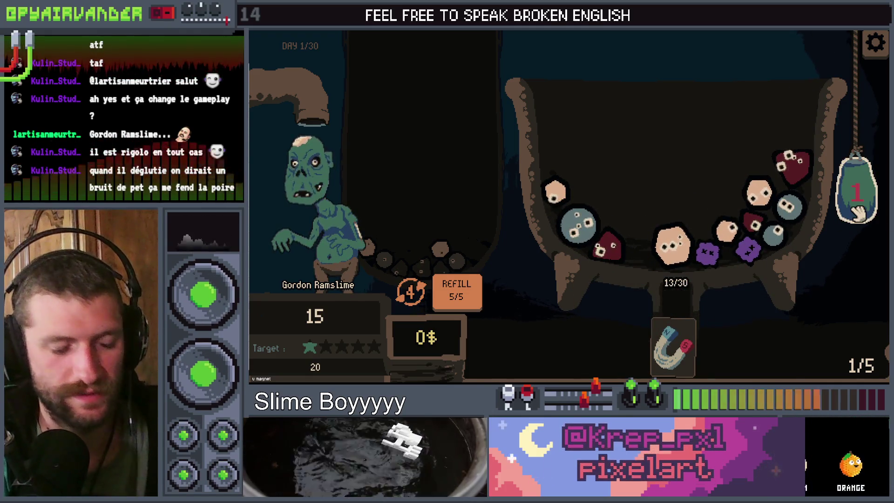
pyautogui.moveTo(792, 164); pyautogui.dragTo(694, 191)
pyautogui.moveTo(672, 228)
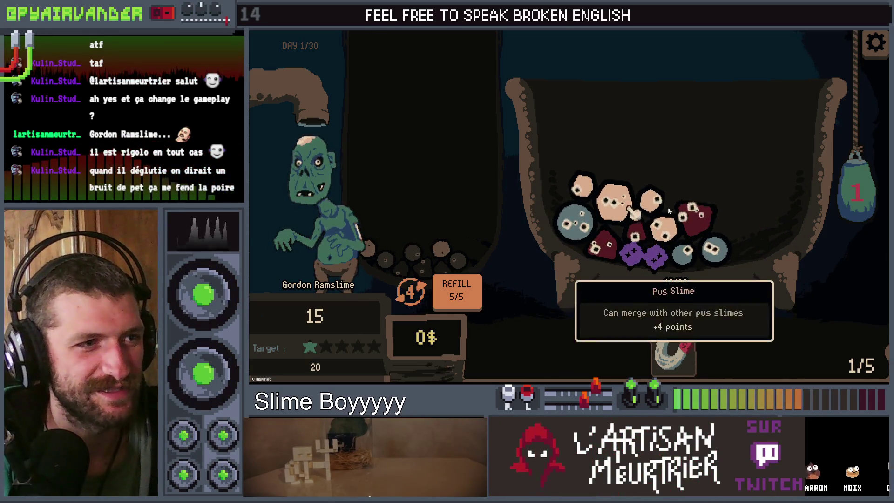
pyautogui.click(457, 301)
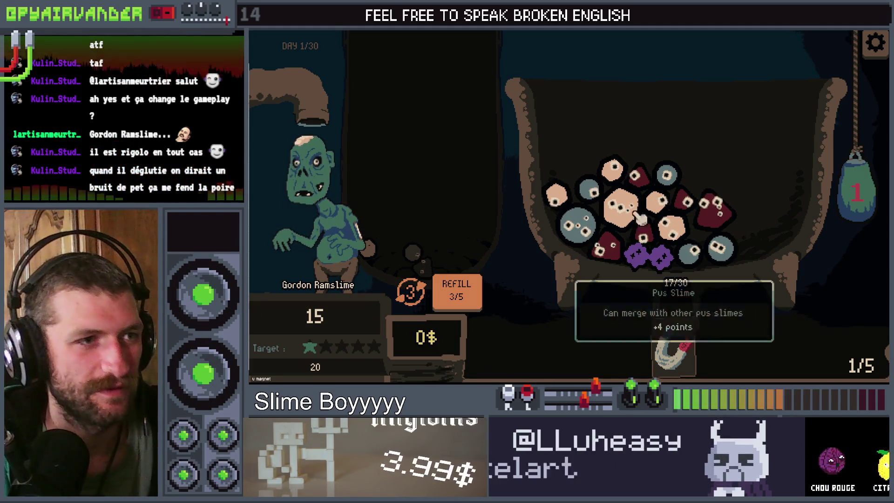
pyautogui.click(458, 297)
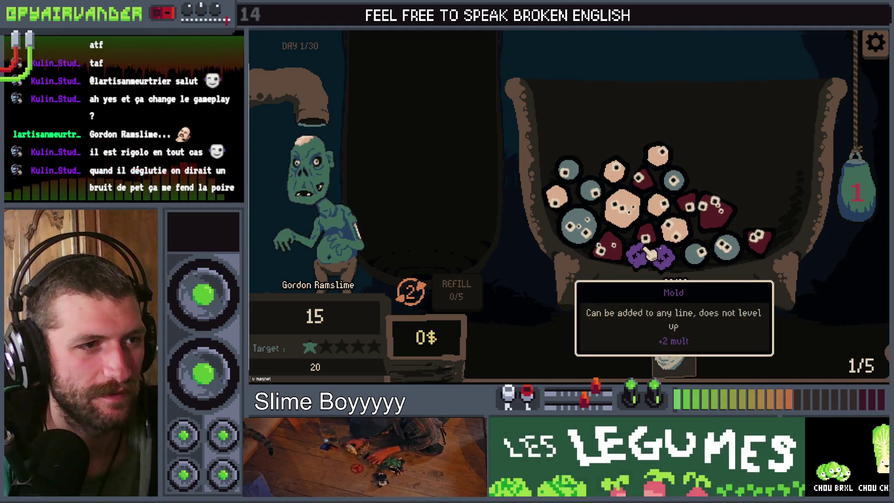
pyautogui.click(652, 232)
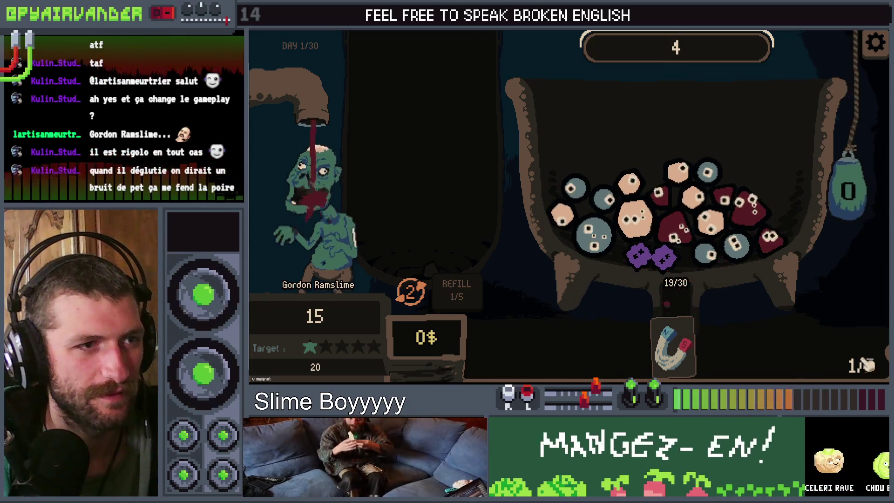
pyautogui.moveTo(670, 194)
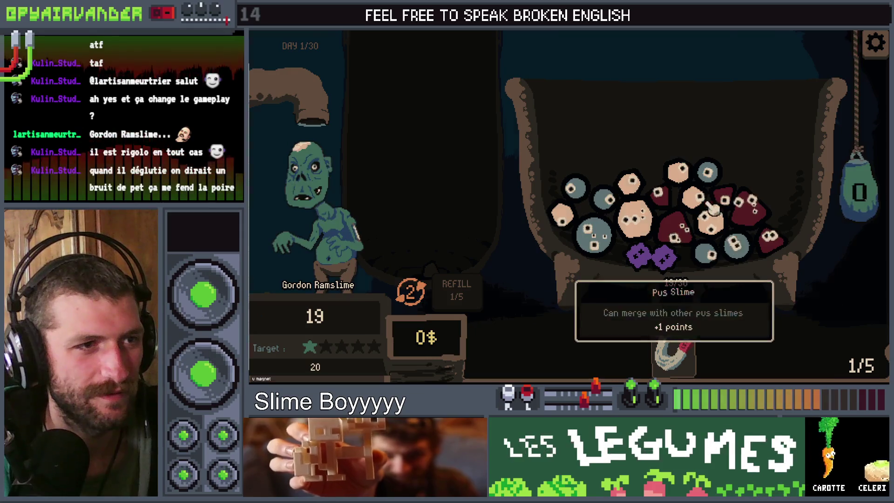
# - Start a new run, feed a pus slime, serve the blood chain, and merge snot slimes
pyautogui.click(686, 252)
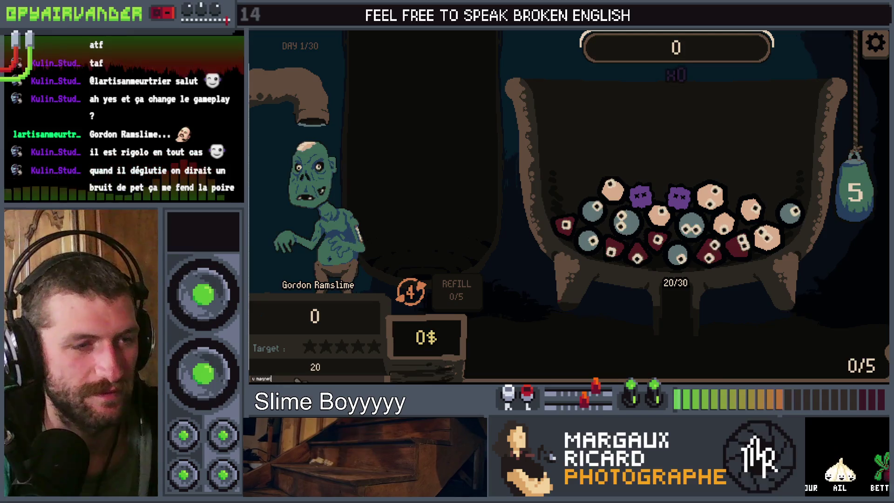
pyautogui.click(722, 223)
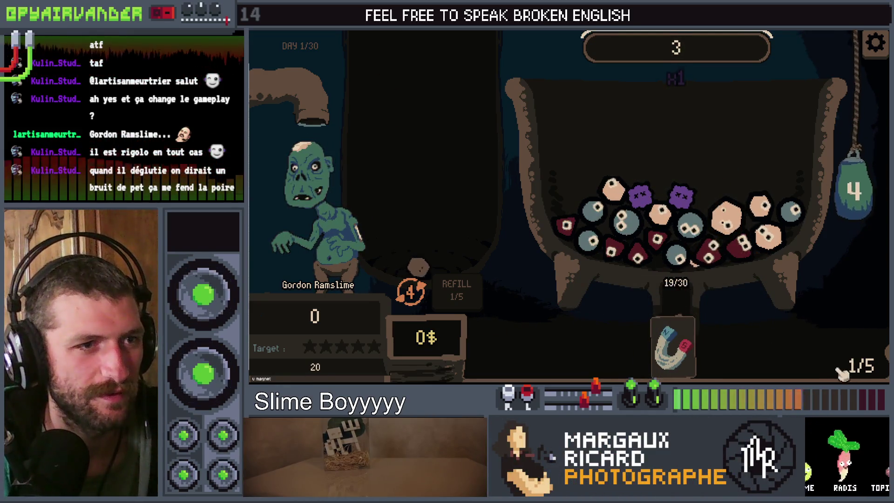
pyautogui.moveTo(643, 212)
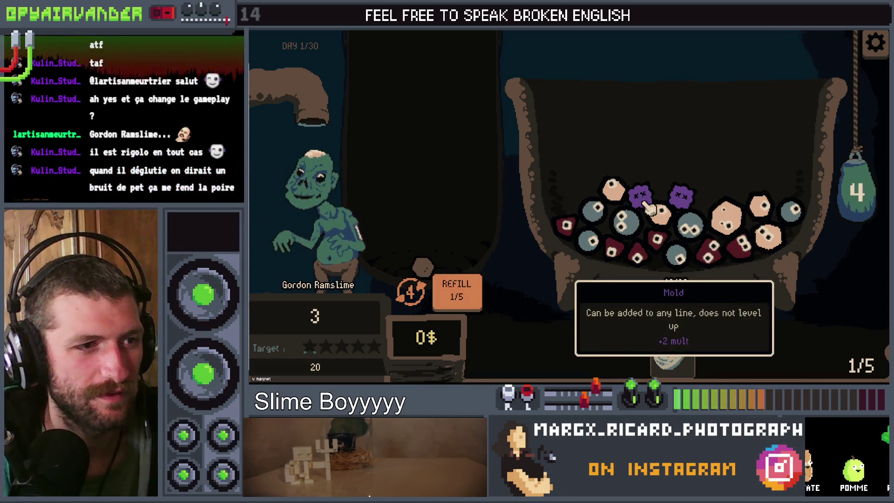
pyautogui.moveTo(647, 254)
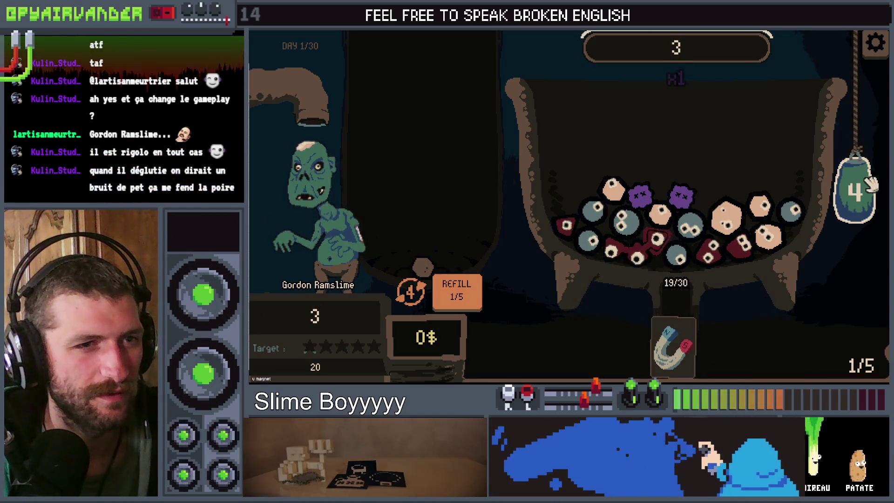
pyautogui.click(854, 189)
pyautogui.moveTo(750, 263)
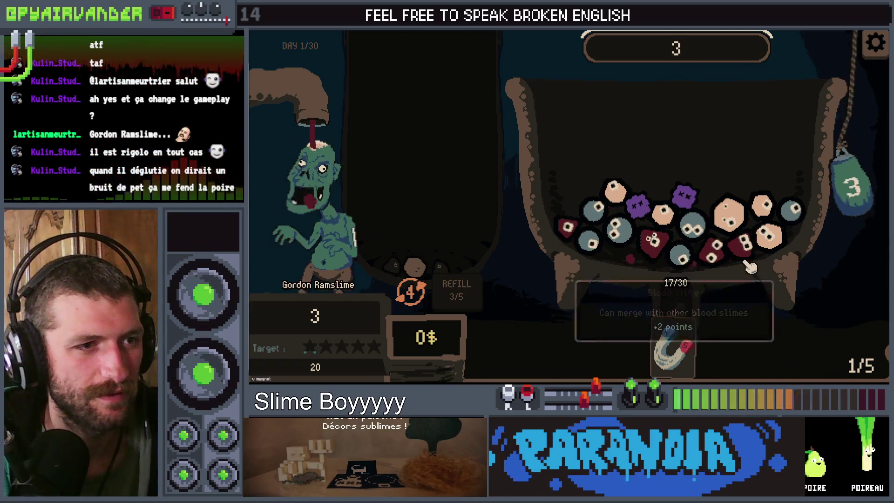
pyautogui.moveTo(703, 254)
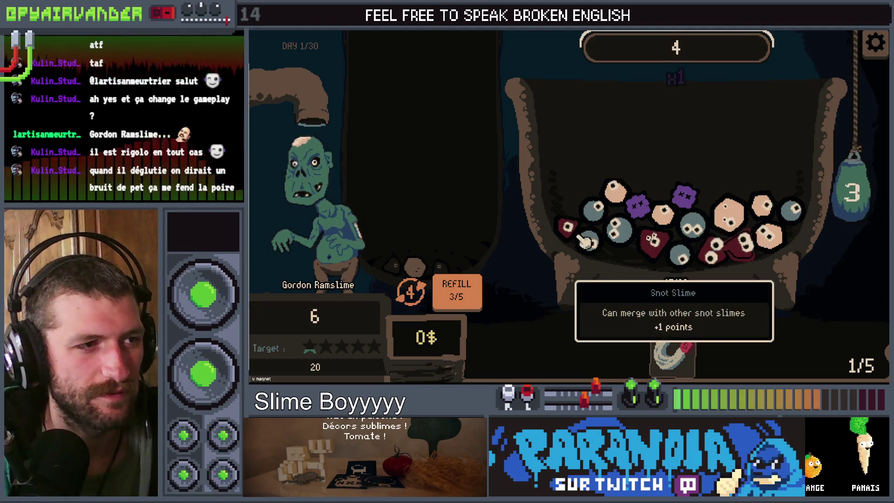
pyautogui.click(617, 227)
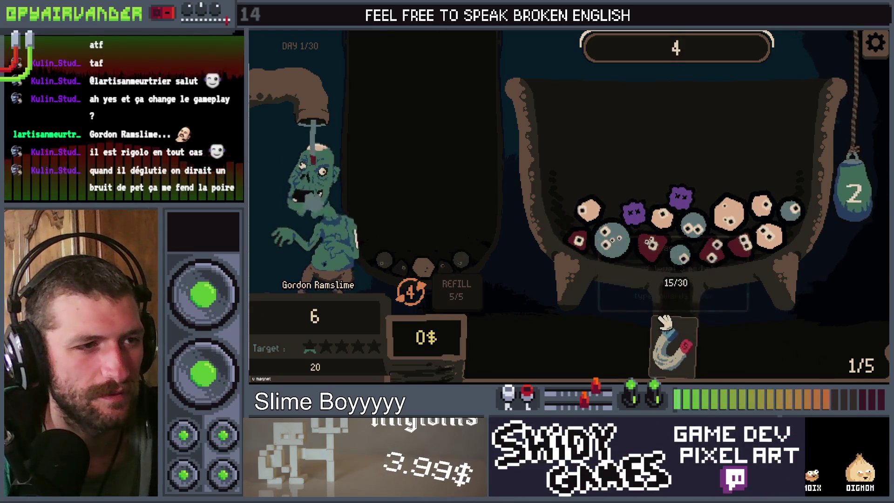
# - Refill, feed a snot slime to the zombie, and restart after the 18-point game over
pyautogui.click(448, 289)
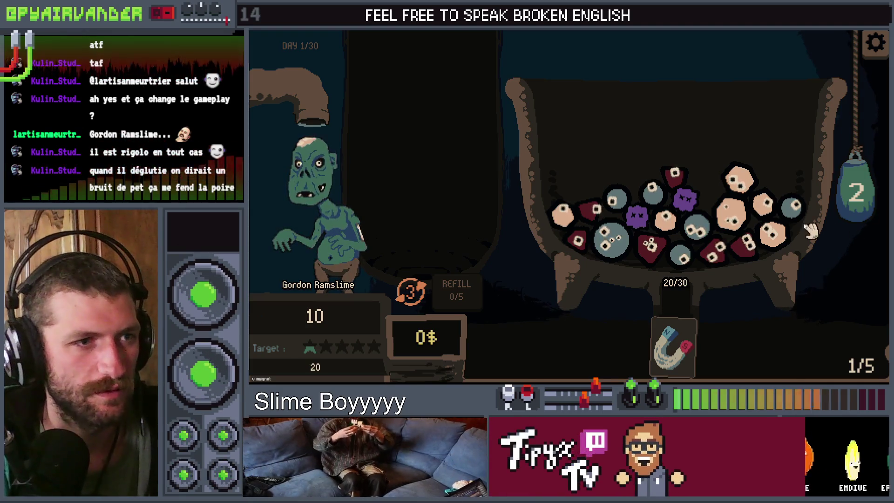
pyautogui.moveTo(605, 200)
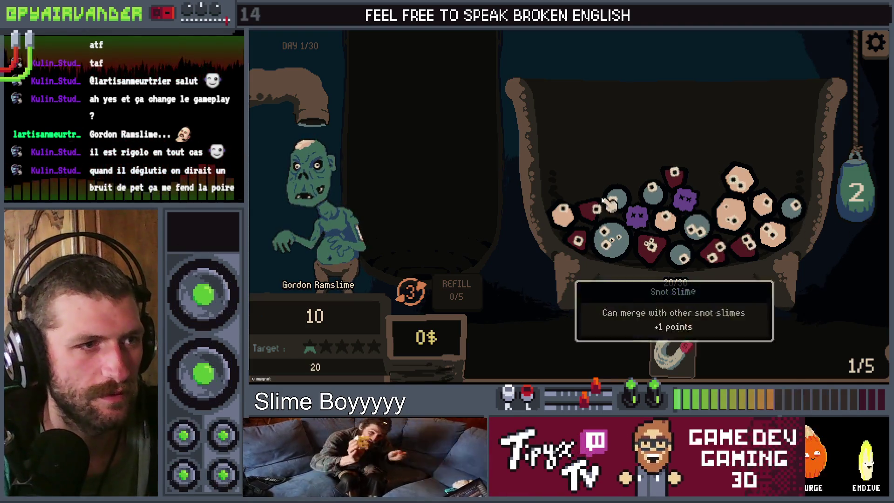
pyautogui.click(695, 228)
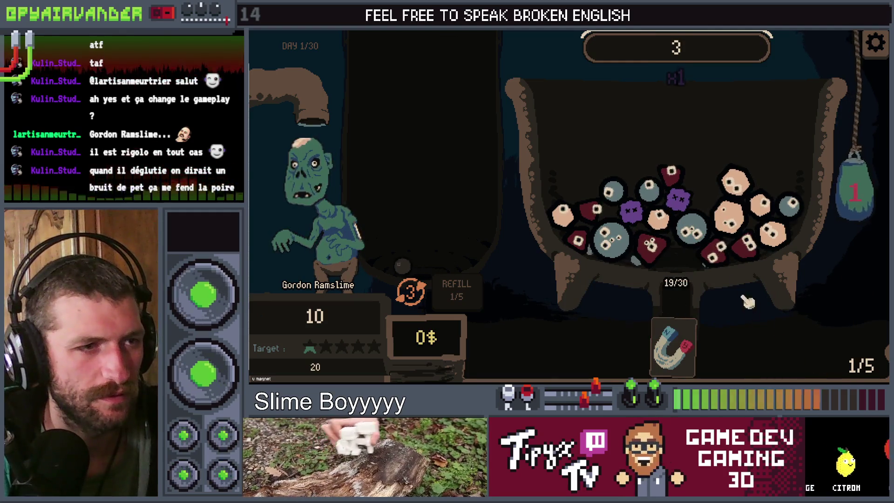
pyautogui.moveTo(737, 192)
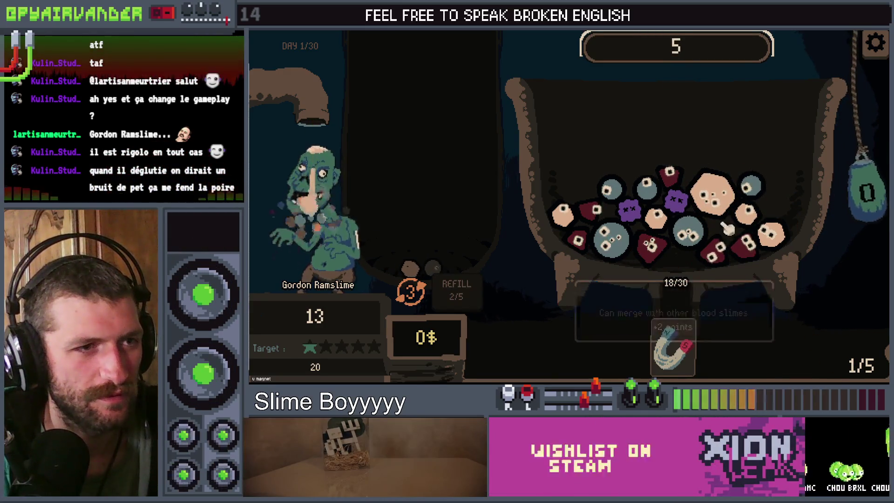
pyautogui.moveTo(730, 215)
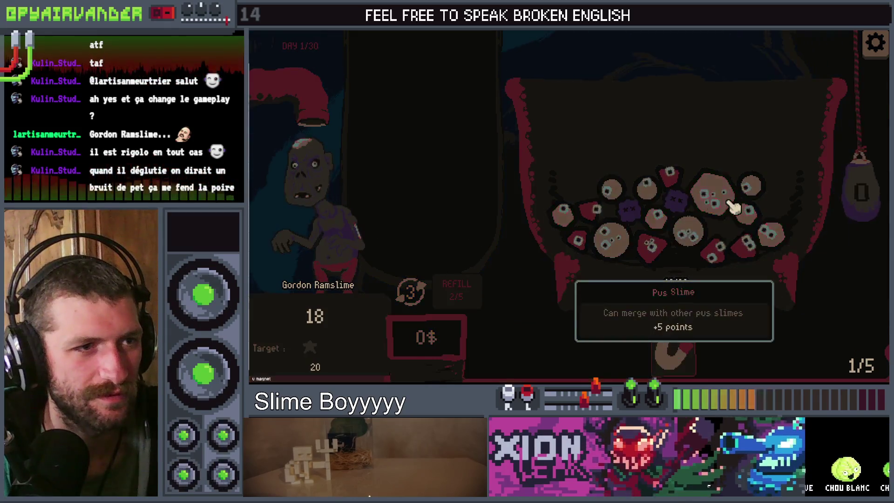
pyautogui.click(689, 252)
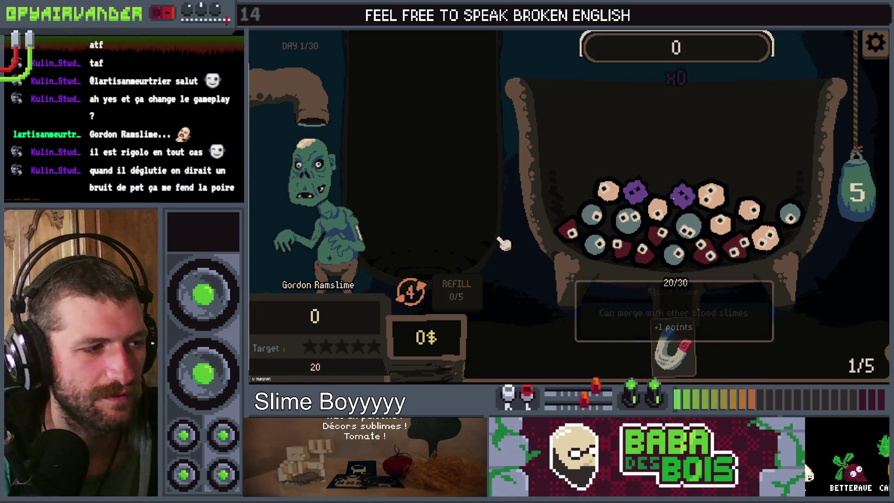
# - Feed a slime to the zombie, merge the snot slimes, and refill the cauldron twice
pyautogui.click(862, 179)
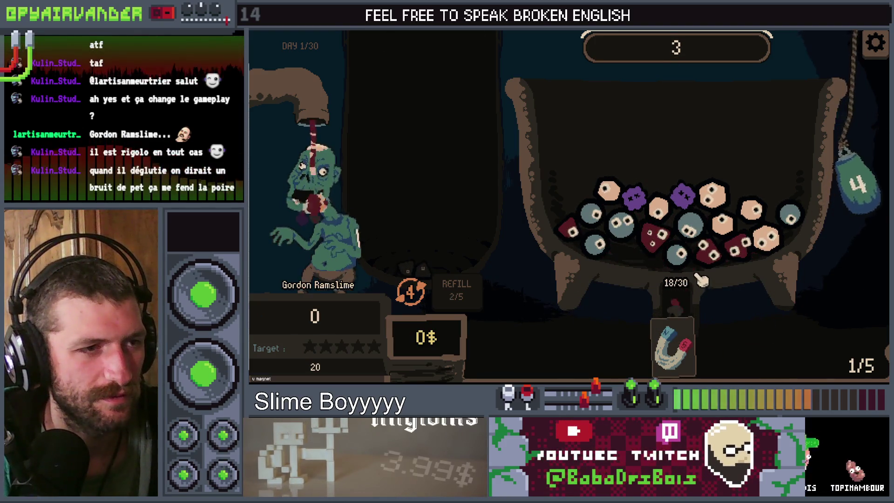
pyautogui.moveTo(616, 228)
pyautogui.click(592, 246)
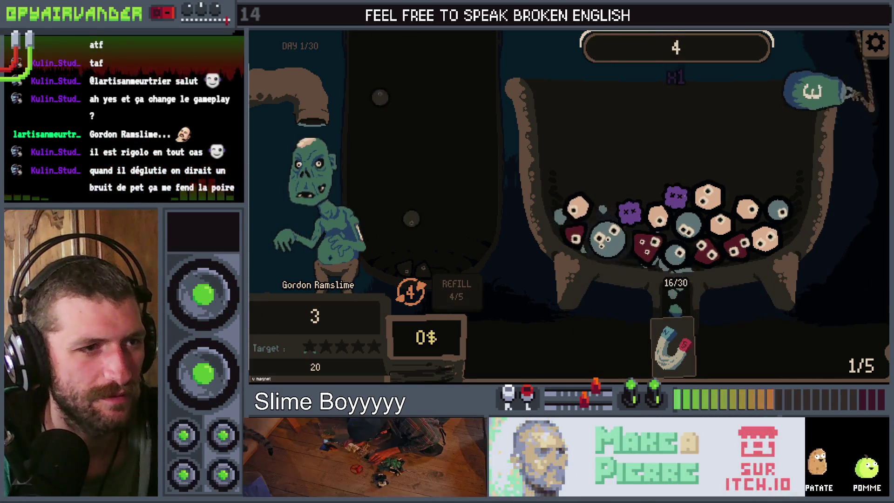
pyautogui.moveTo(685, 227)
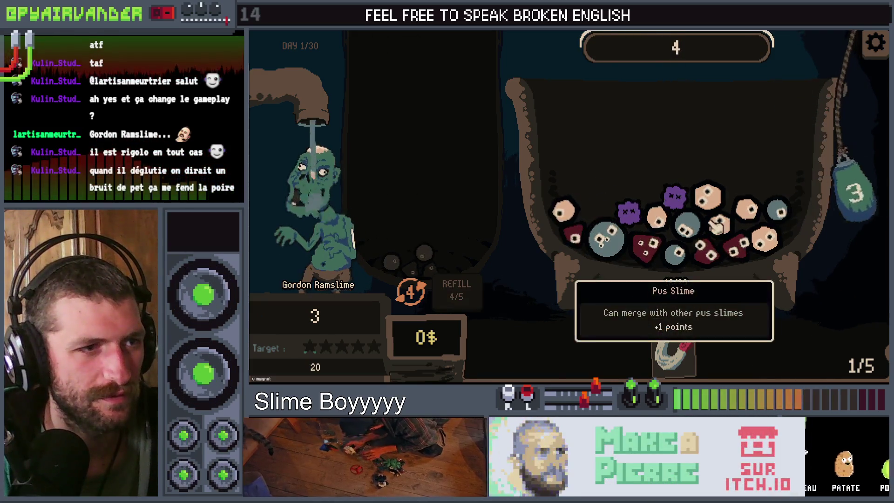
pyautogui.moveTo(639, 215)
pyautogui.click(676, 257)
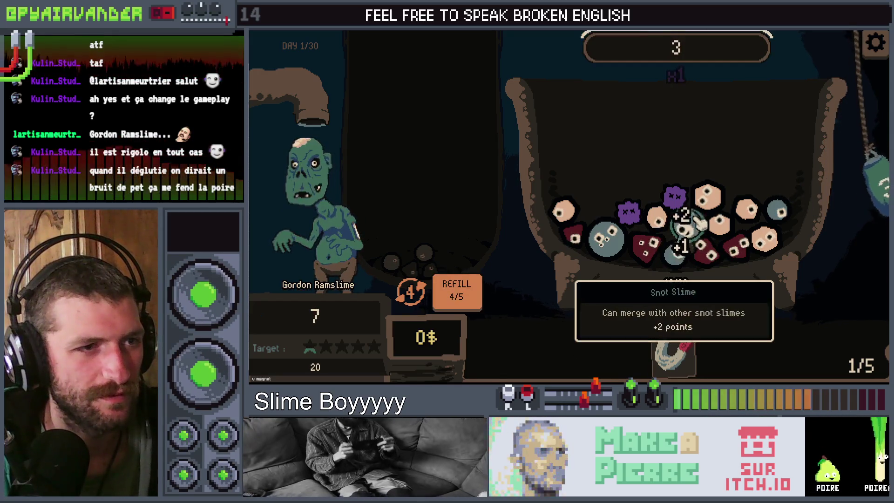
pyautogui.click(459, 298)
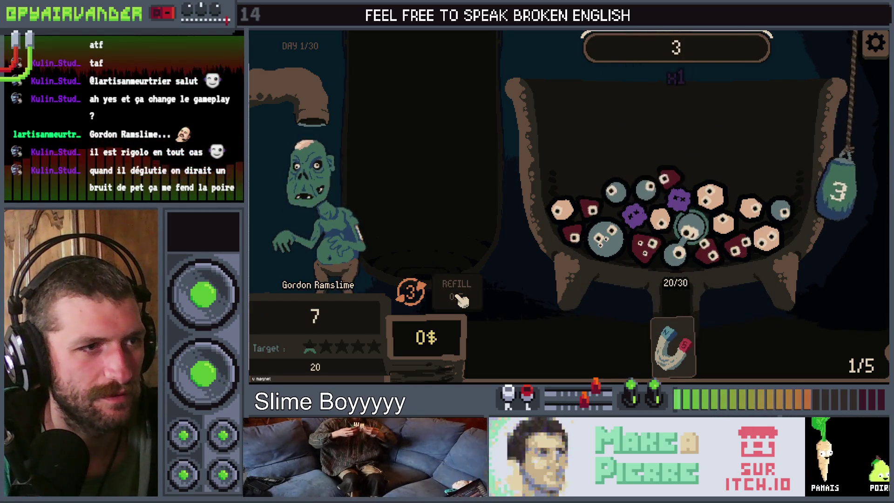
# - Merge snot, linked eye and blood slimes with a refill to reach 20 points
pyautogui.click(649, 195)
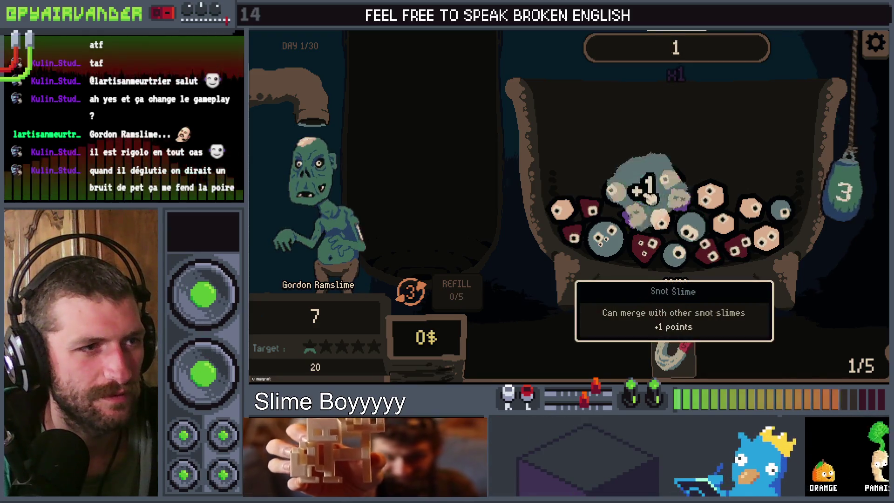
pyautogui.click(605, 236)
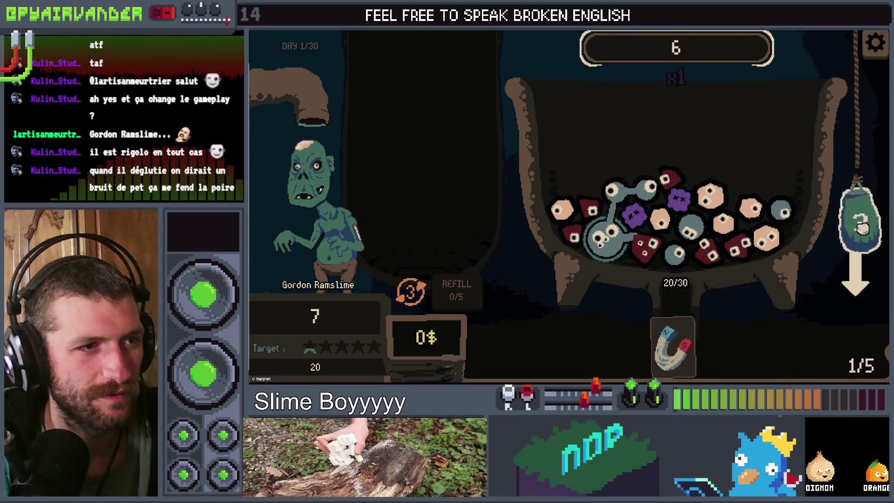
pyautogui.click(862, 227)
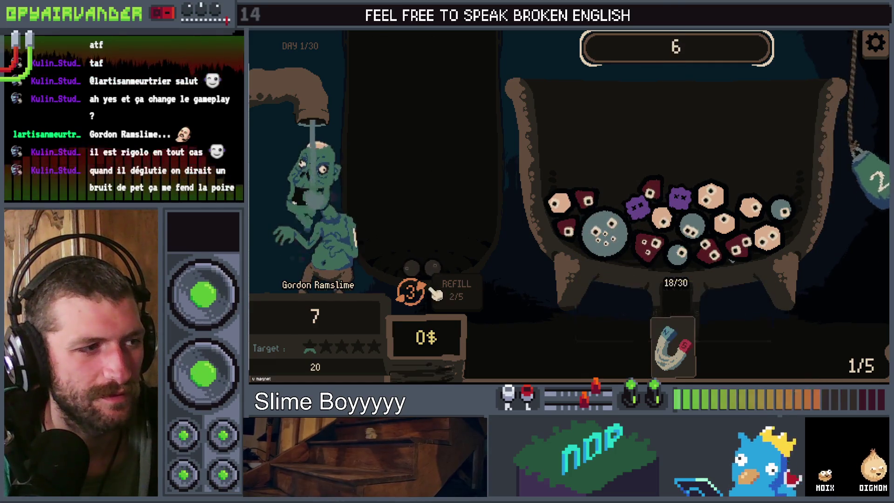
pyautogui.click(455, 295)
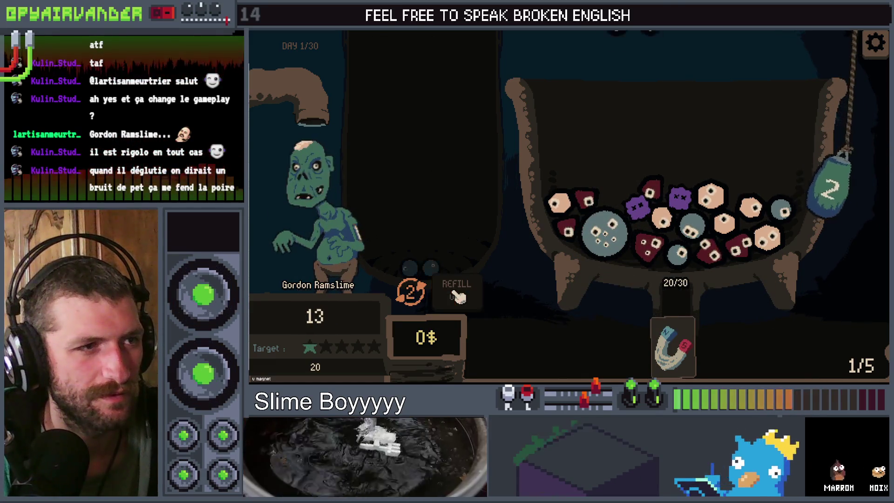
pyautogui.moveTo(559, 203)
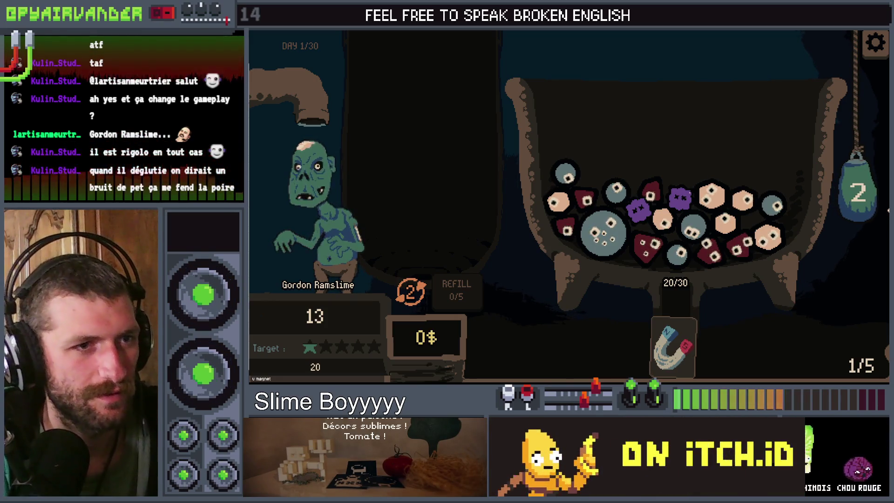
pyautogui.moveTo(651, 225)
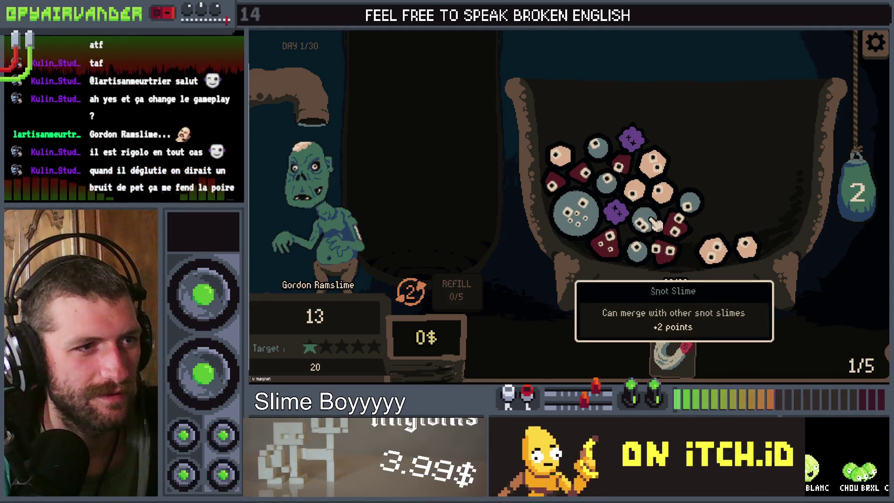
pyautogui.click(606, 192)
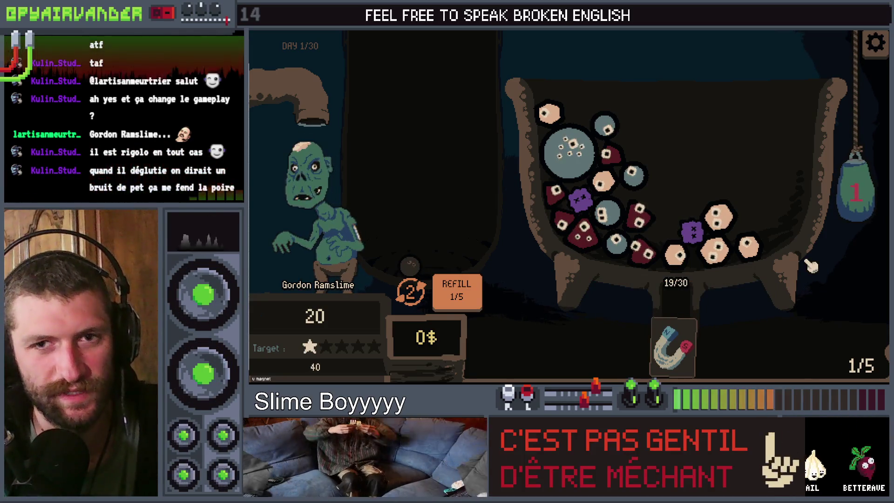
pyautogui.moveTo(582, 229)
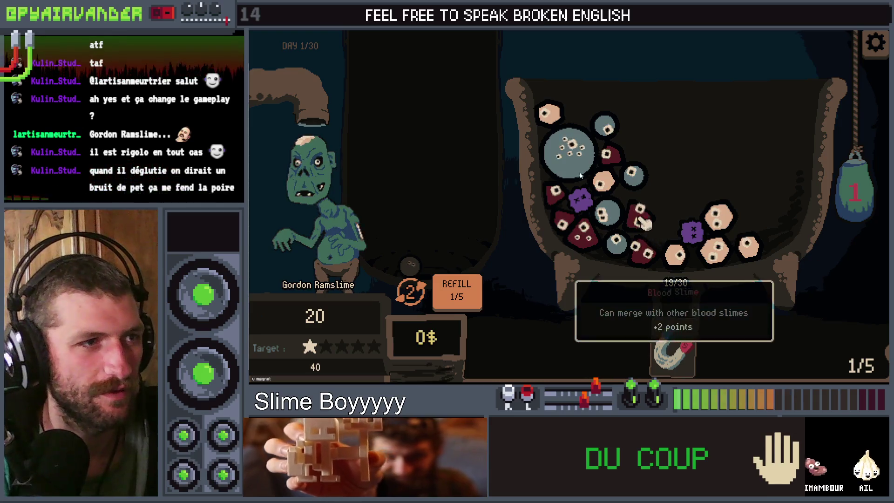
pyautogui.click(558, 201)
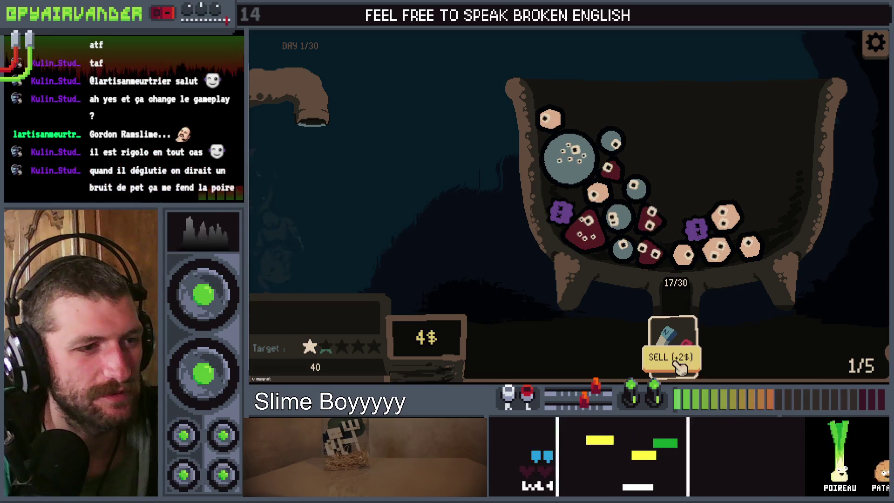
# - Sell the magnet, reroll the shop twice, and add 10000 debug money
pyautogui.click(675, 358)
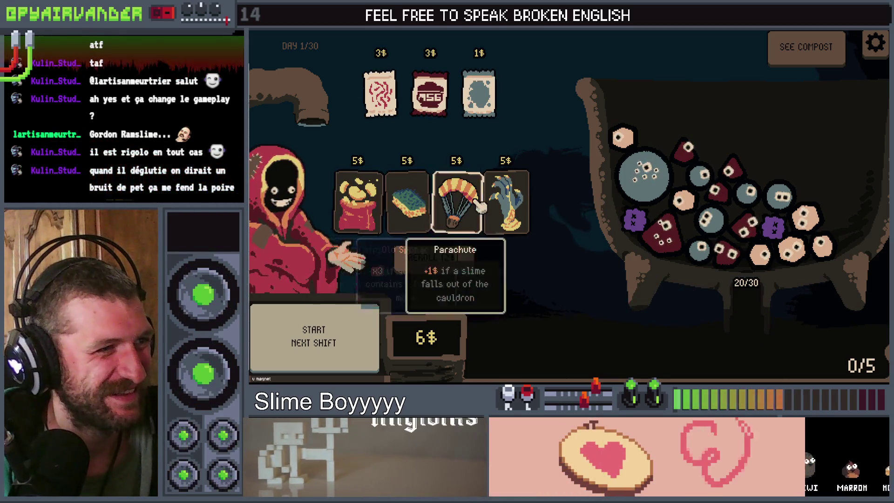
pyautogui.moveTo(408, 212)
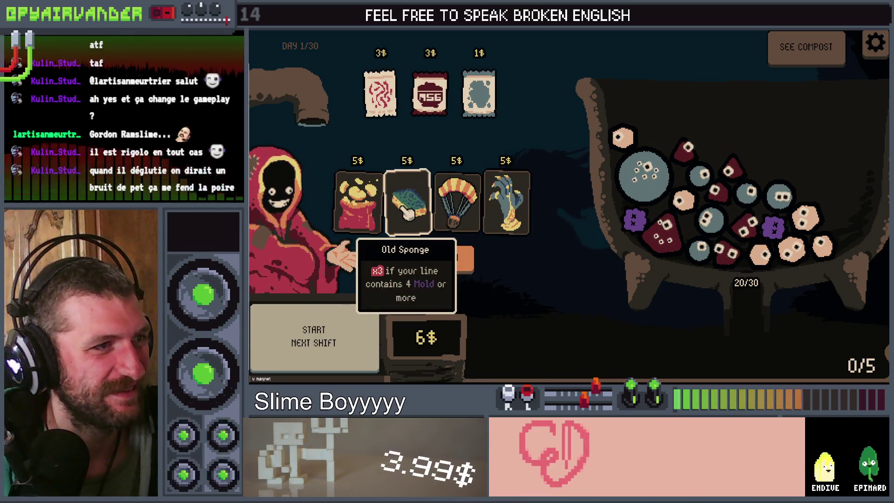
pyautogui.click(433, 259)
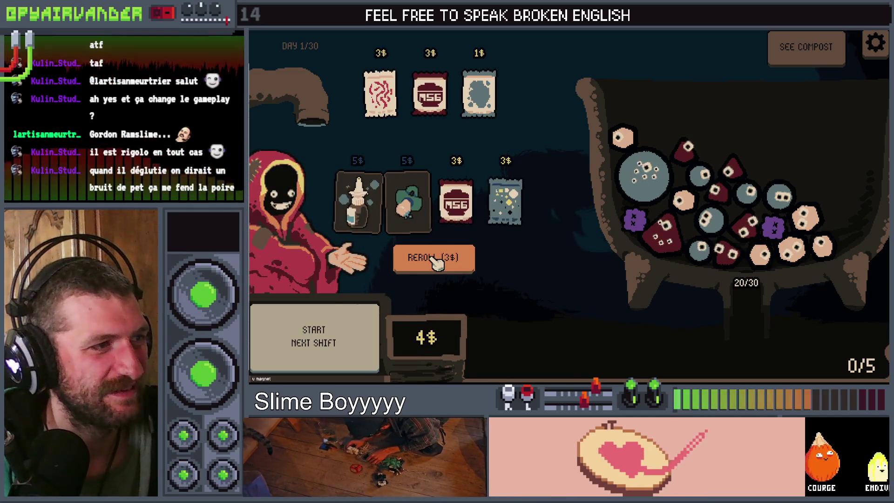
pyautogui.click(436, 261)
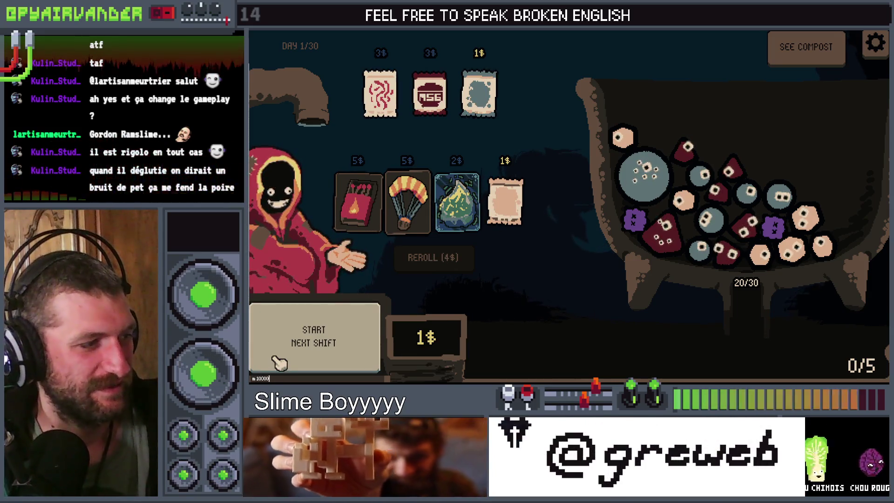
pyautogui.press('Return')
# - Reroll the shop four more times, buy the Poster for 5$, and start the next shift
pyautogui.click(464, 263)
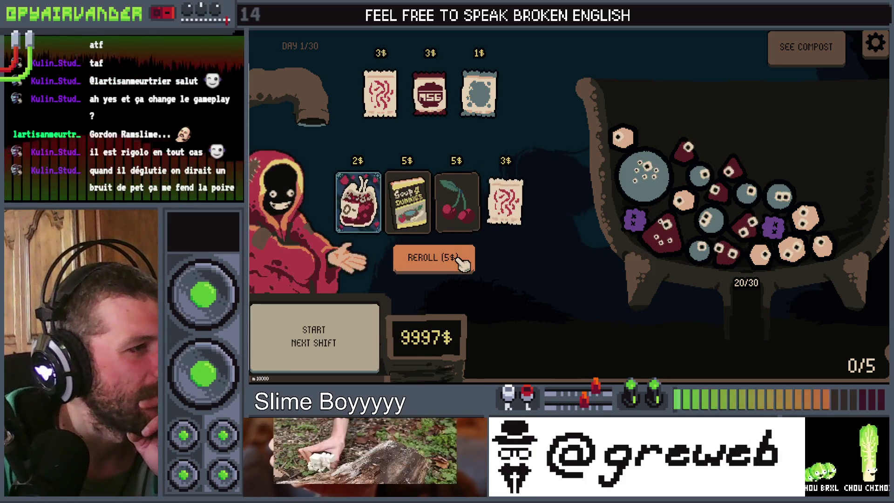
pyautogui.click(463, 262)
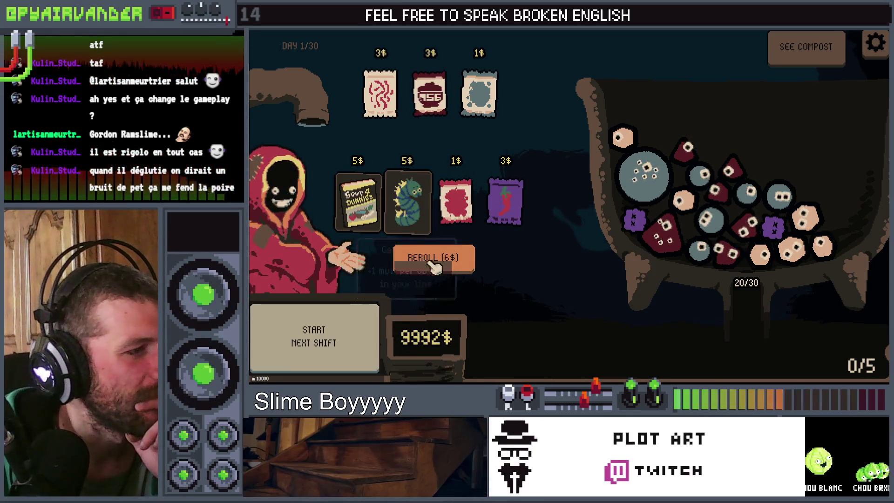
pyautogui.click(435, 266)
pyautogui.click(436, 268)
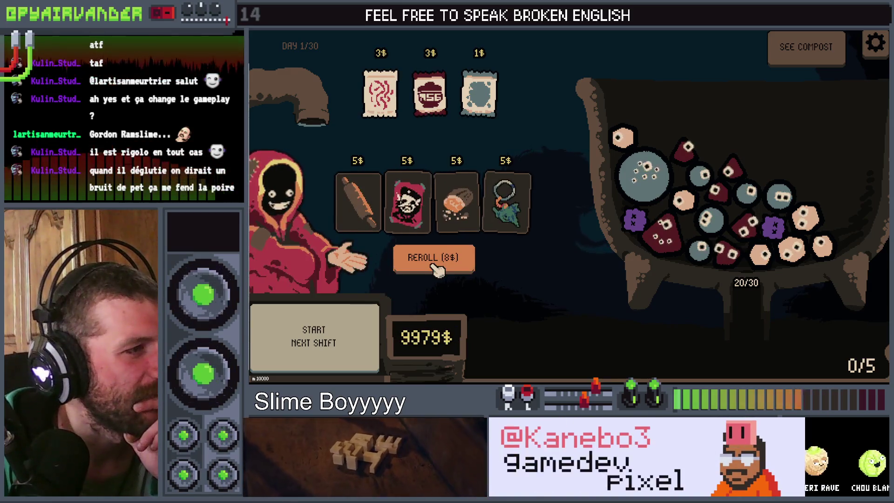
pyautogui.click(408, 212)
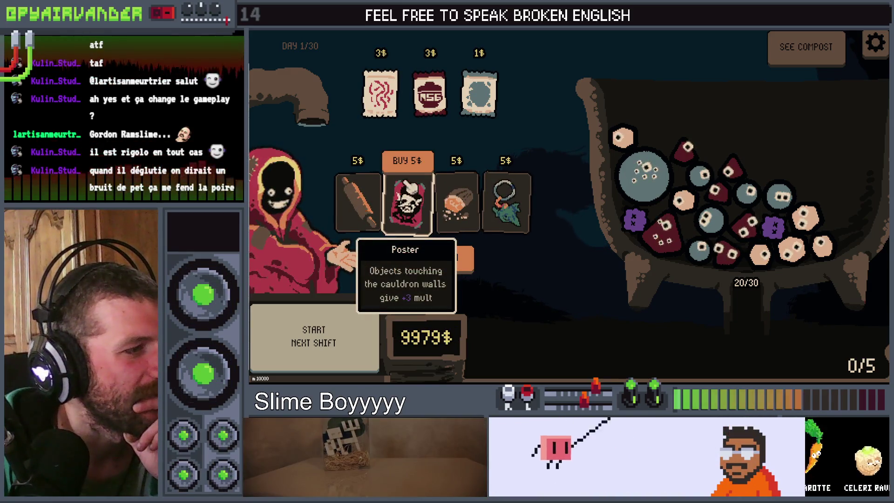
pyautogui.click(417, 167)
pyautogui.click(343, 334)
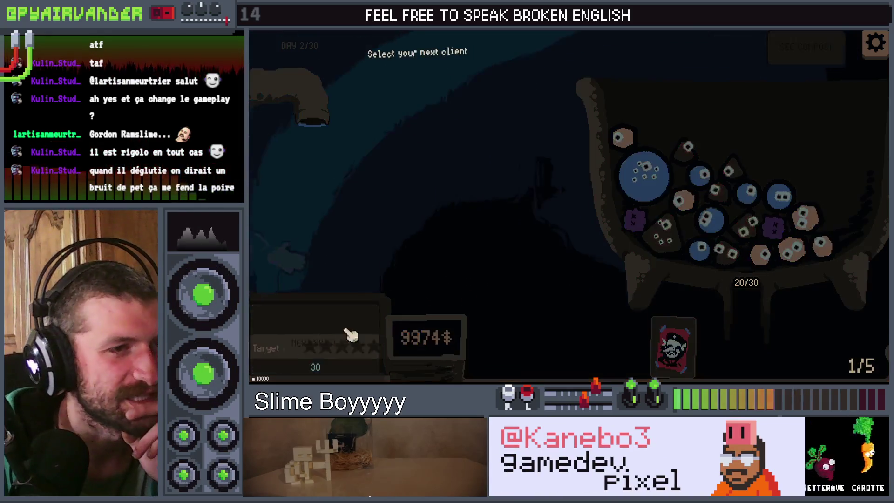
# - Serve the Mad Cow client, merging snot and pus slimes under the Poster's x10 to 60 points
pyautogui.click(447, 94)
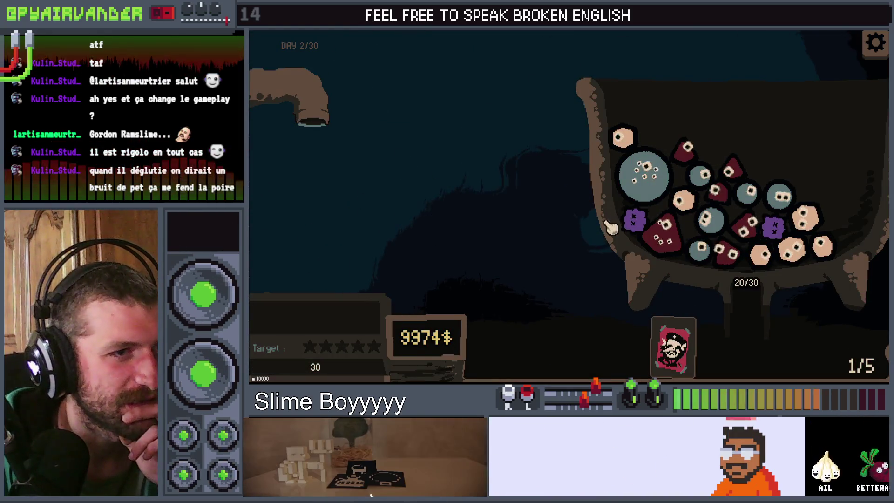
pyautogui.click(636, 256)
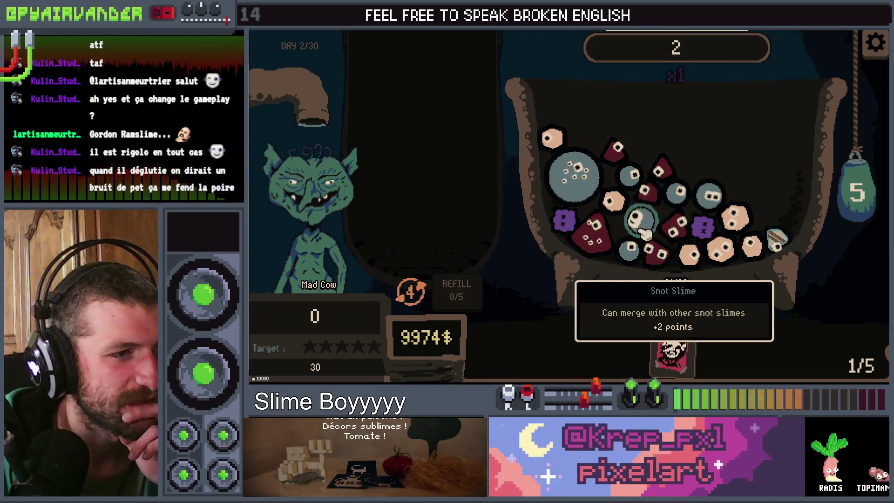
pyautogui.click(639, 253)
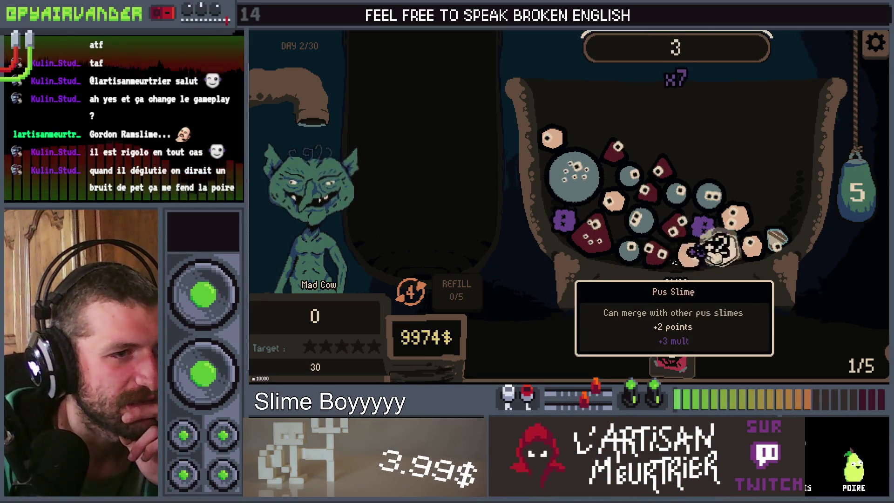
pyautogui.click(747, 219)
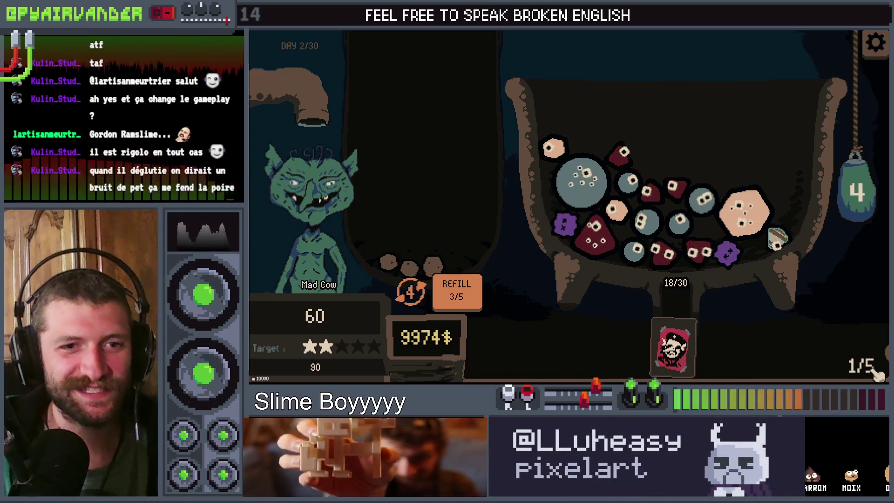
pyautogui.hotkey('alt', 'Tab')
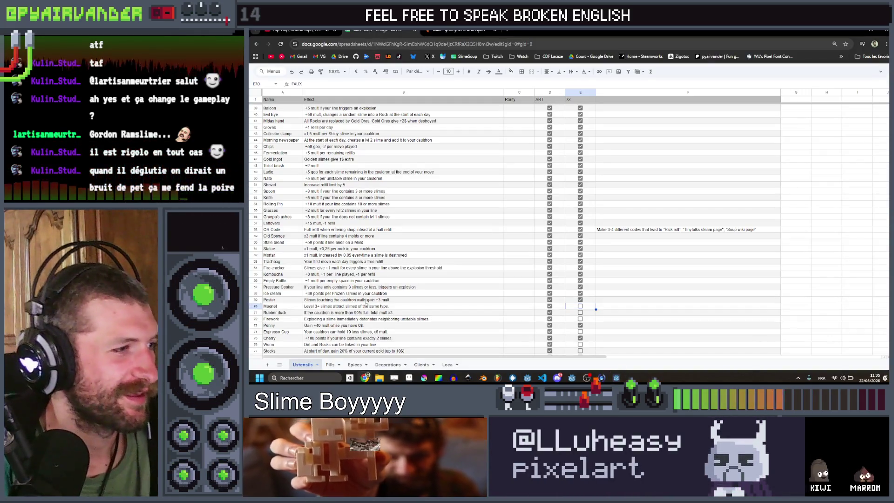
# - Tick the Magnet row's T3 checkbox (E70) and review the Rubber duck effect in B71
pyautogui.click(580, 307)
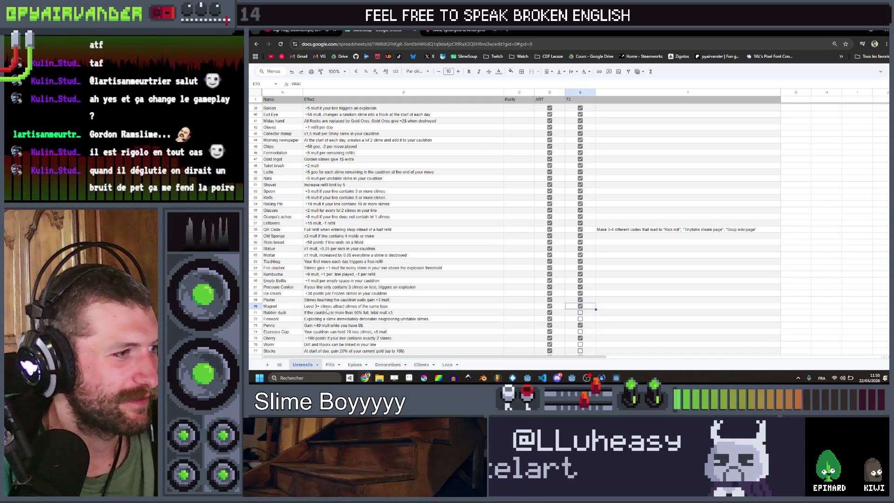
pyautogui.click(328, 313)
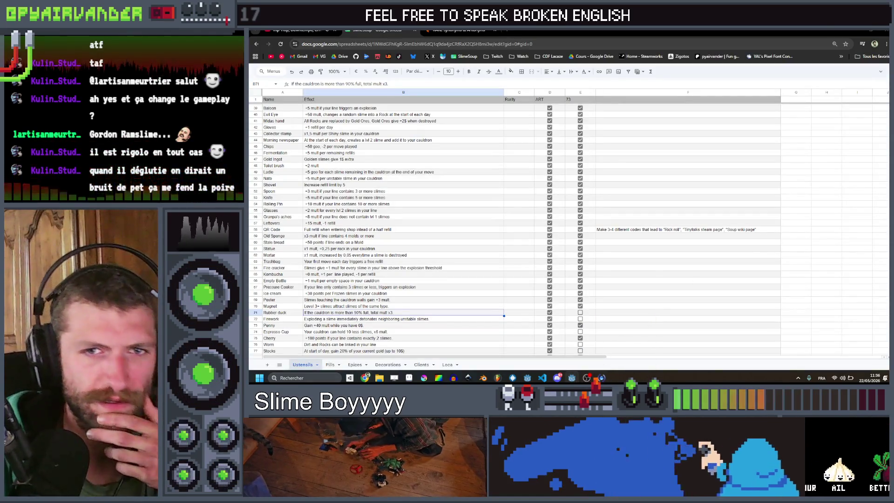
pyautogui.click(572, 378)
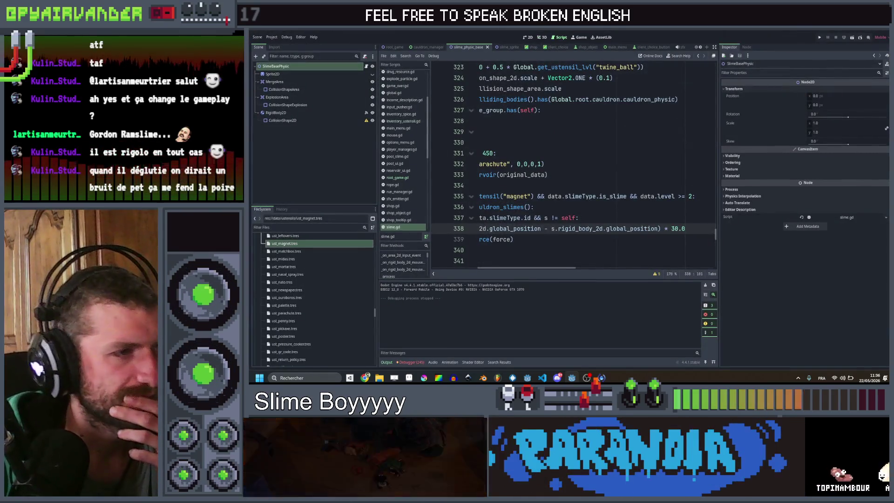
pyautogui.press('Up')
pyautogui.click(534, 251)
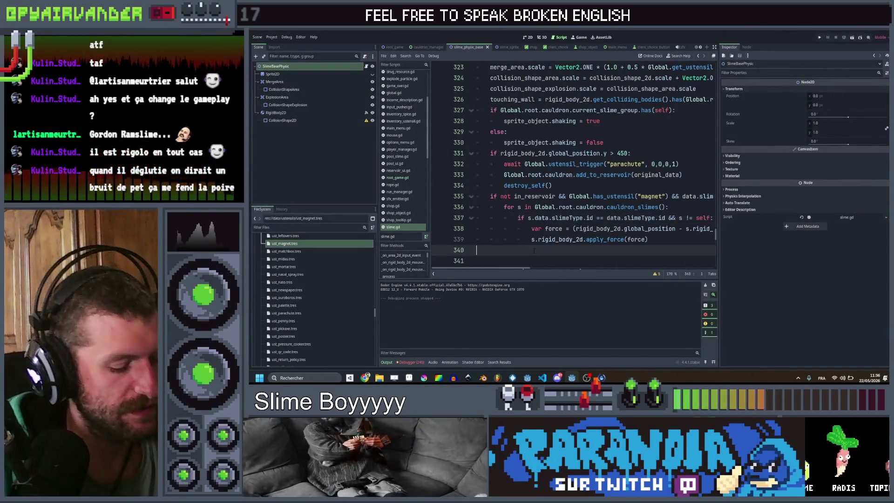
pyautogui.hotkey('ctrl', 'shift', 'f')
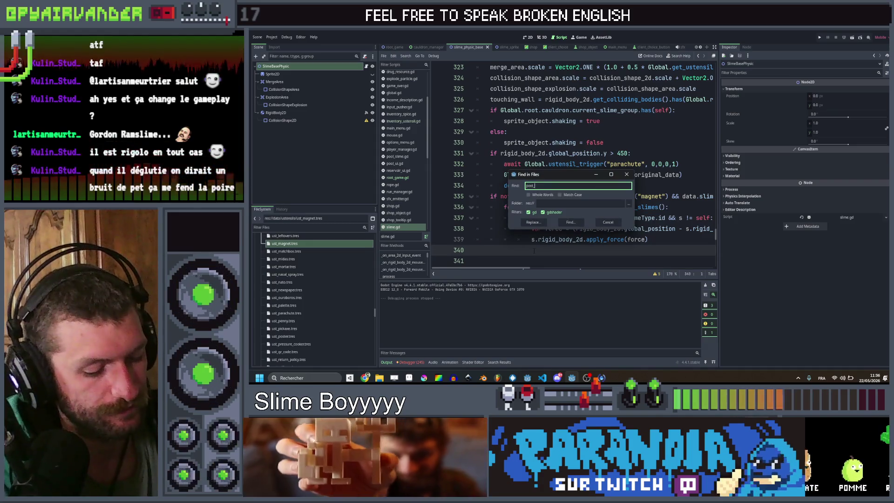
pyautogui.write('ge')
pyautogui.press('Return')
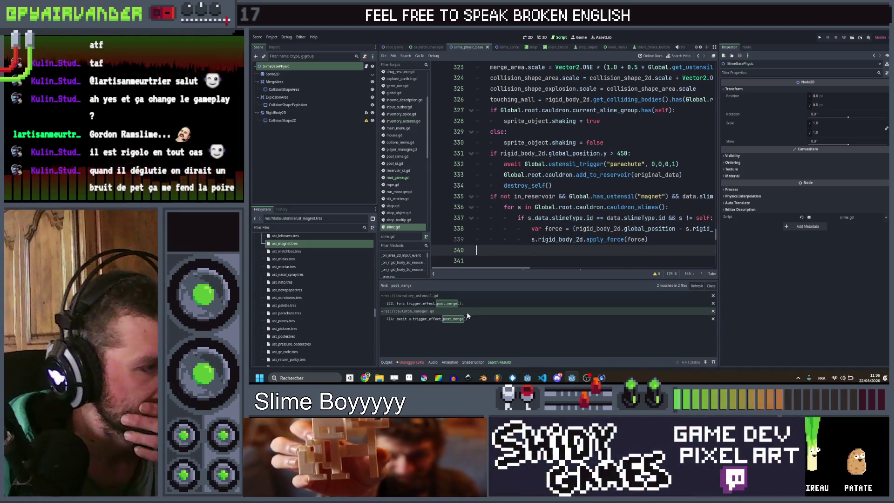
pyautogui.click(466, 304)
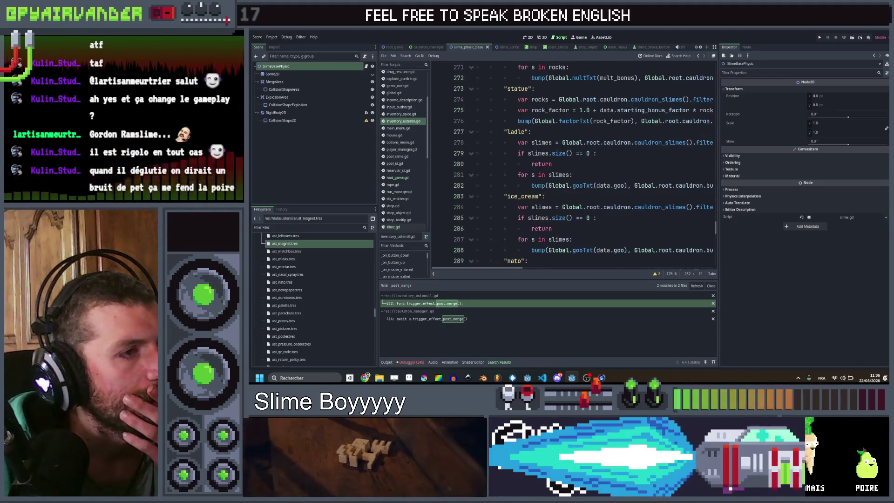
pyautogui.scroll(-7, 572, 163)
pyautogui.scroll(-11, 568, 149)
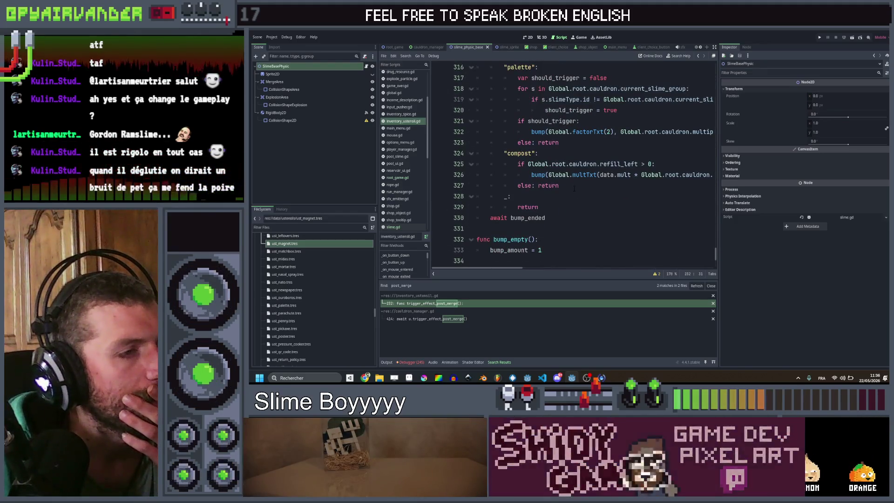
pyautogui.scroll(7, 575, 187)
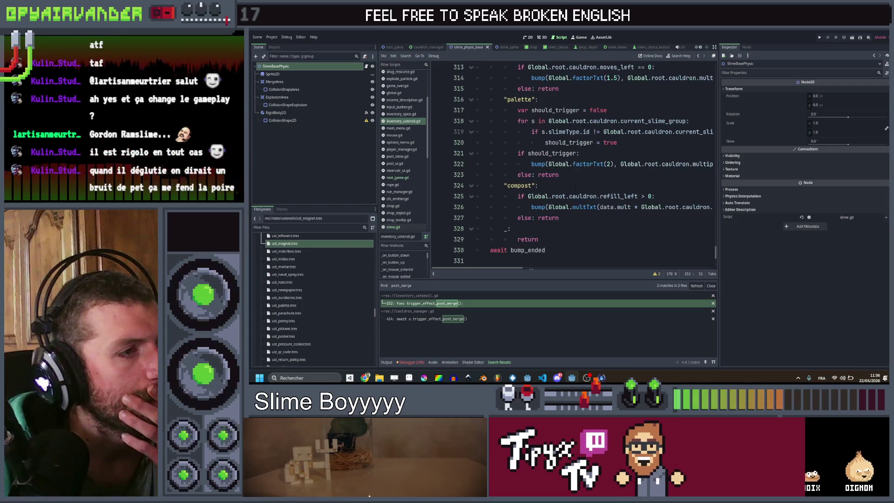
pyautogui.scroll(7, 573, 163)
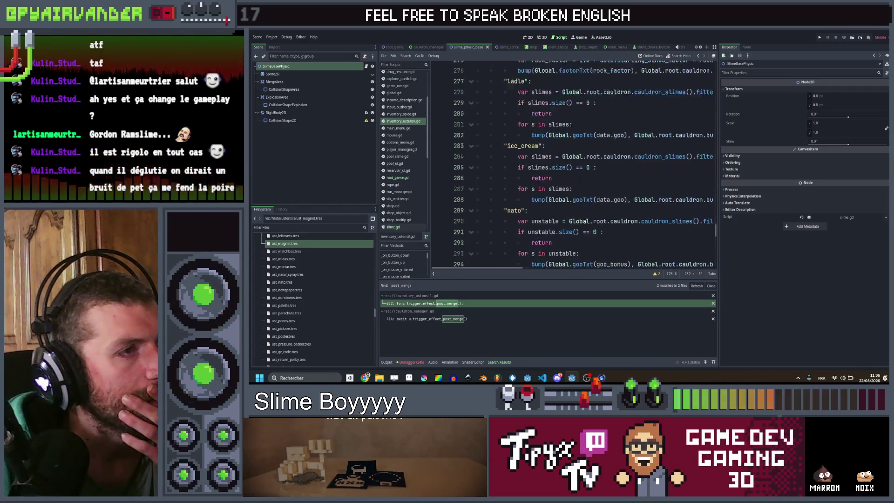
pyautogui.scroll(-9, 576, 163)
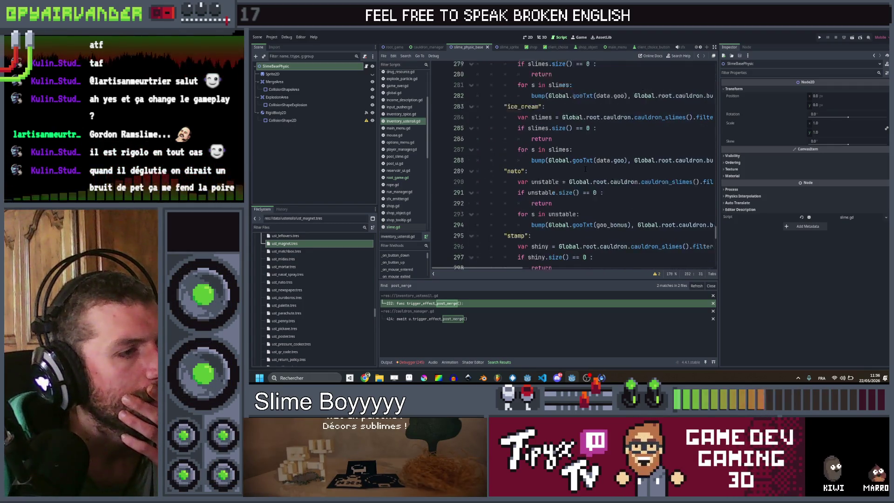
pyautogui.scroll(-1, 587, 152)
# - Duplicate the 'worm' case (lines 308–311) as lines 312–315 in inventory_ustensil.gd
pyautogui.moveTo(582, 143)
pyautogui.mouseDown()
pyautogui.moveTo(512, 100)
pyautogui.moveTo(504, 110)
pyautogui.mouseUp()
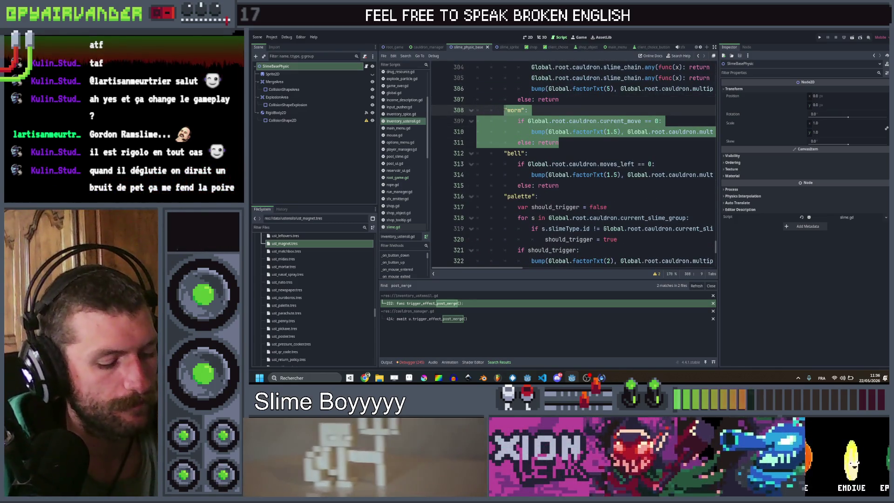
pyautogui.hotkey('ctrl', 'c')
pyautogui.press('Right')
pyautogui.press('Return')
pyautogui.hotkey('ctrl', 'v')
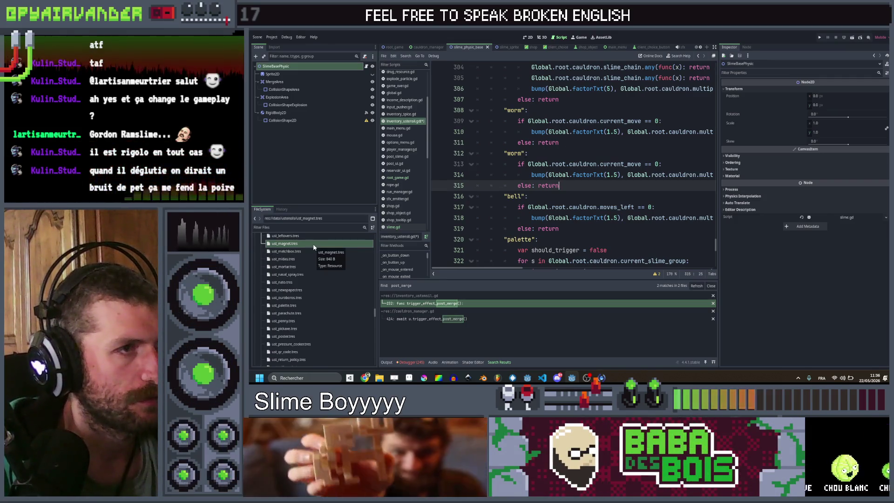
pyautogui.scroll(5, 311, 261)
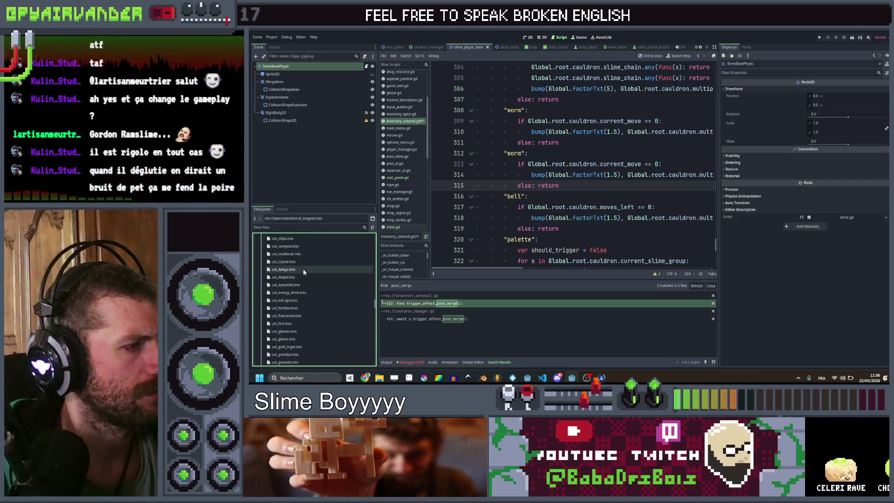
pyautogui.scroll(5, 303, 270)
pyautogui.click(294, 296)
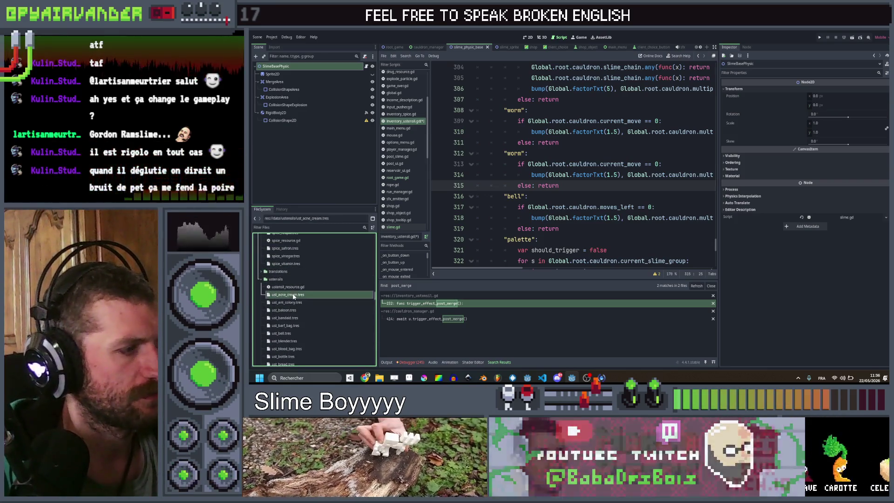
# - Duplicate ust_acne_cream.tres as ust_alarm.tres and open the copy
pyautogui.hotkey('ctrl', 'd')
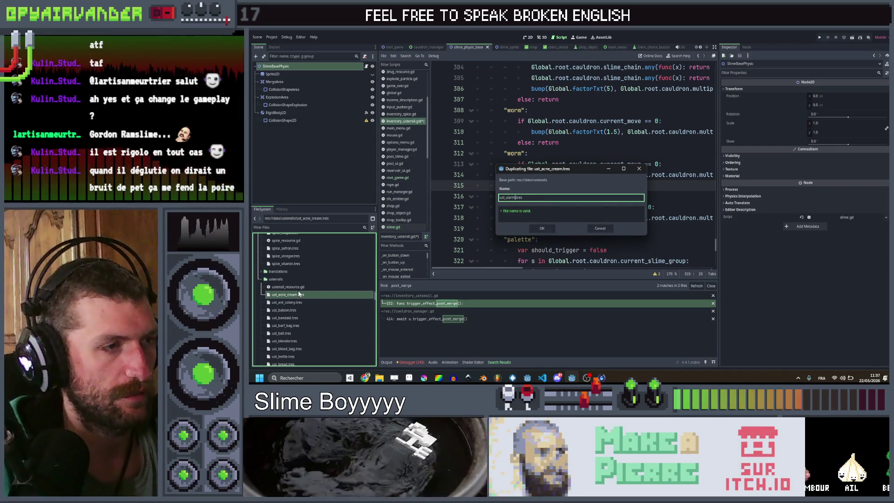
pyautogui.press('Return')
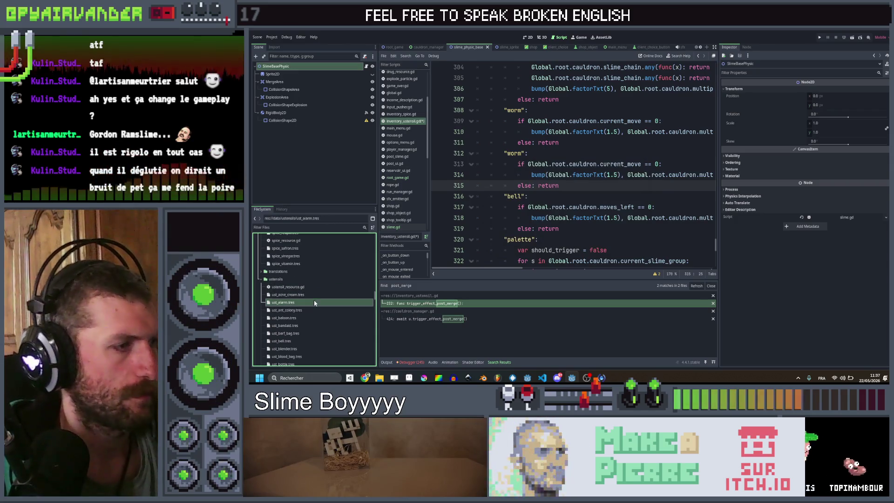
pyautogui.doubleClick(315, 303)
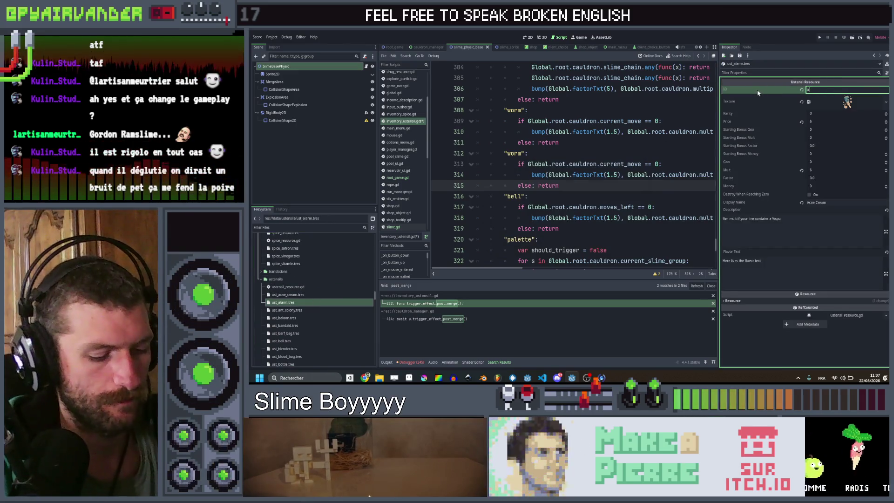
# - Assign the alarm clock icon as the utensil's texture via Quick Load
pyautogui.rightClick(838, 106)
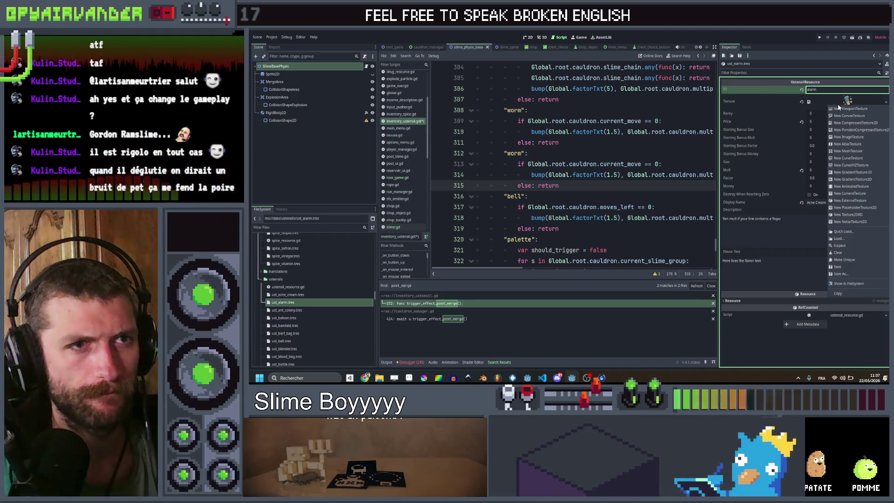
pyautogui.click(865, 232)
pyautogui.write('alarm')
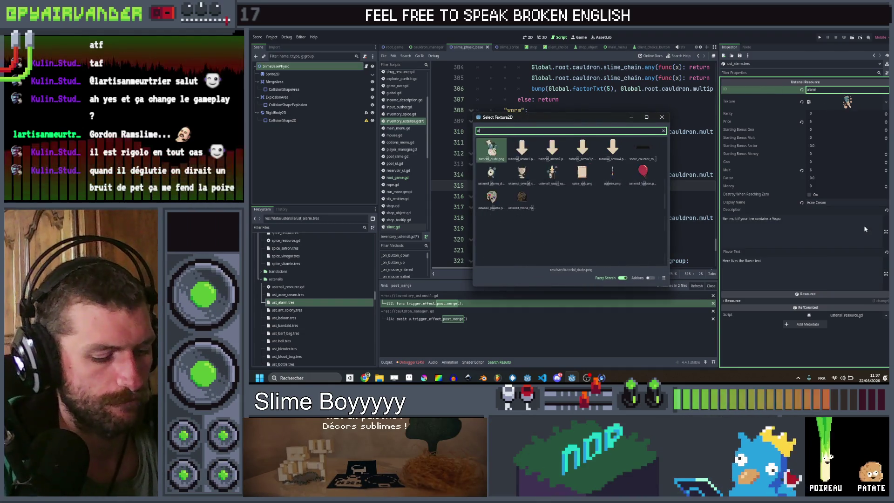
pyautogui.doubleClick(486, 148)
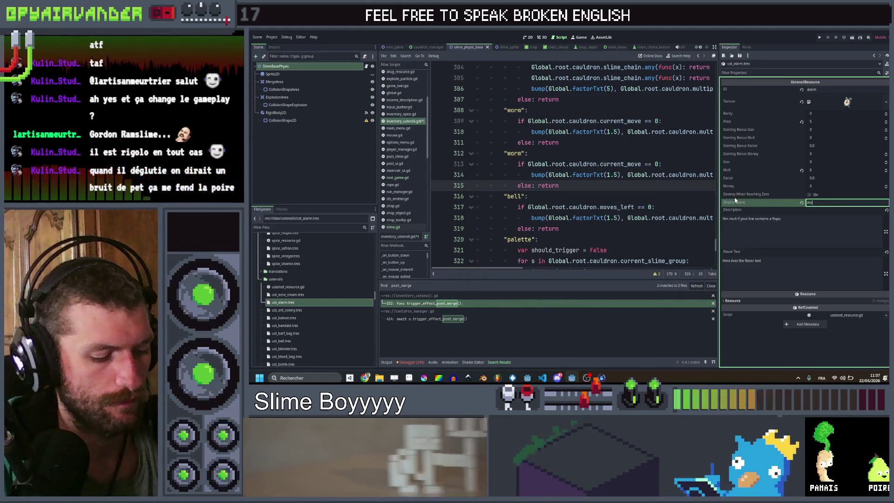
# - Set the display name to Alarm Clock and the factor to 1.5
pyautogui.write('rm Clock')
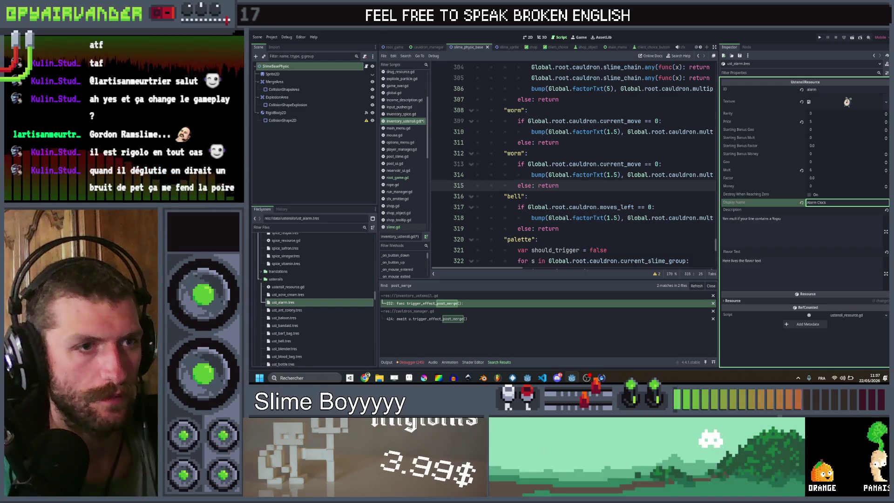
pyautogui.click(801, 170)
pyautogui.click(829, 177)
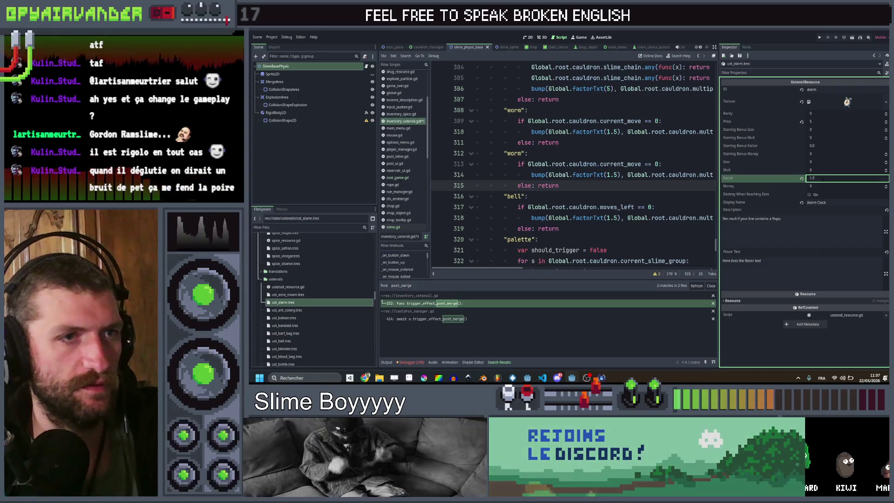
pyautogui.write('1.5')
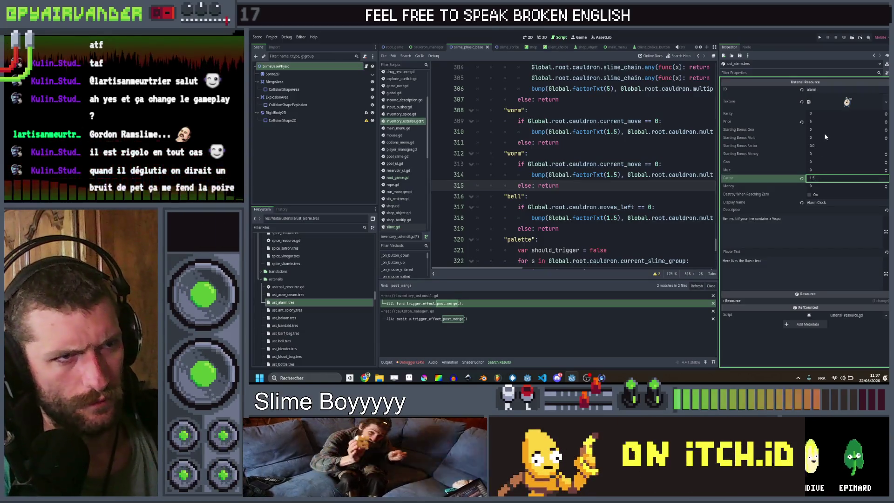
# - Rewrite the description as a total mult bonus with 1 move per day
pyautogui.tripleClick(792, 219)
pyautogui.press('BackSpace')
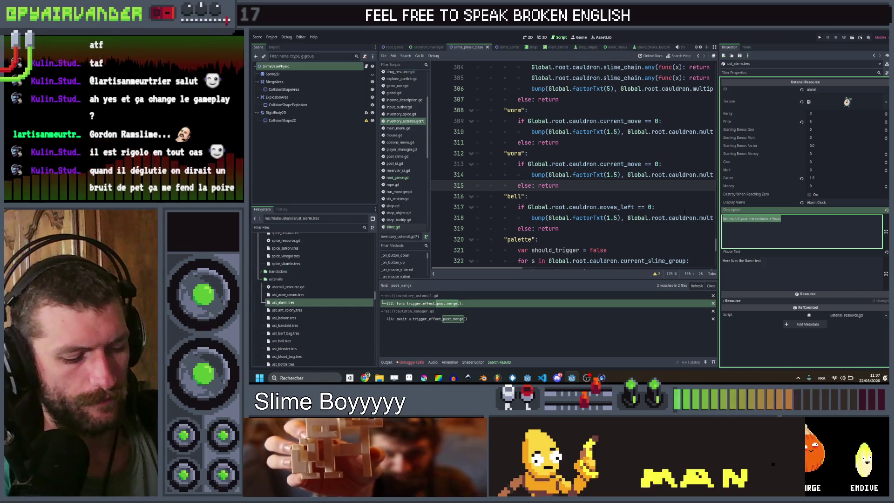
pyautogui.write('l mult ')
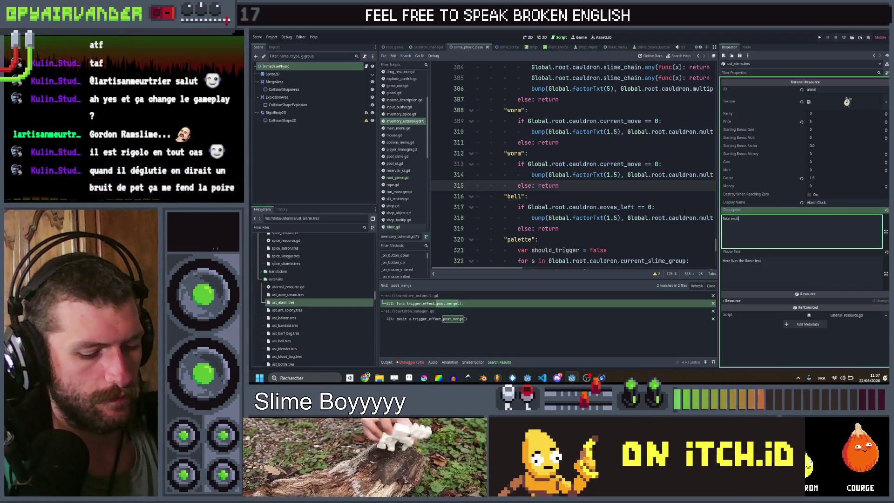
pyautogui.write('%')
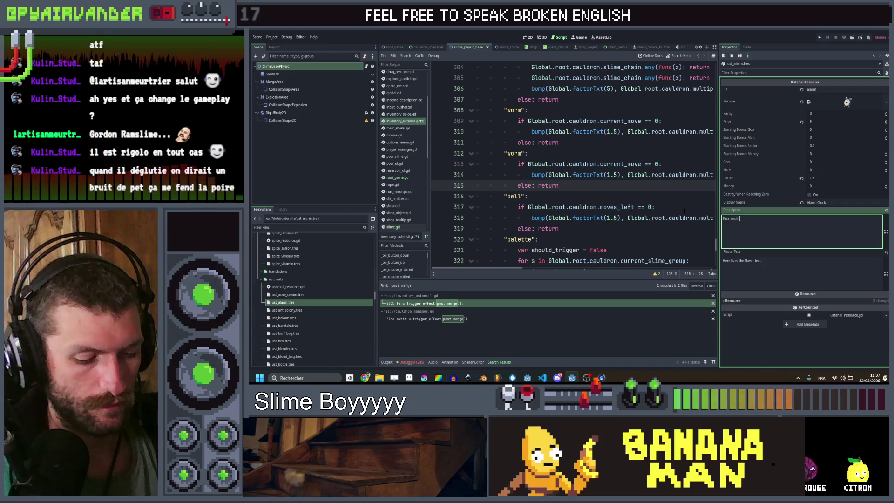
pyautogui.write('.')
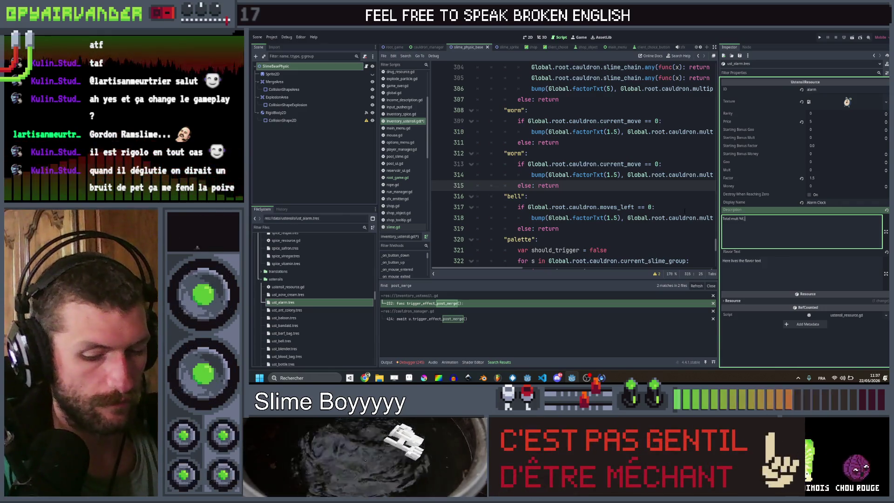
pyautogui.write('move per day')
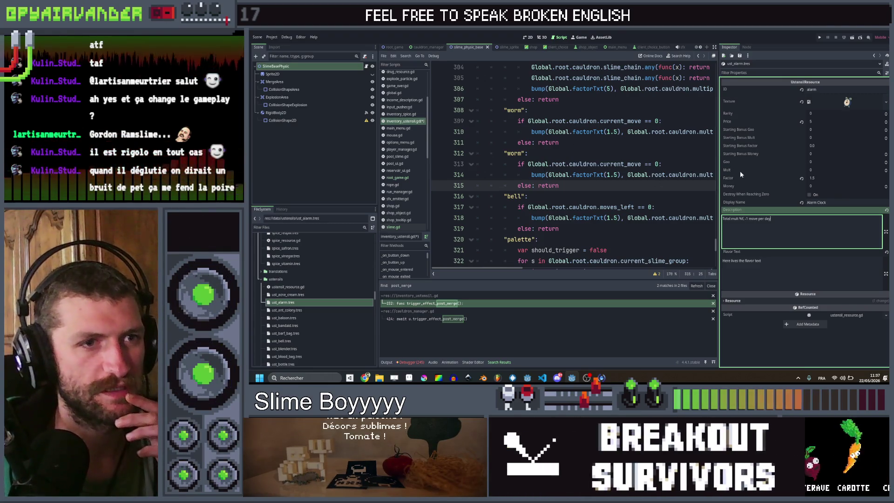
# - Rename the copied match case from "worm" to "alarm"
pyautogui.doubleClick(514, 153)
pyautogui.write('alar')
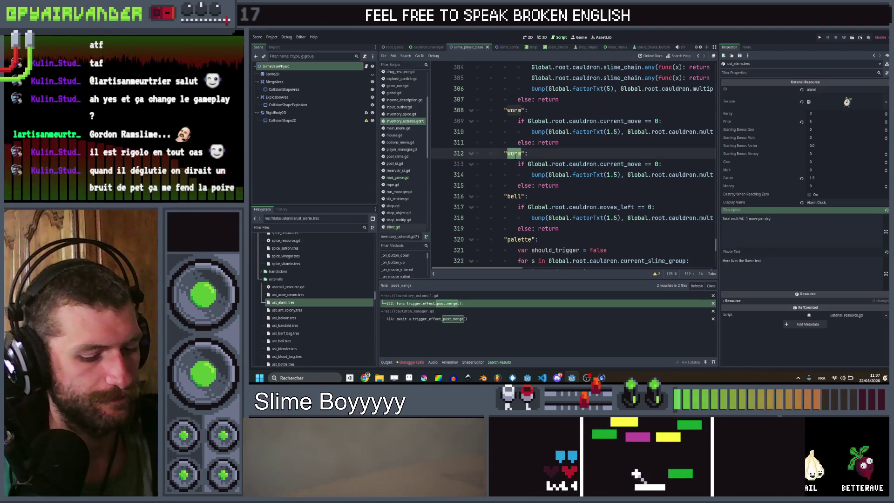
pyautogui.write('m')
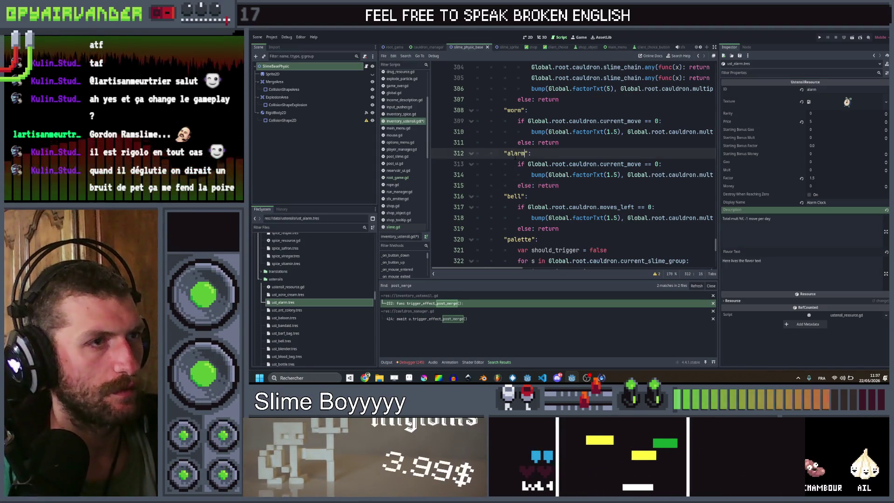
pyautogui.click(579, 147)
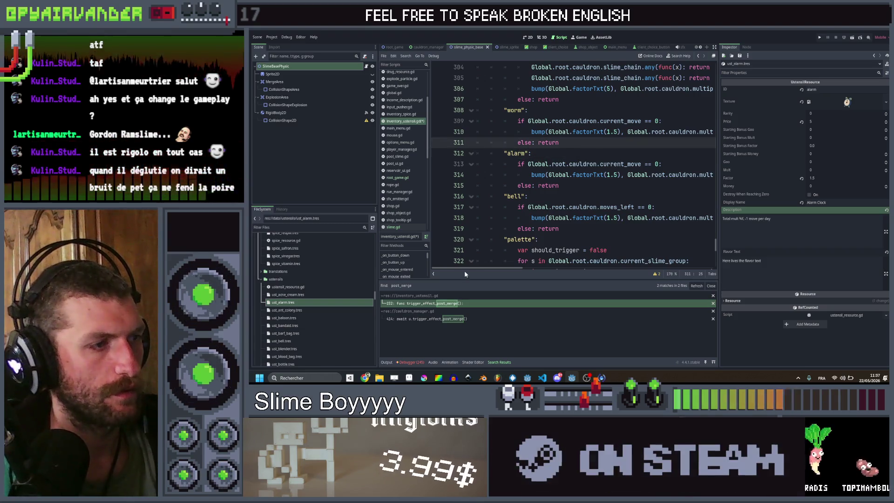
pyautogui.click(557, 197)
# - Change "worm" to "alarm" on line 92 of cauldron_manager.gd and save
pyautogui.hotkey('ctrl', 'shift', 'f')
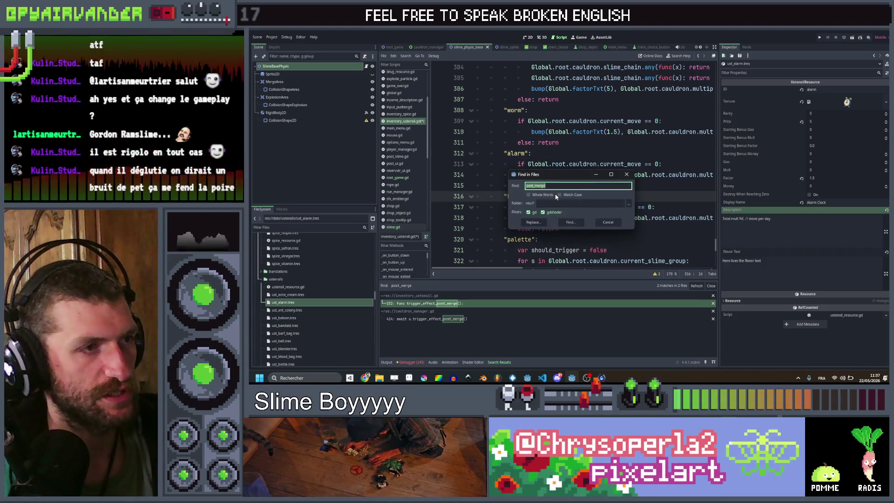
pyautogui.press('BackSpace')
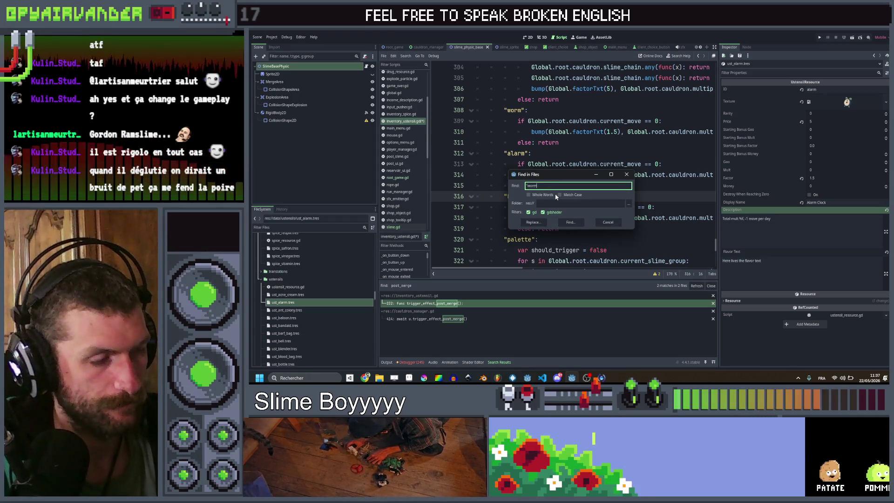
pyautogui.write('"')
pyautogui.press('Return')
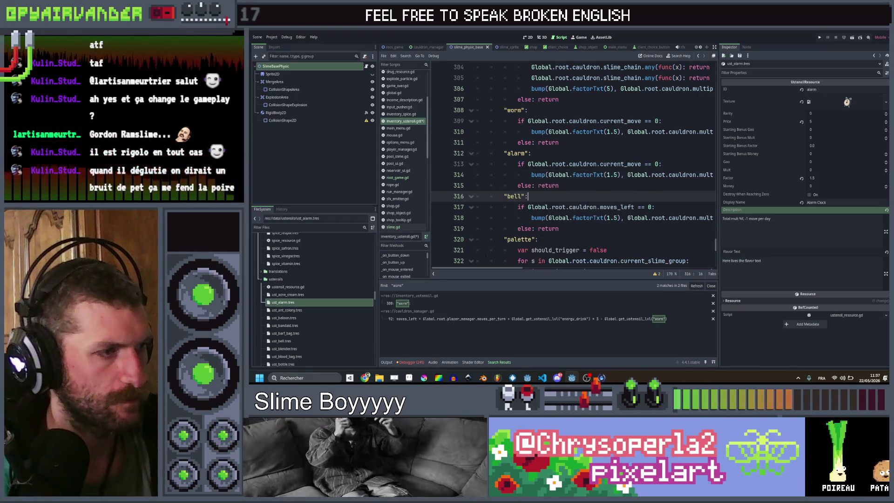
pyautogui.click(447, 318)
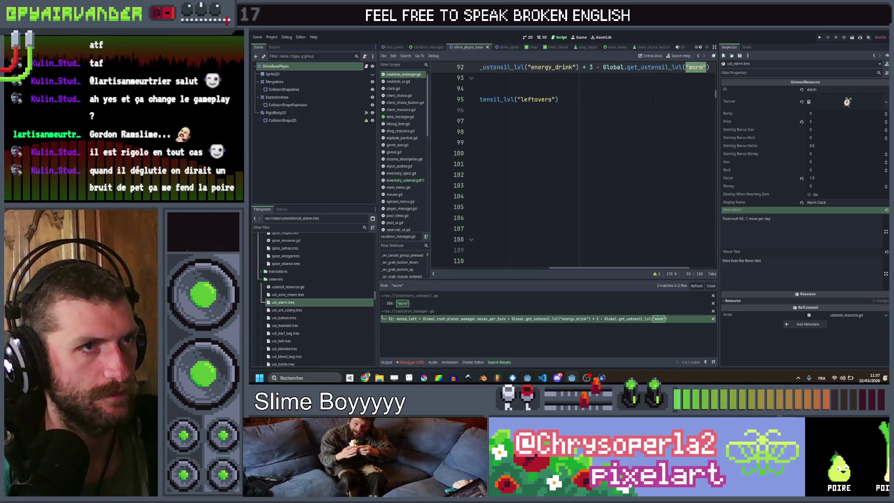
pyautogui.scroll(2, 668, 109)
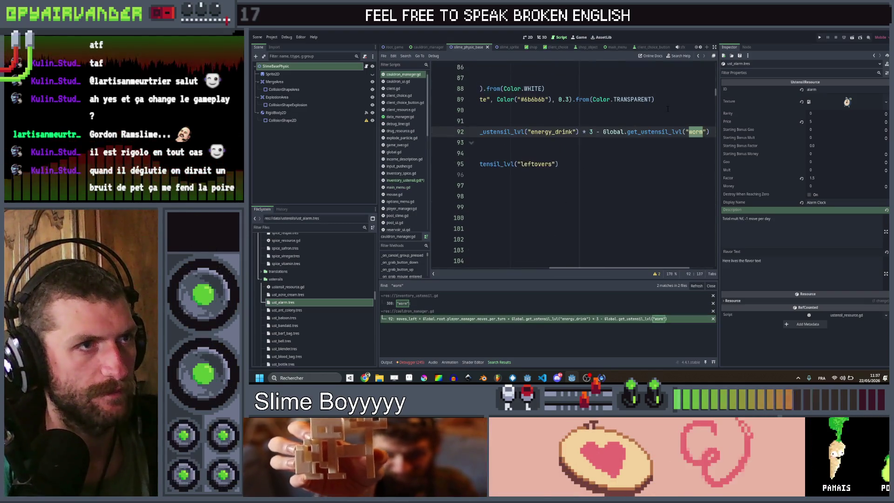
pyautogui.write('alarm')
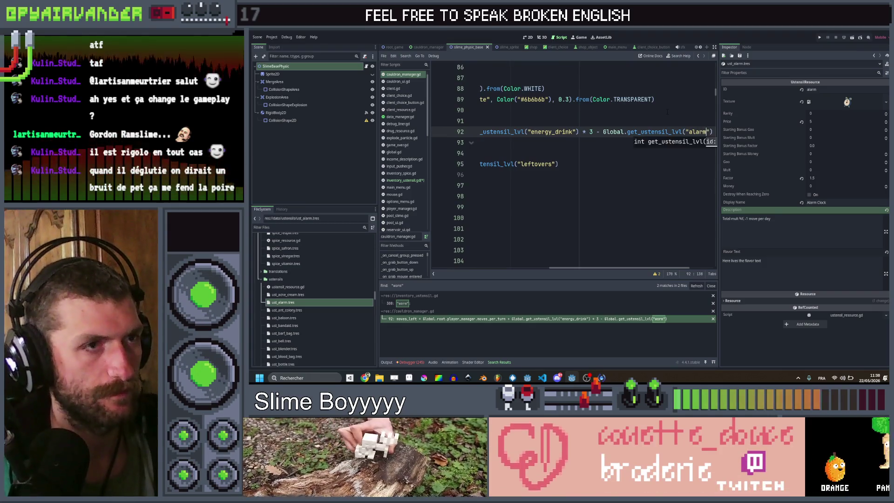
pyautogui.hotkey('ctrl', 's')
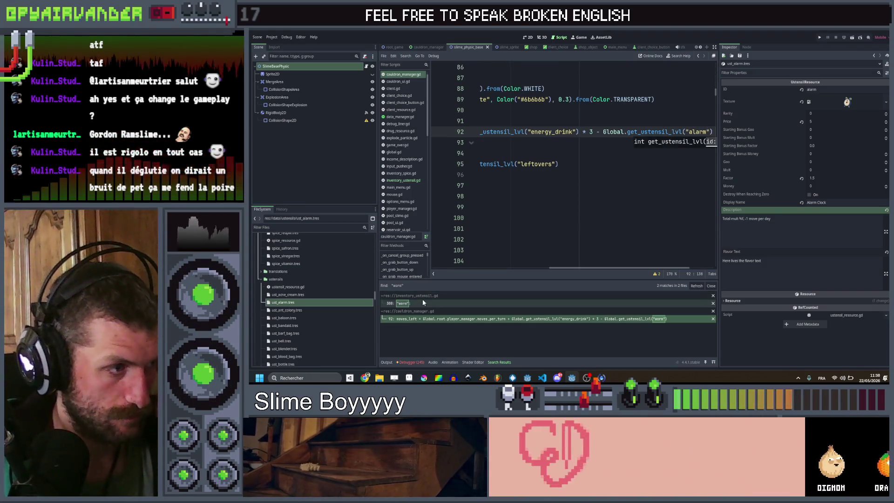
# - Open the worm case on line 308 of inventory_ustensil.gd
pyautogui.click(423, 303)
pyautogui.click(521, 142)
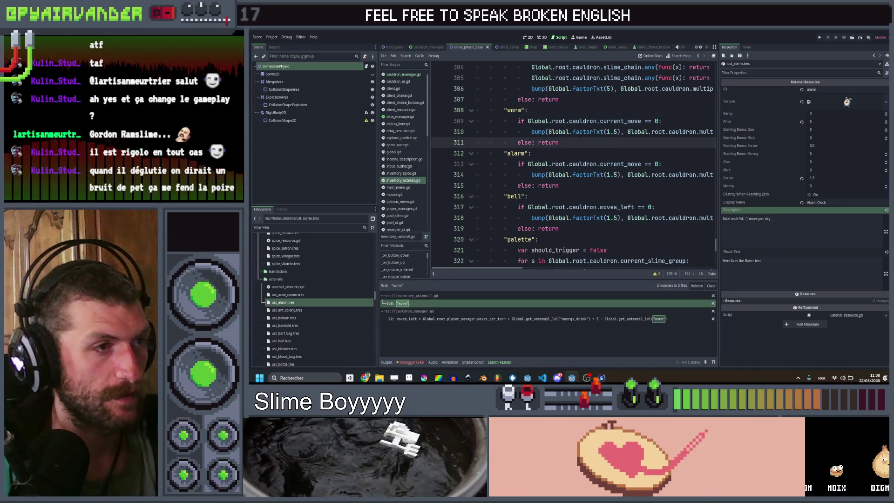
pyautogui.click(521, 110)
pyautogui.scroll(-3, 322, 290)
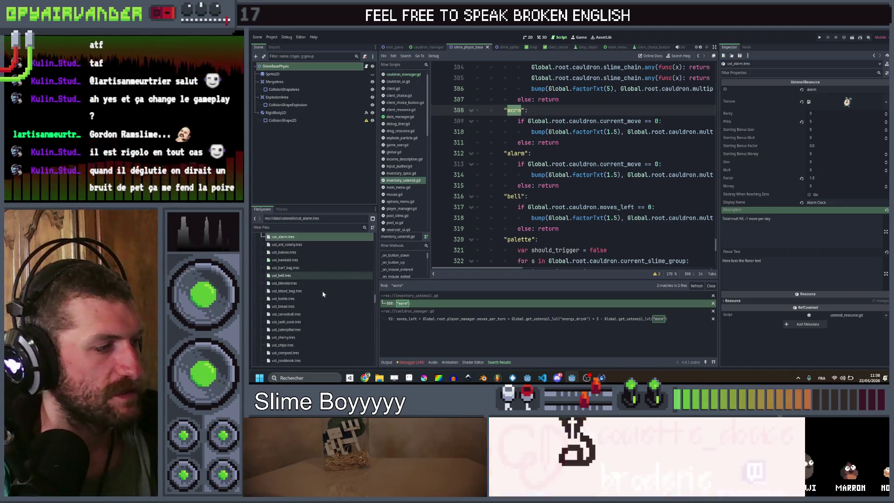
pyautogui.click(366, 378)
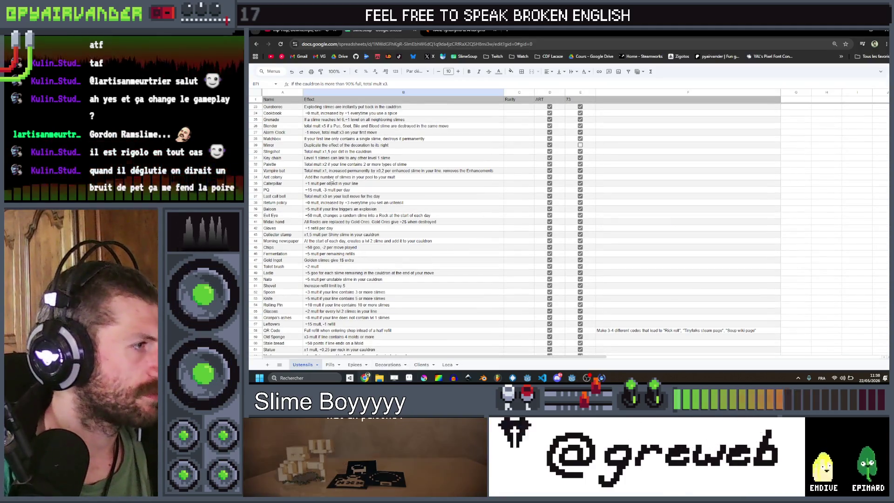
# - Read the Rubber duck effect (cauldron over 90% full, total mult x3), then return to Godot
pyautogui.scroll(4, 341, 176)
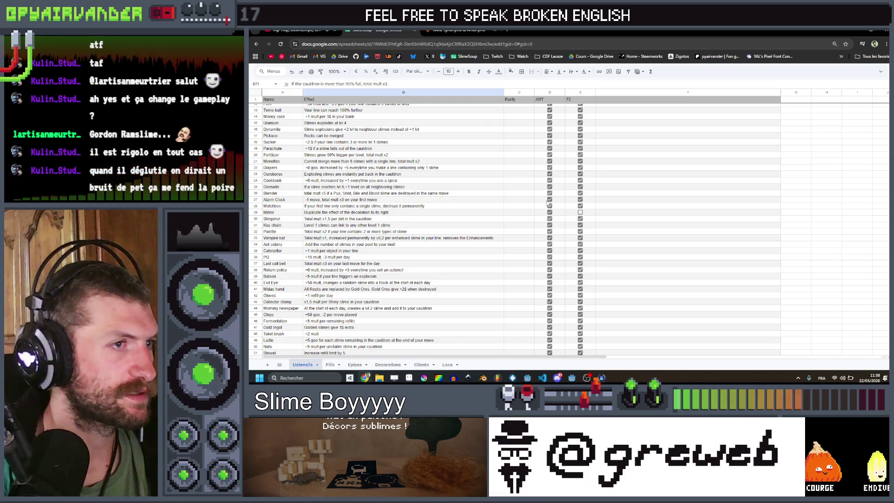
pyautogui.scroll(-5, 548, 203)
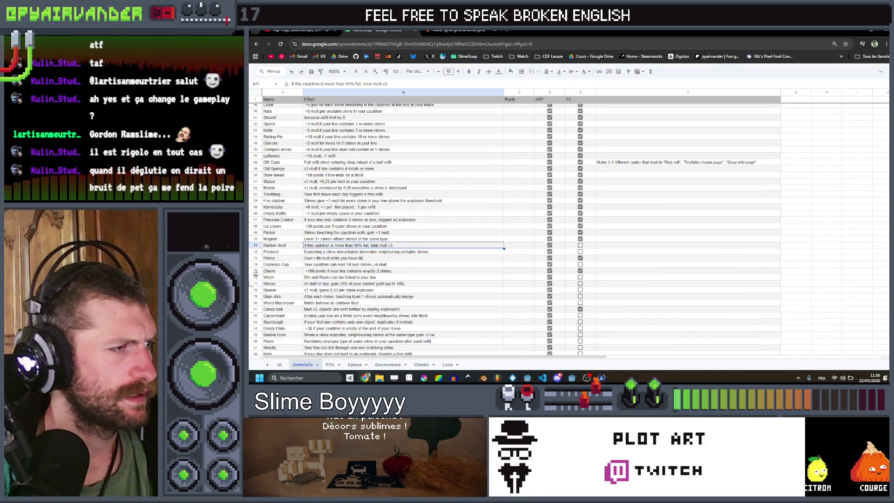
pyautogui.hotkey('alt', 'Tab')
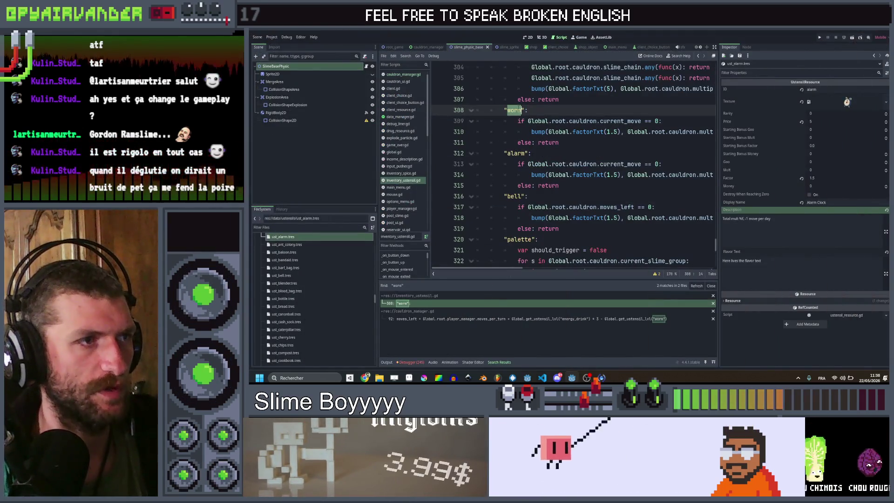
# - Rename the case to "duck" and make its condition test cauldron_slimes().size()
pyautogui.write('duck')
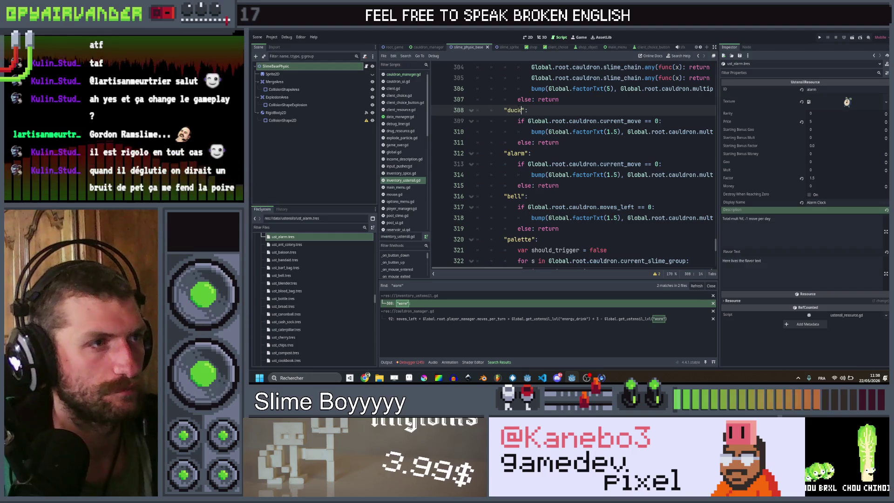
pyautogui.click(662, 121)
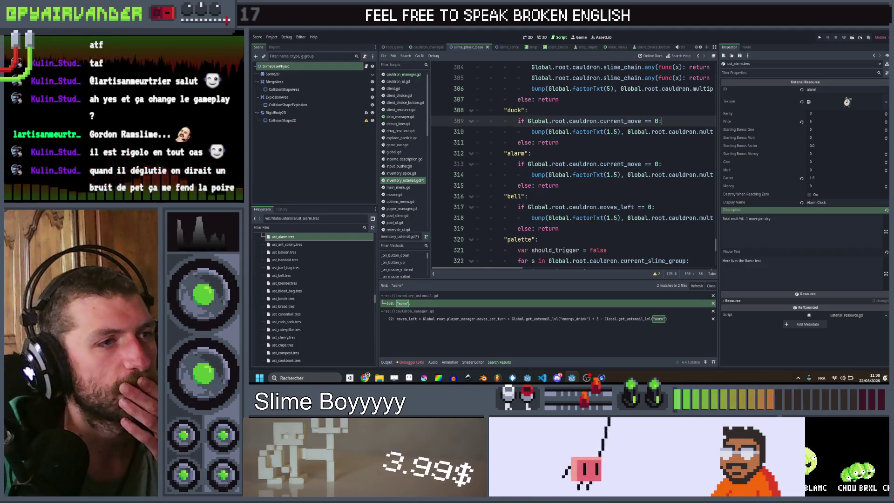
pyautogui.doubleClick(629, 122)
pyautogui.press('BackSpace')
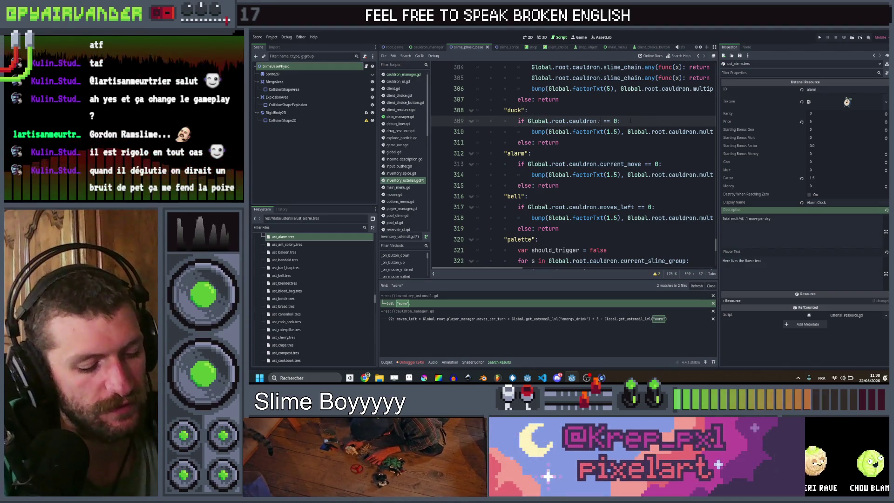
pyautogui.write('cauldron')
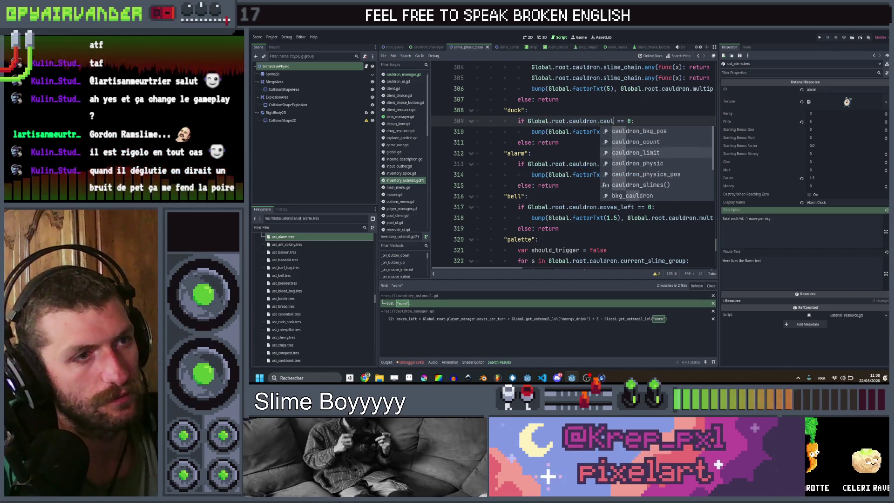
pyautogui.write('_sl')
pyautogui.press('Return')
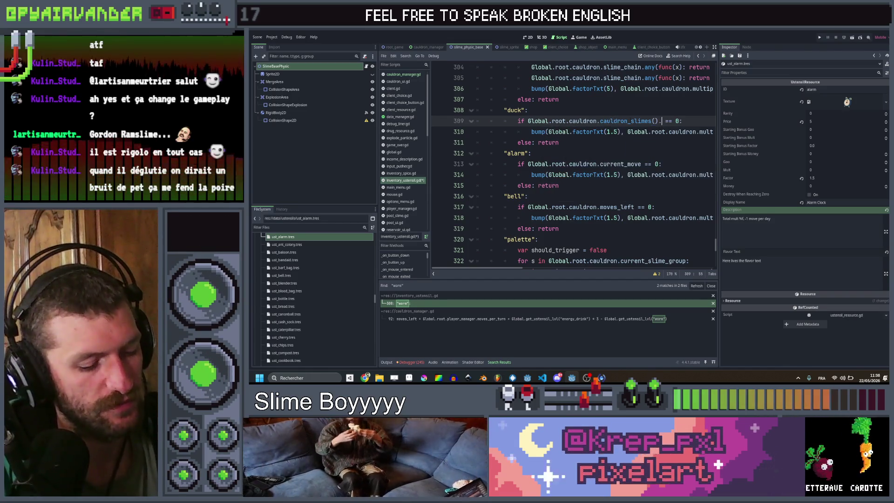
pyautogui.write('.si')
pyautogui.press('Return')
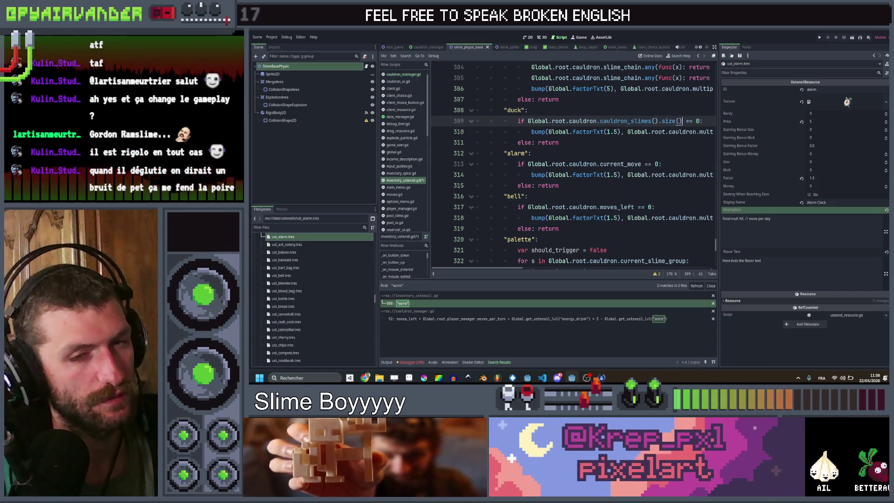
# - Finish the condition as >= Global.root.cauldron.cauldron_limit * 0.75
pyautogui.write('> ')
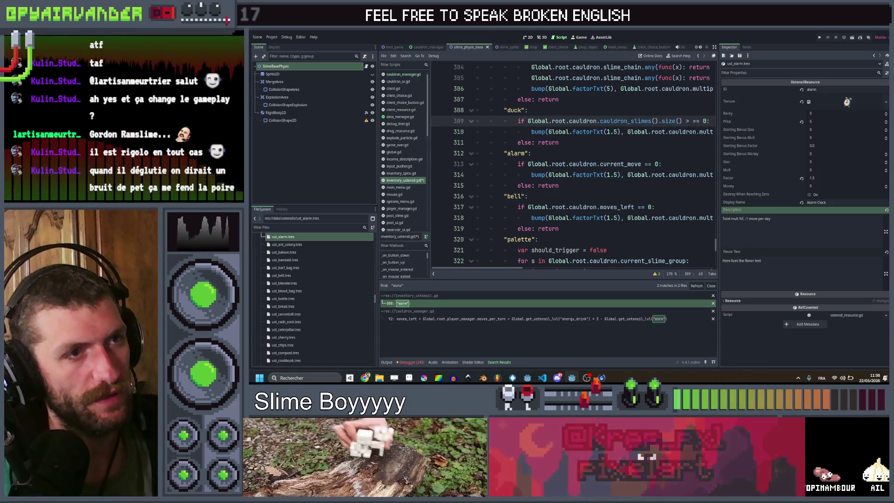
pyautogui.write('=')
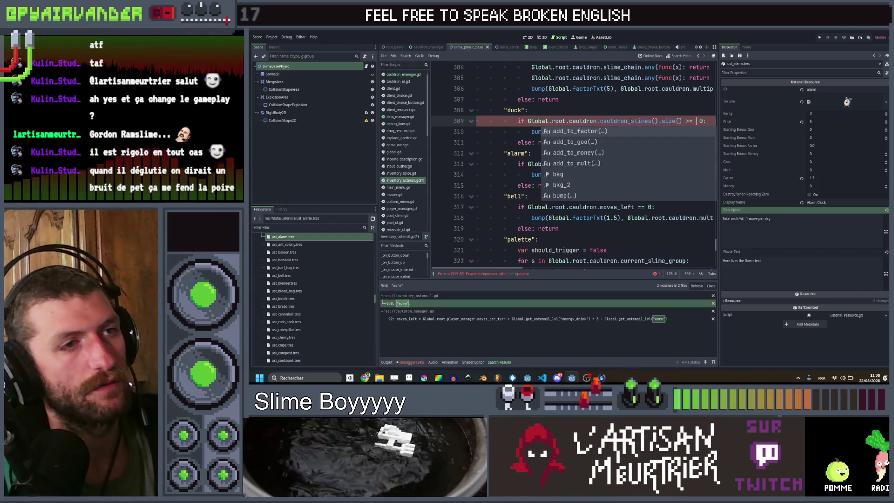
pyautogui.press('Right')
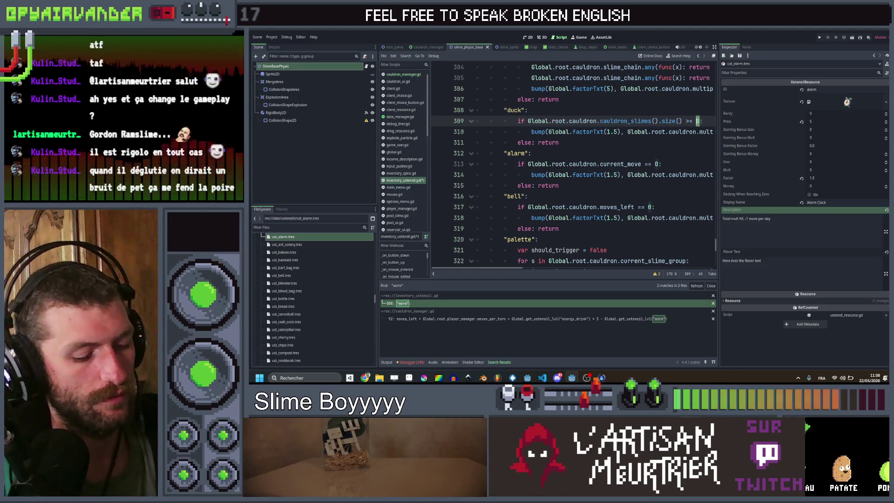
pyautogui.write('obal.root.')
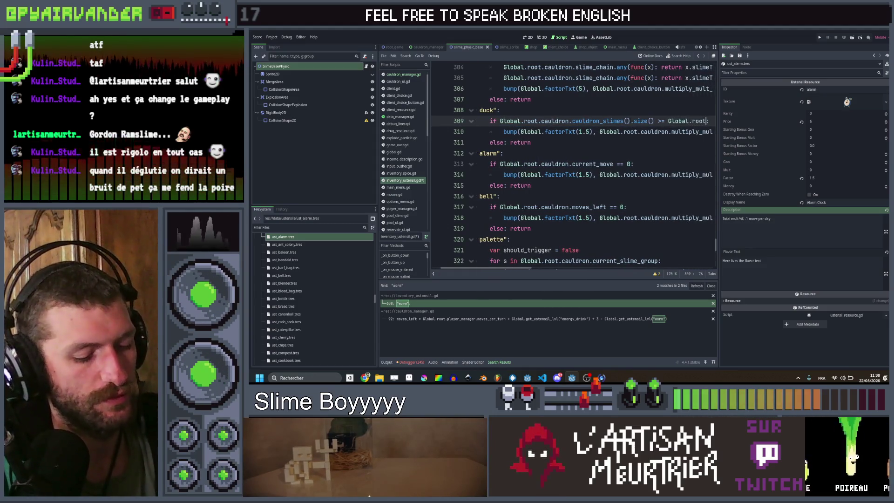
pyautogui.write('cauldron.cau')
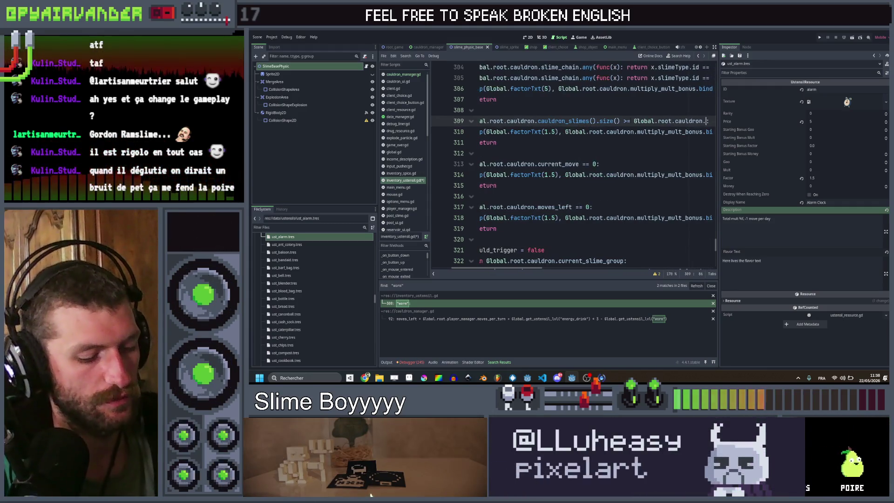
pyautogui.write('l')
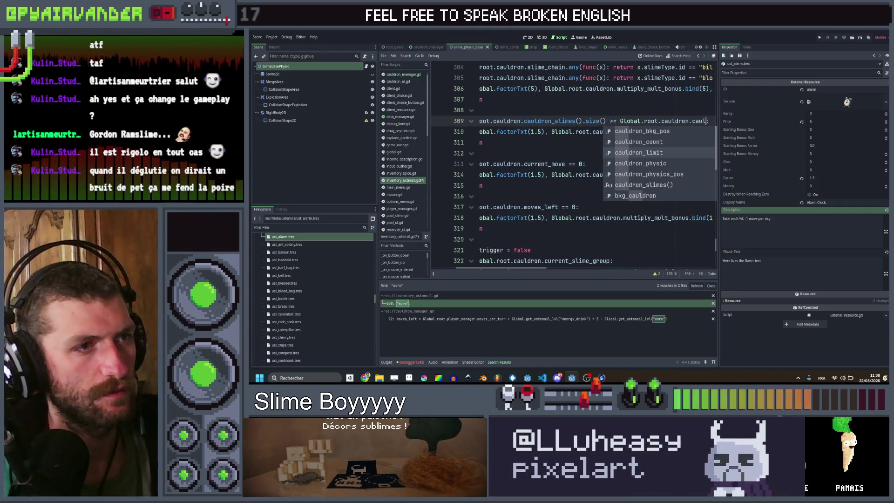
pyautogui.press('Return')
pyautogui.write('* 0.')
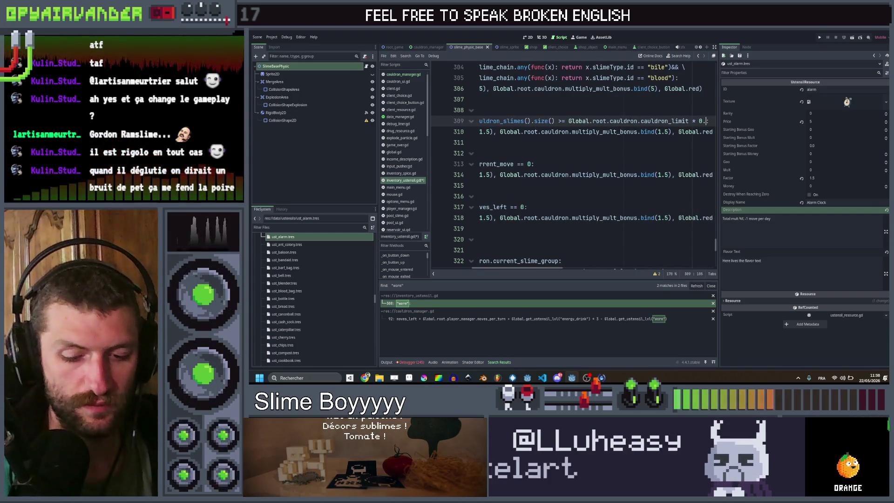
pyautogui.write('75')
# - Recheck the utensil spreadsheet, then edit the alarm resource's Factor value
pyautogui.click(618, 143)
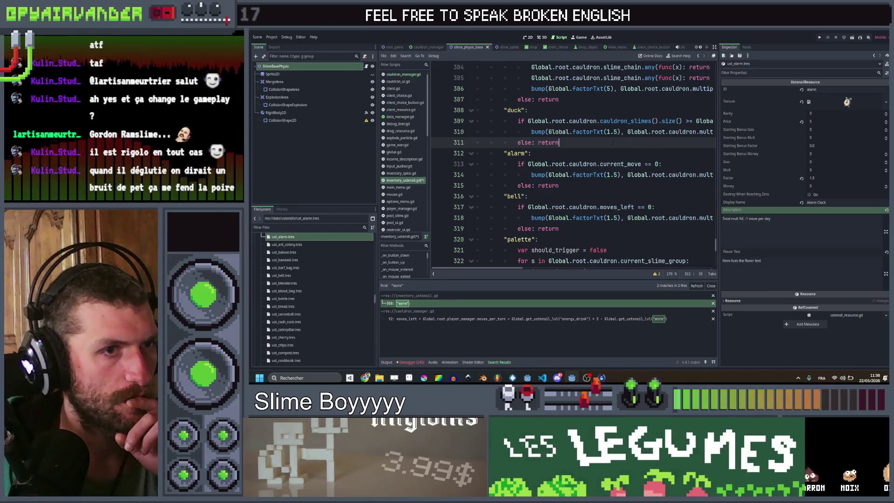
pyautogui.click(356, 365)
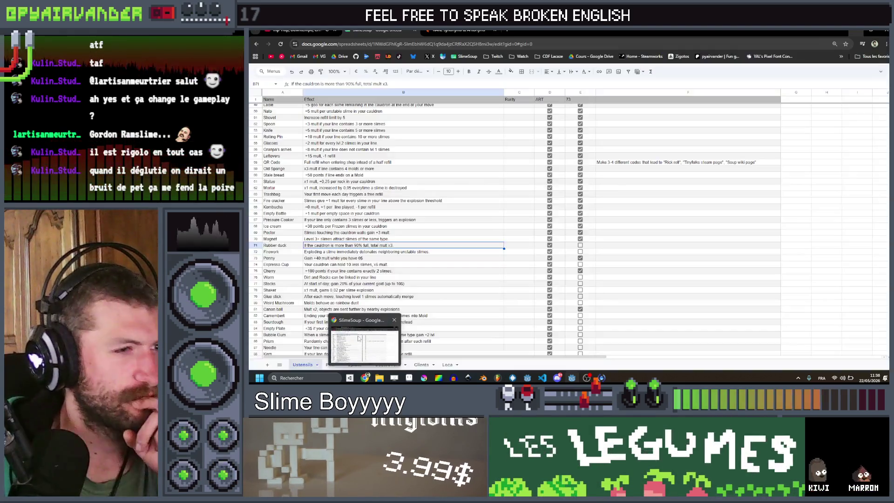
pyautogui.hotkey('alt', 'Tab')
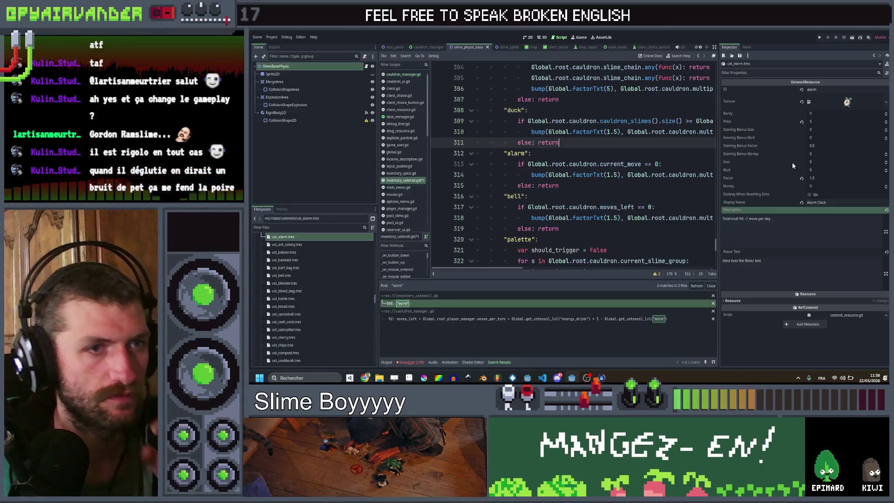
pyautogui.click(821, 177)
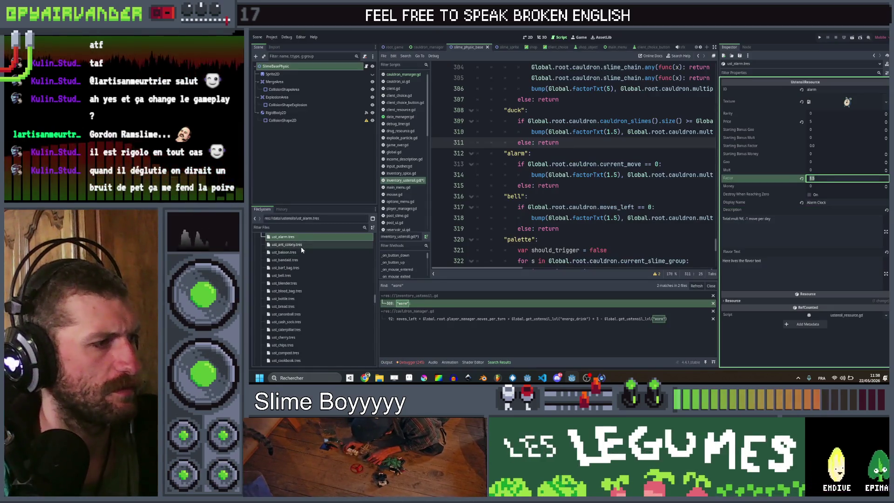
# - Duplicate ust_dynamite.tres as ust_duck.tres, open it, and change its ID to duck
pyautogui.scroll(-3, 308, 266)
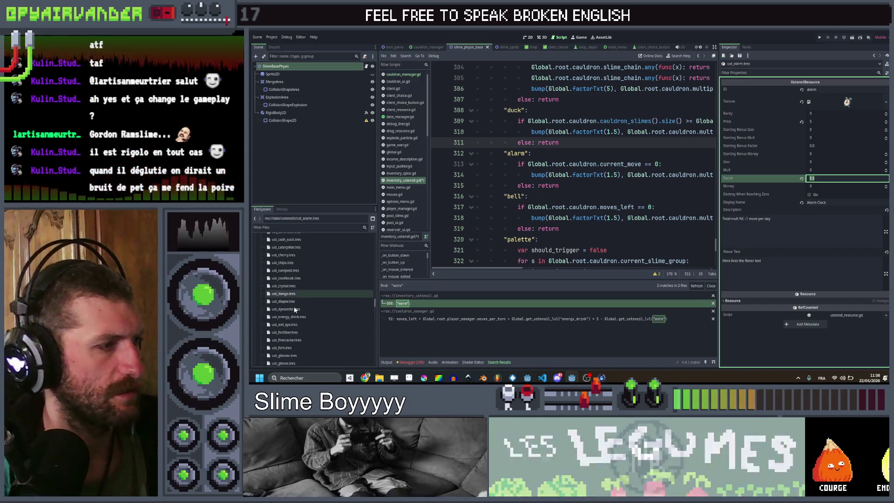
pyautogui.click(293, 309)
pyautogui.hotkey('ctrl', 'd')
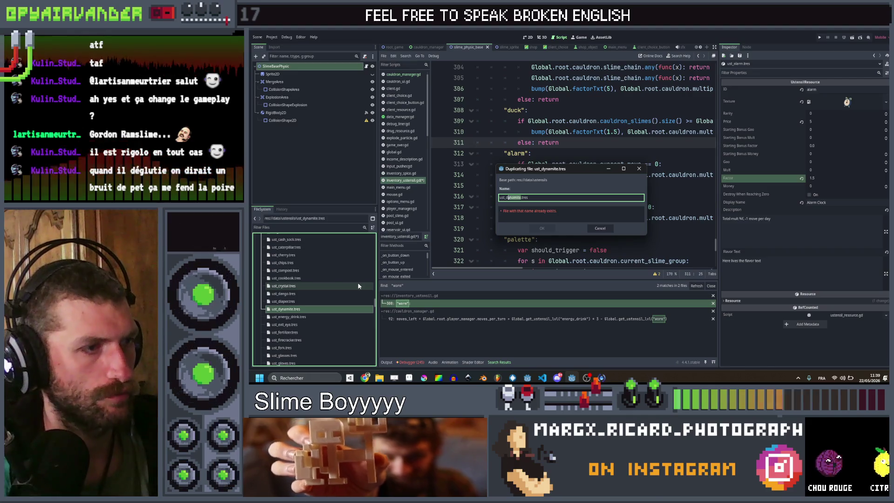
pyautogui.press('Escape')
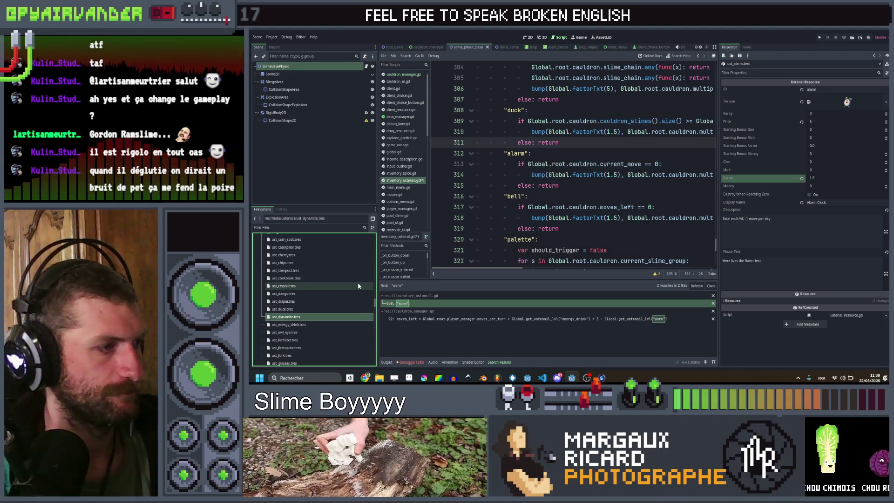
pyautogui.click(283, 309)
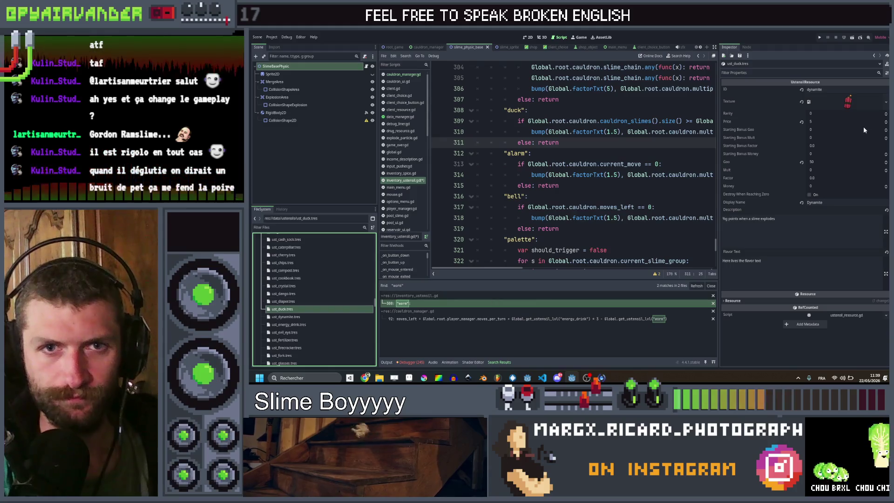
pyautogui.click(834, 89)
pyautogui.write('duck')
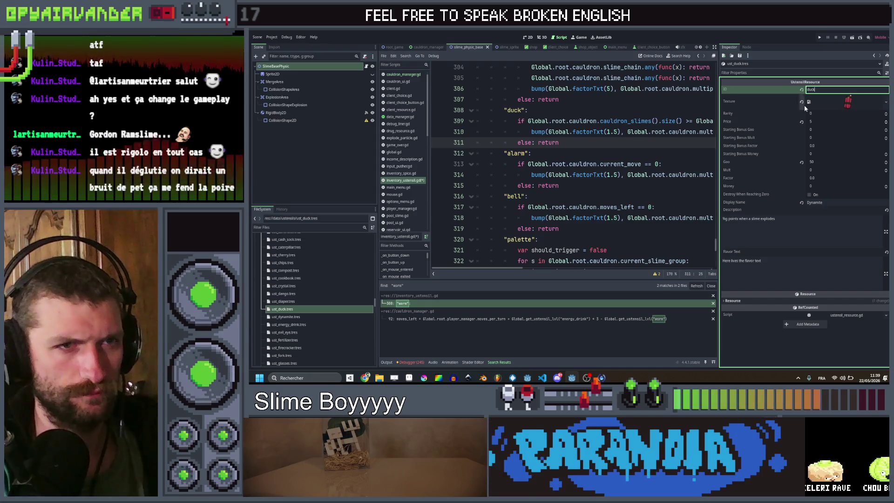
pyautogui.click(850, 104)
# - Give the duck resource the duck texture, Goo 0 and Factor 3.0
pyautogui.click(865, 230)
pyautogui.write('duc')
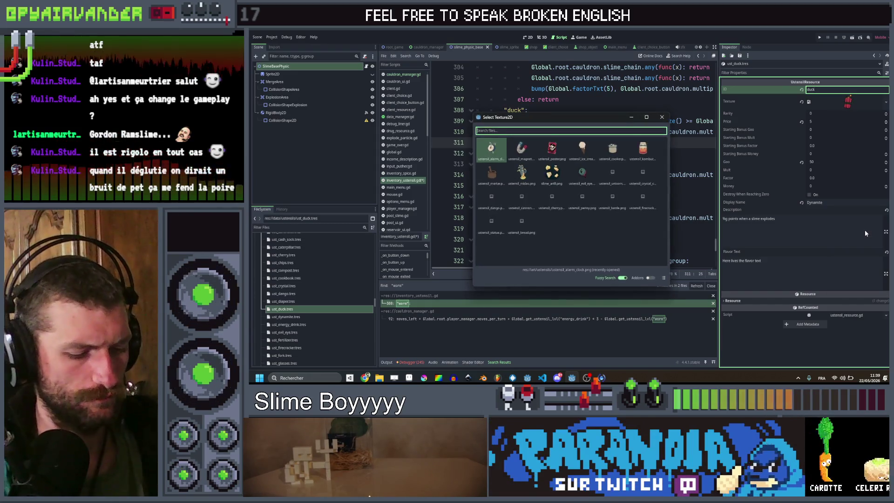
pyautogui.write('k')
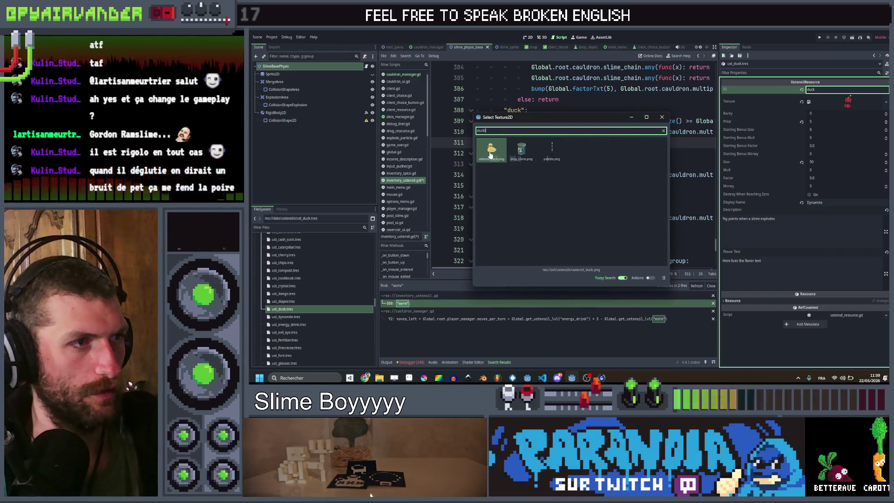
pyautogui.click(490, 155)
pyautogui.click(831, 162)
pyautogui.write('0')
pyautogui.click(831, 178)
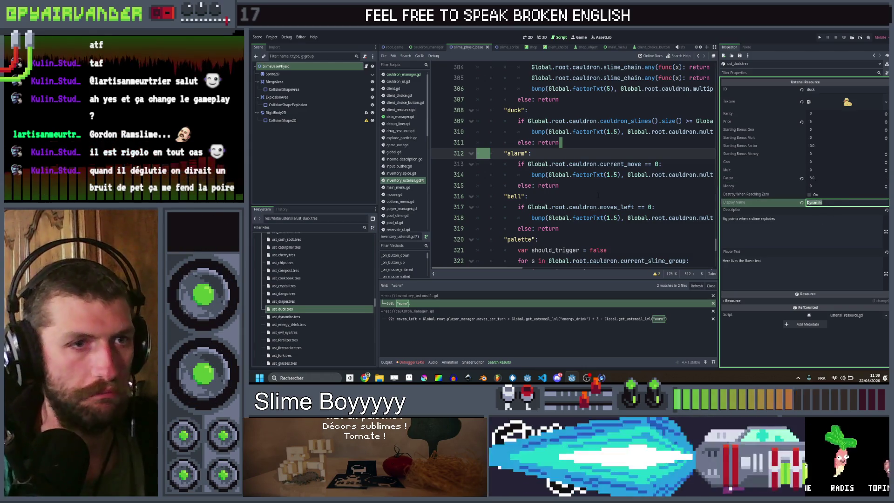
# - Set the display name to Rubber Duck
pyautogui.press('Return')
pyautogui.write('uck')
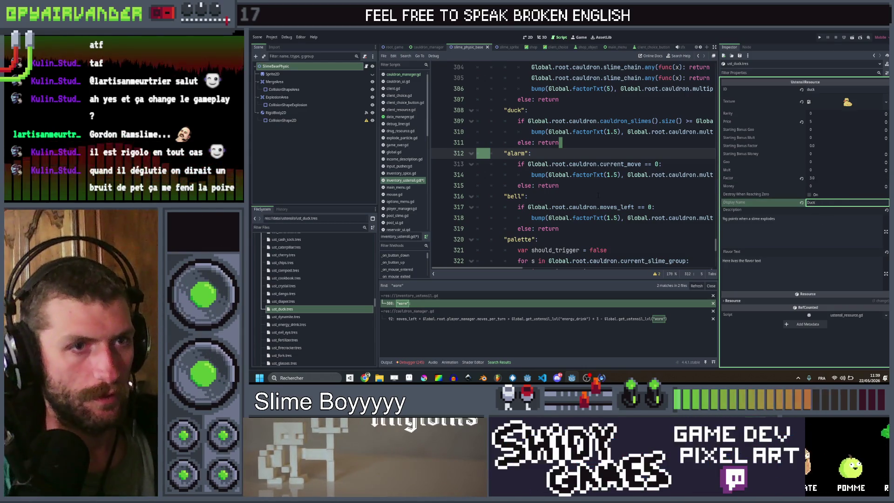
pyautogui.press('Home')
pyautogui.write('Rubber')
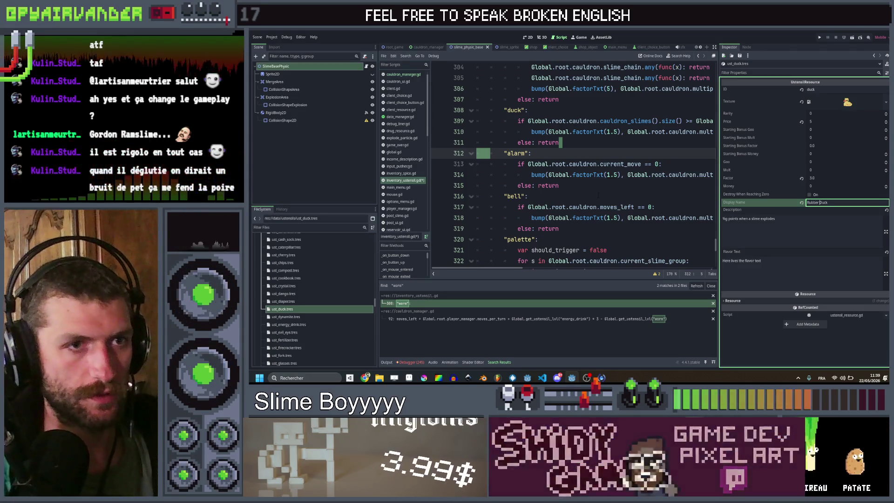
# - Describe it as a total mult when the cauldron is at least 75% full, and save
pyautogui.moveTo(788, 223); pyautogui.dragTo(737, 218)
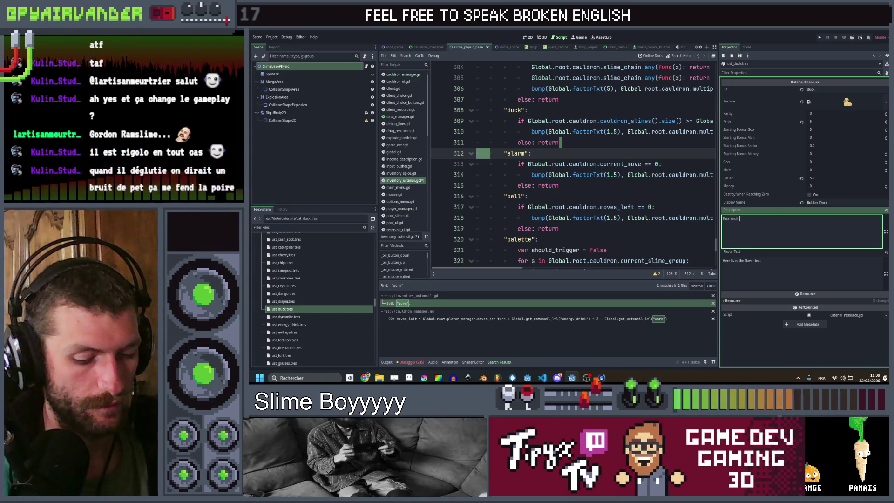
pyautogui.write('your cauldron')
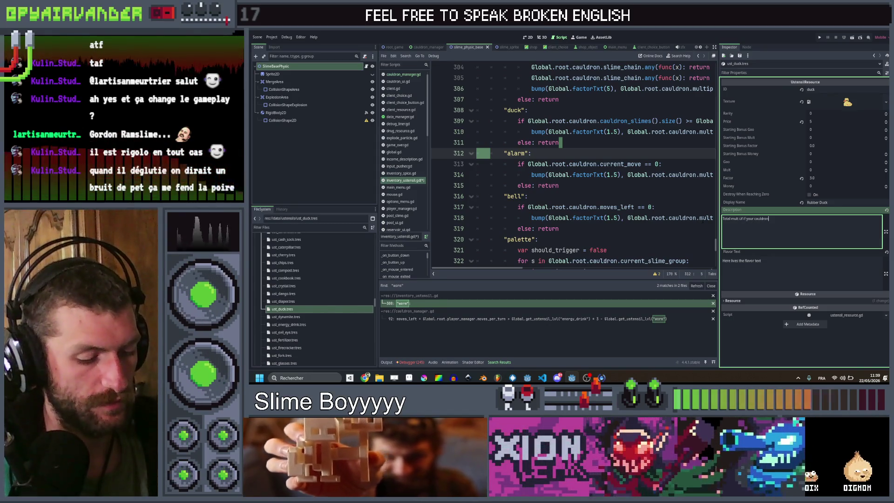
pyautogui.write(' is more ')
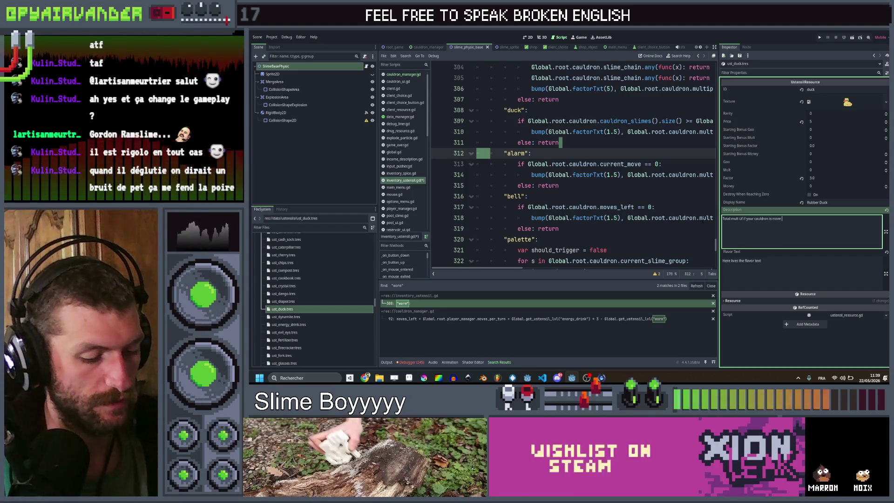
pyautogui.write('than')
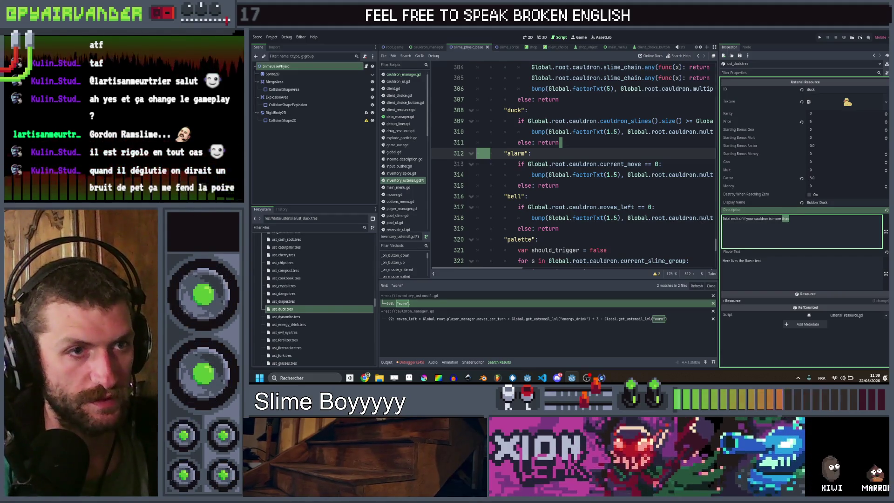
pyautogui.press('BackSpace')
pyautogui.press('BackSpace')
pyautogui.press('BackSpace')
pyautogui.write('at least')
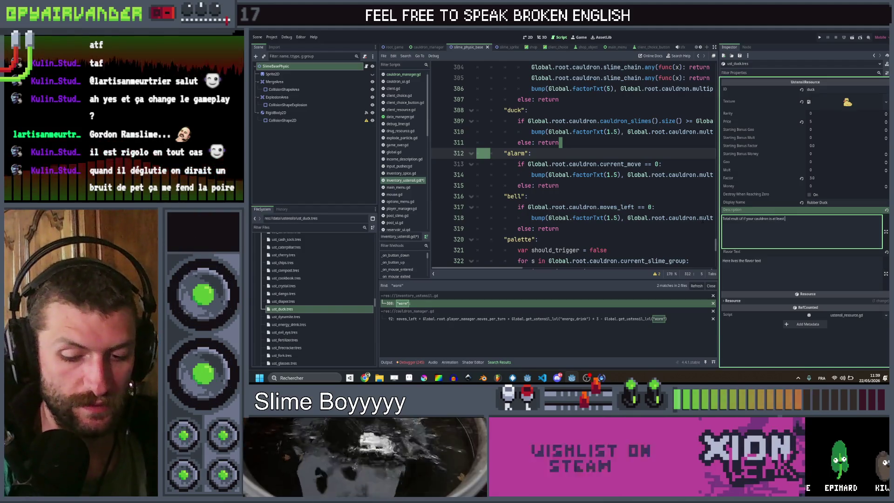
pyautogui.write(' 75% full')
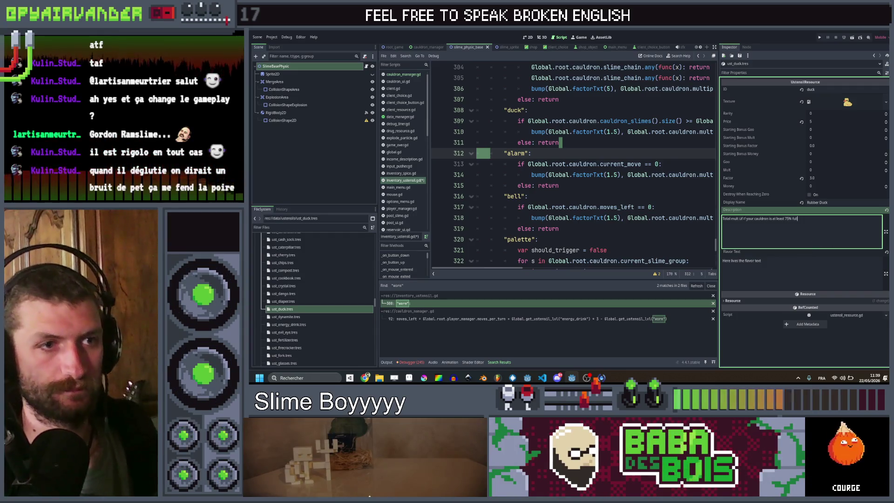
pyautogui.press('BackSpace')
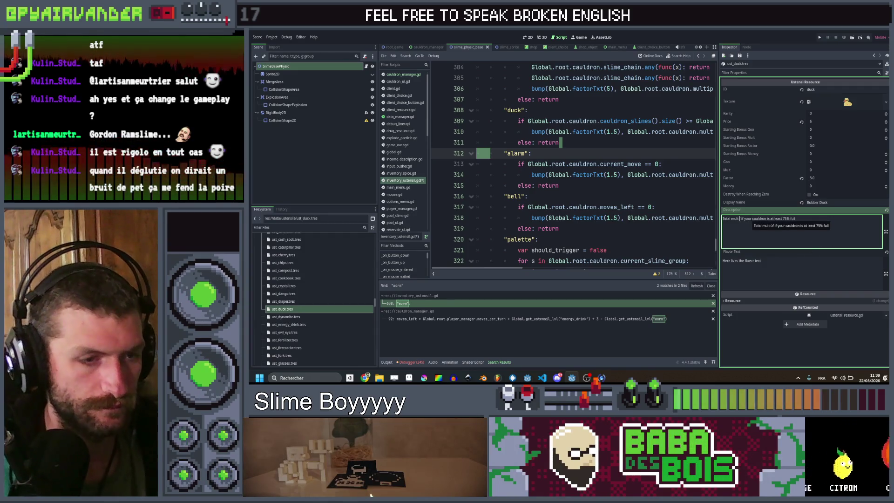
pyautogui.write('%f')
pyautogui.hotkey('ctrl', 's')
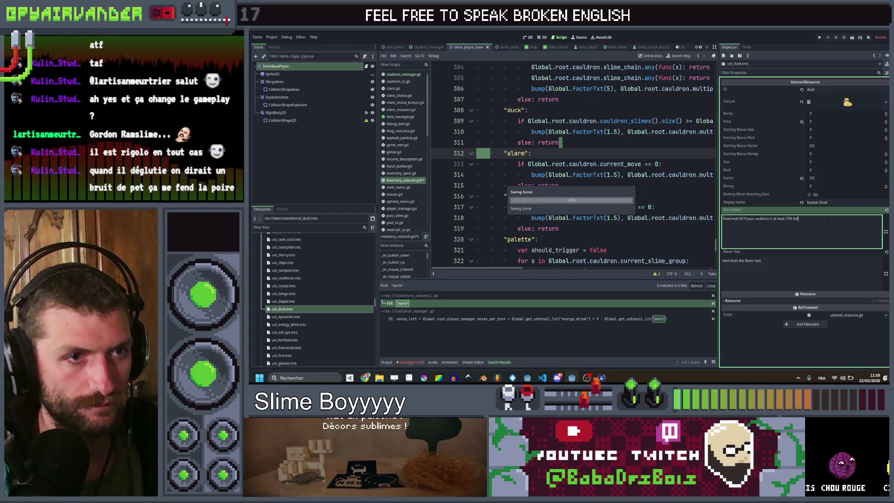
# - Replace the 1.5 multiplier on line 314 with data.factor and save
pyautogui.hscroll(5, 601, 166)
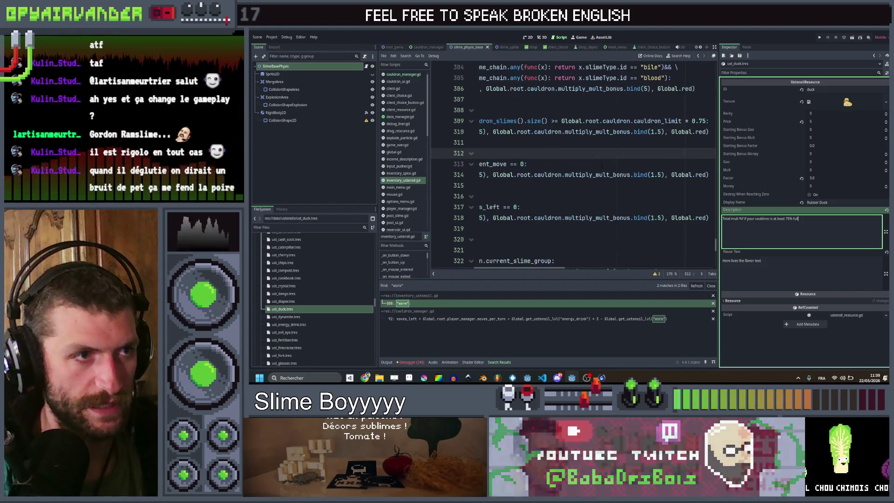
pyautogui.hscroll(-5, 584, 154)
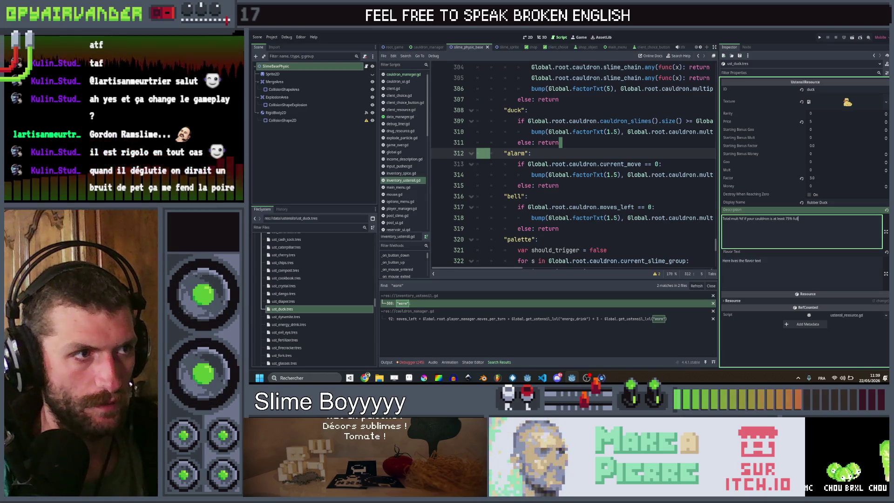
pyautogui.doubleClick(614, 174)
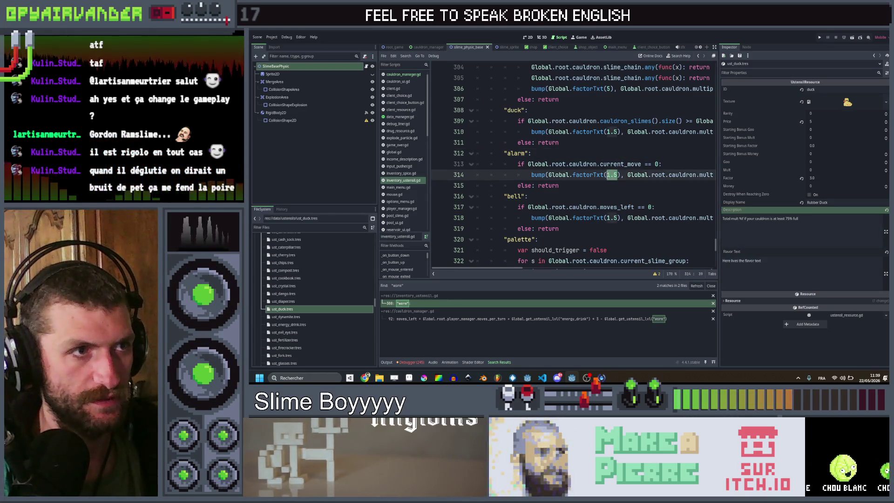
pyautogui.hscroll(5, 610, 160)
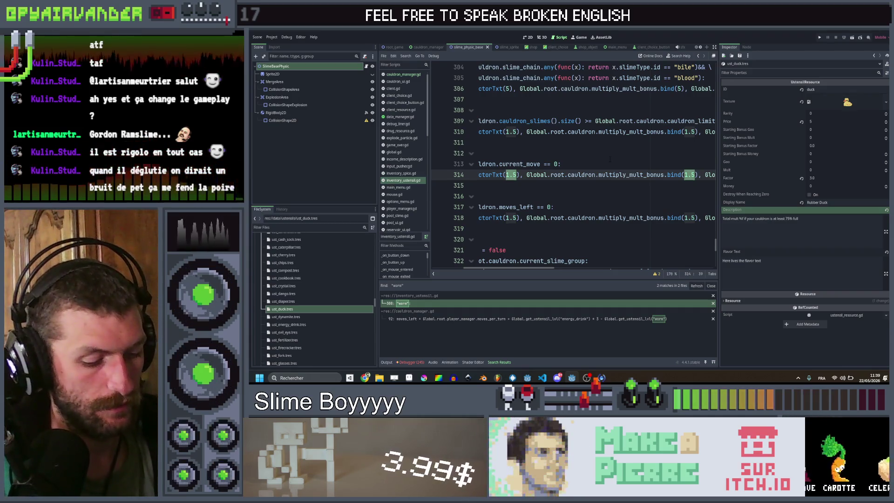
pyautogui.write('data')
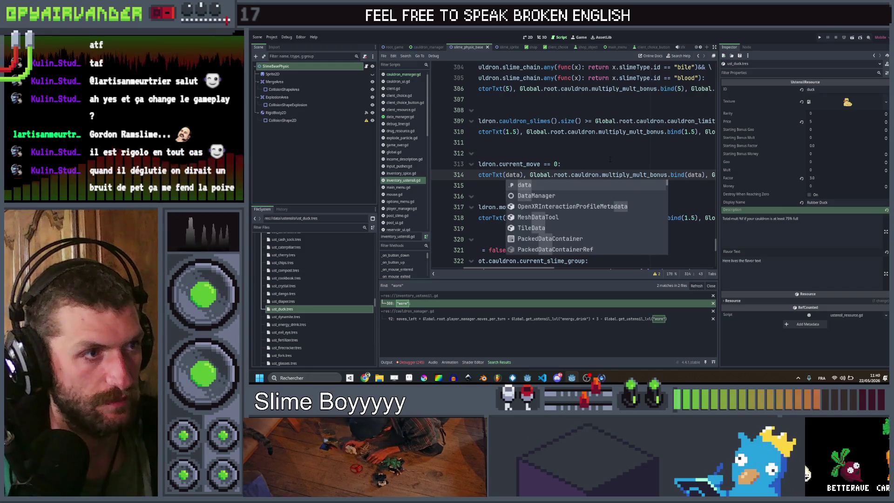
pyautogui.write('.fa')
pyautogui.press('Return')
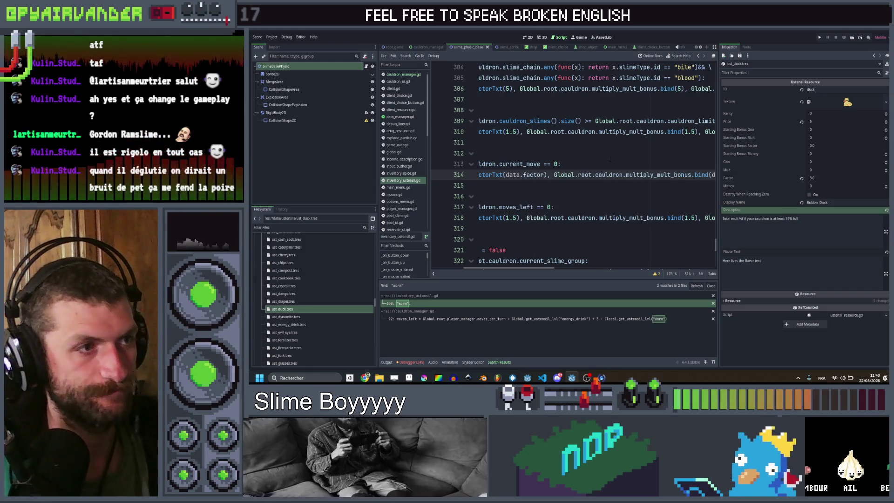
pyautogui.hotkey('ctrl', 's')
# - Paste data.factor over the 1.5 multipliers on lines 310 and 318, then save
pyautogui.click(611, 164)
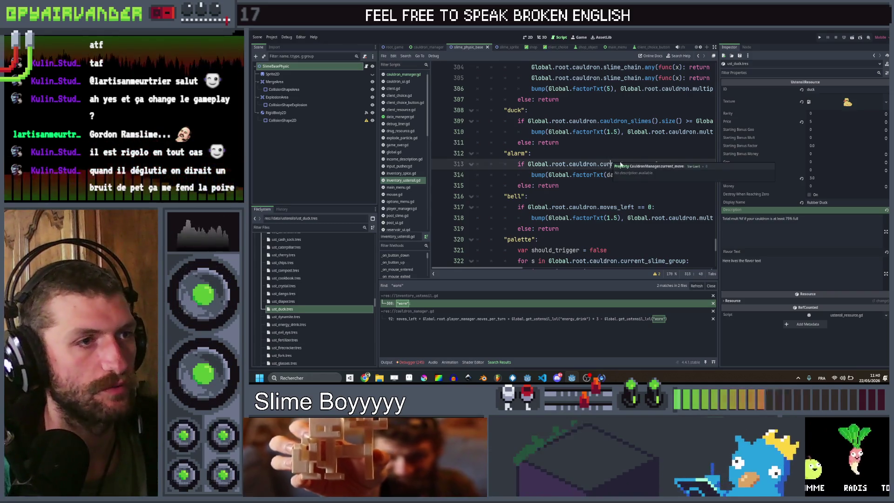
pyautogui.hscroll(2, 573, 163)
pyautogui.moveTo(577, 174); pyautogui.dragTo(542, 174)
pyautogui.hotkey('ctrl', 'c')
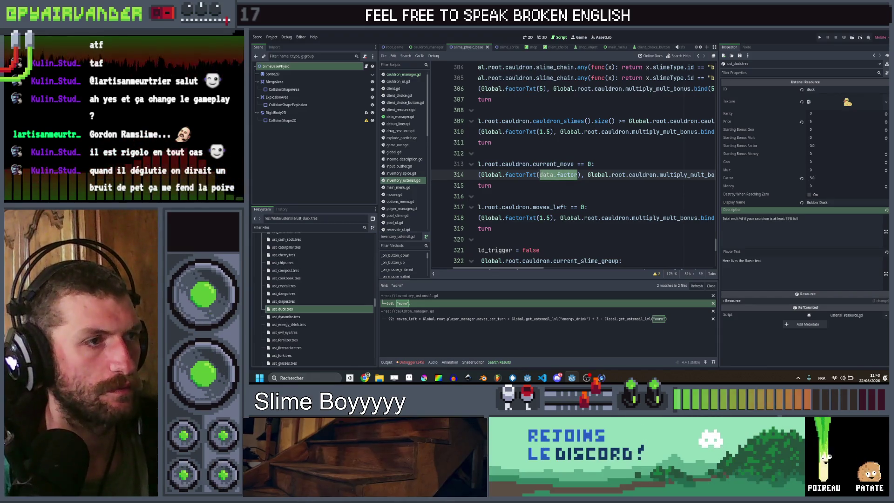
pyautogui.moveTo(551, 131); pyautogui.dragTo(534, 132)
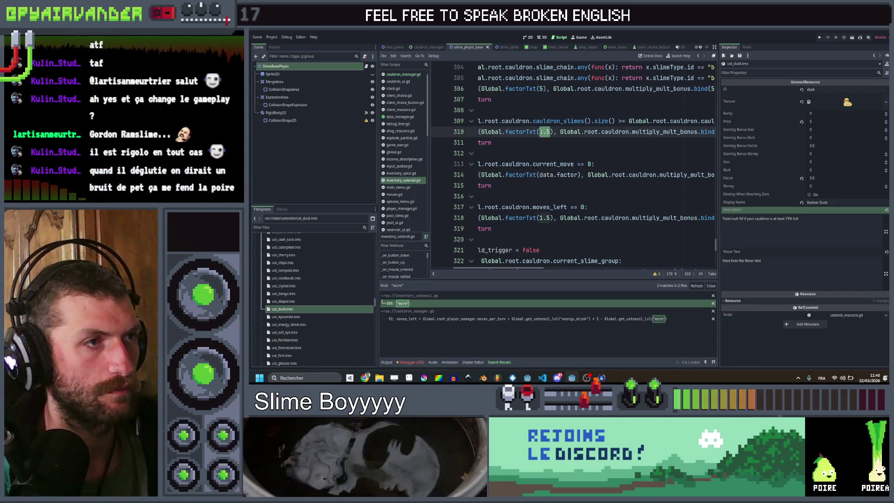
pyautogui.hscroll(1, 539, 131)
pyautogui.hotkey('ctrl', 'v')
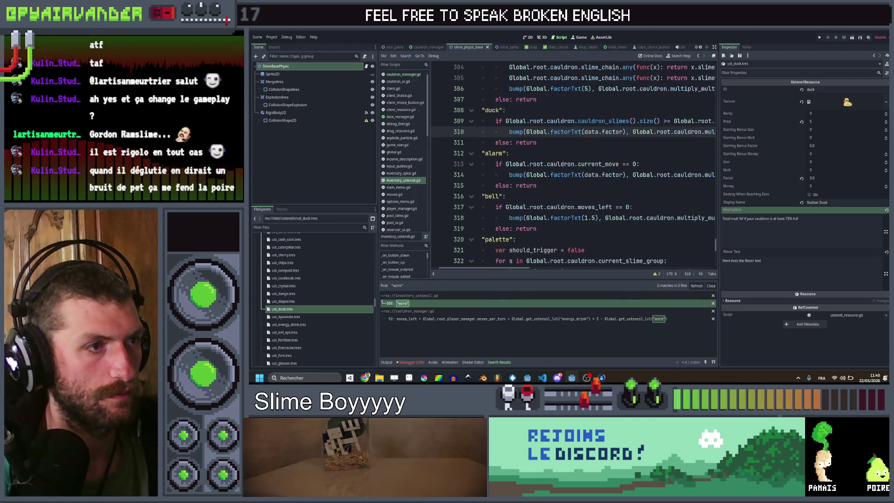
pyautogui.moveTo(579, 217); pyautogui.dragTo(593, 217)
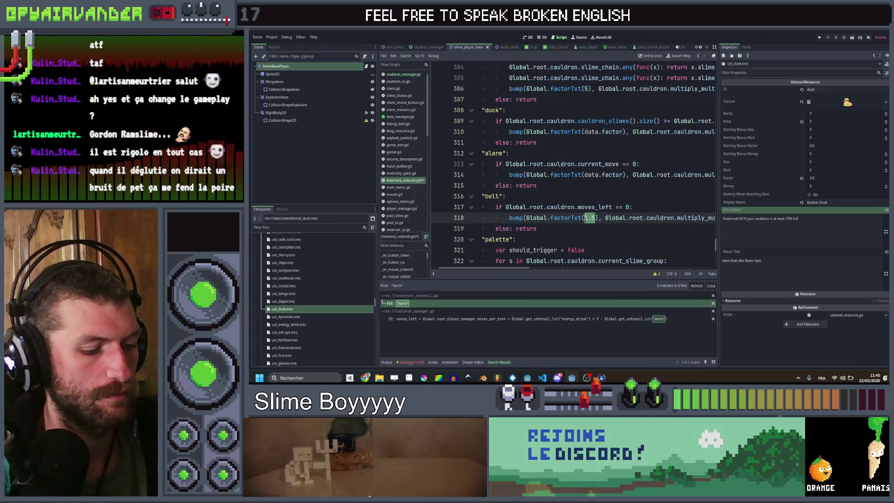
pyautogui.hscroll(3, 588, 199)
pyautogui.hotkey('ctrl', 'v')
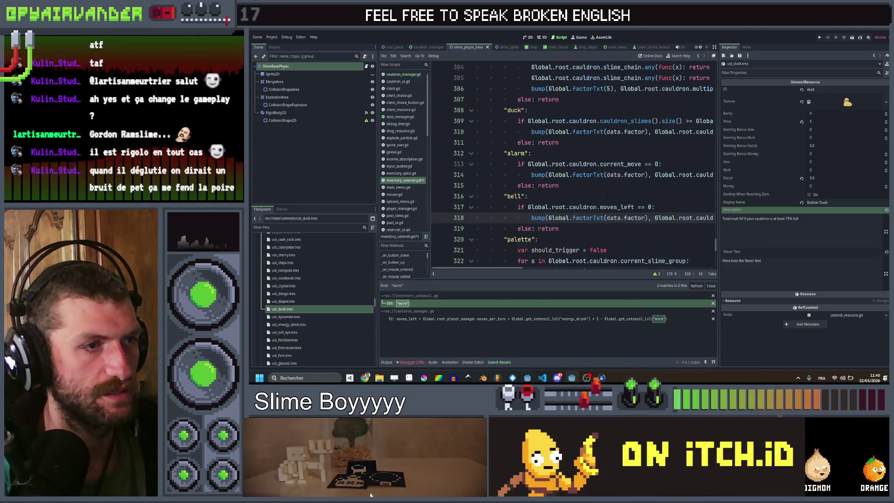
pyautogui.hotkey('ctrl', 's')
# - Restore data.factor in the palette case's factorTxt call on line 326
pyautogui.click(608, 239)
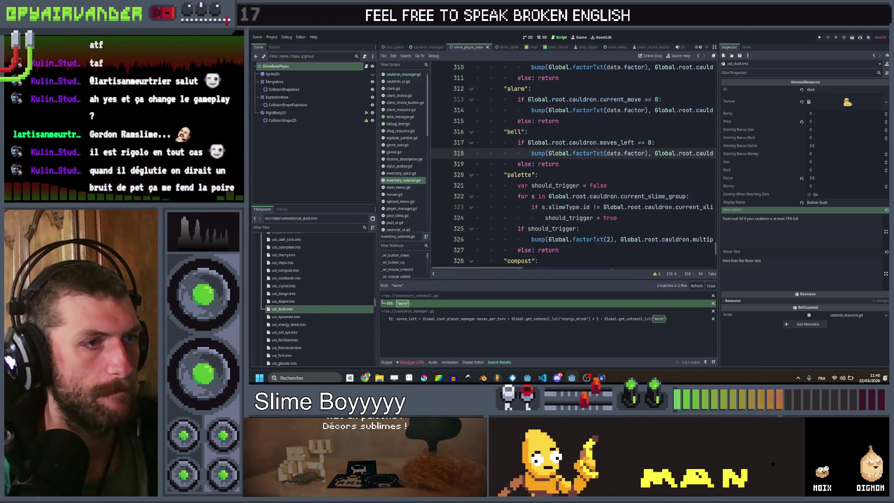
pyautogui.hscroll(3, 572, 163)
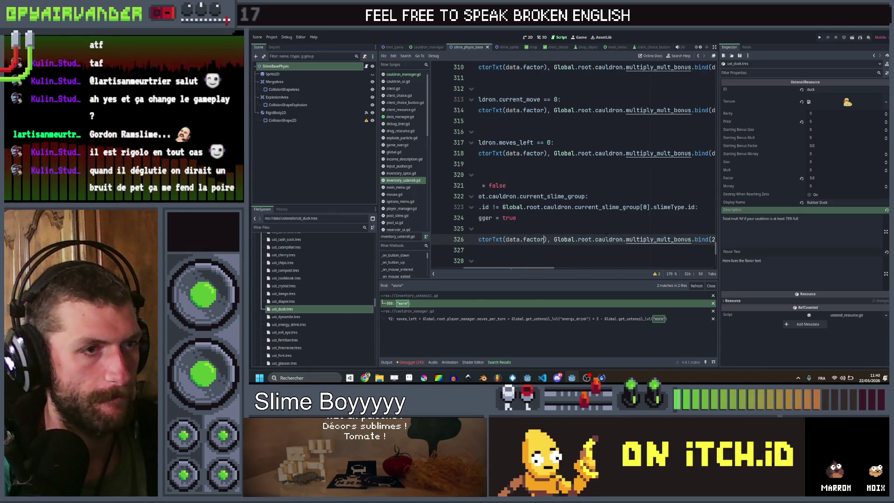
pyautogui.hscroll(2, 573, 163)
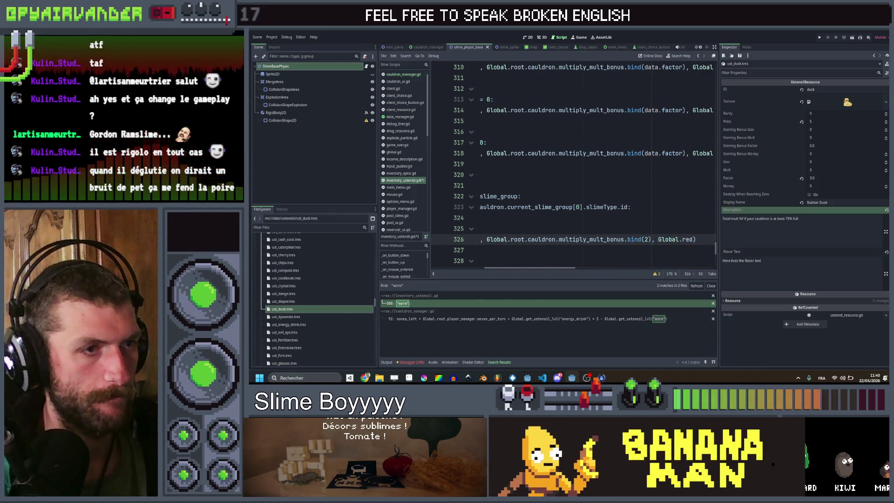
pyautogui.hotkey('ctrl', 'z')
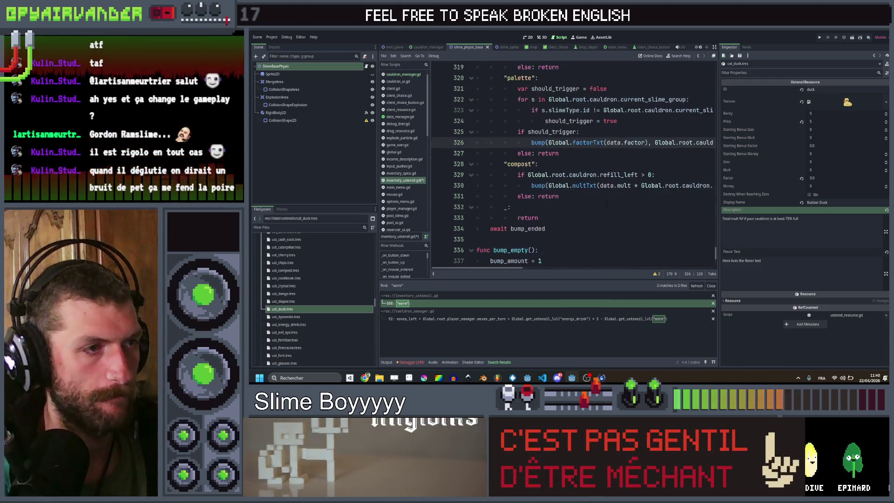
# - Replace the blender's hardcoded 5 multiplier with data.factor
pyautogui.scroll(8, 606, 200)
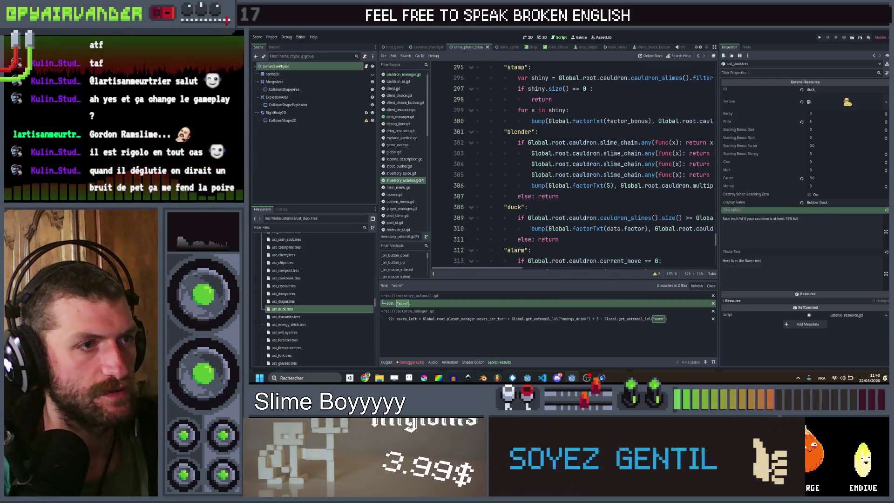
pyautogui.doubleClick(607, 185)
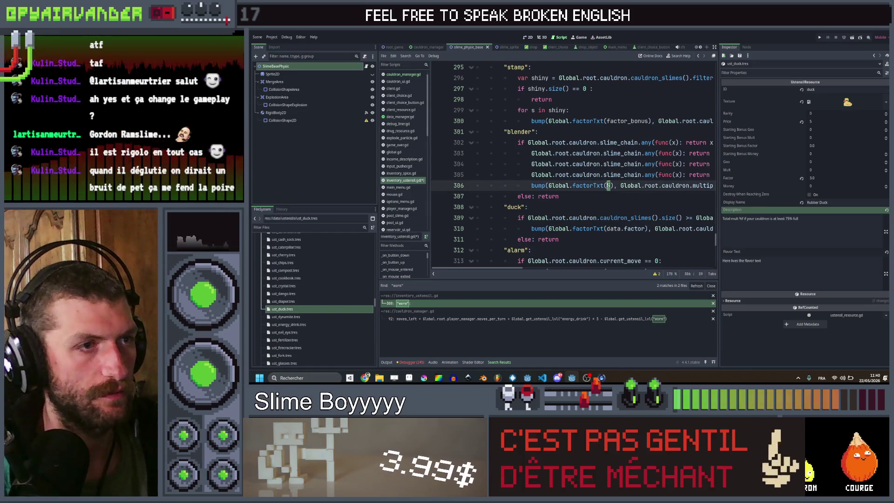
pyautogui.hotkey('ctrl', 'v')
pyautogui.hscroll(4, 605, 185)
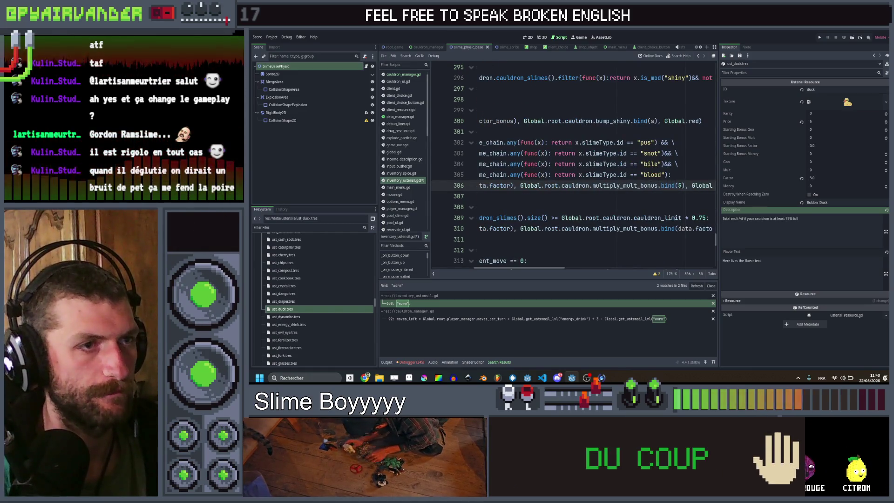
pyautogui.hscroll(-4, 614, 141)
pyautogui.scroll(5, 614, 141)
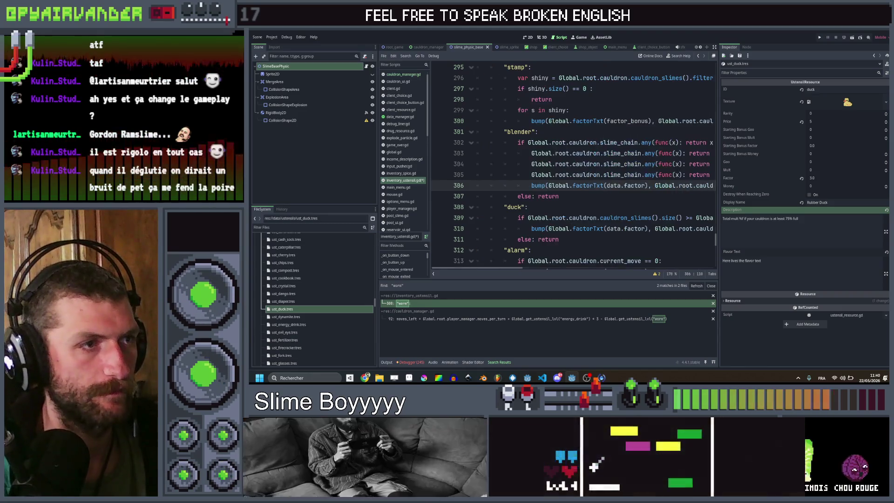
pyautogui.scroll(10, 607, 167)
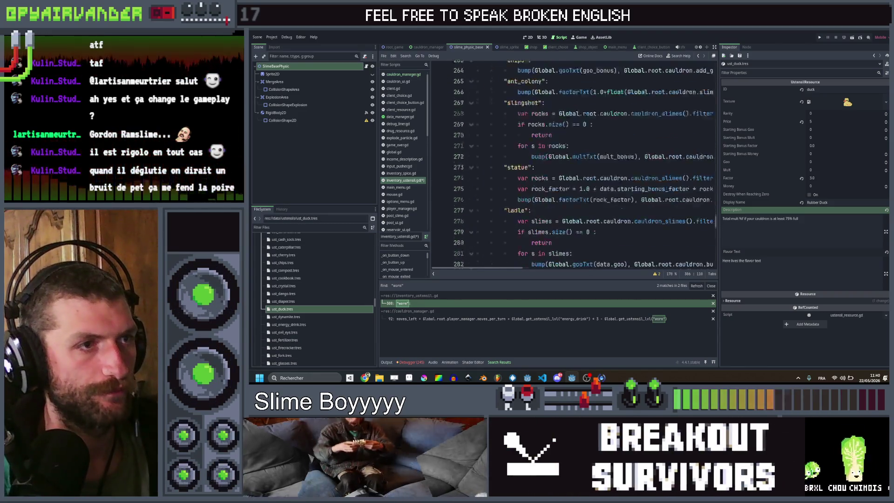
pyautogui.scroll(5, 573, 168)
# - Switch the canonball and handcuffs multipliers of 2 to data.factor
pyautogui.click(595, 142)
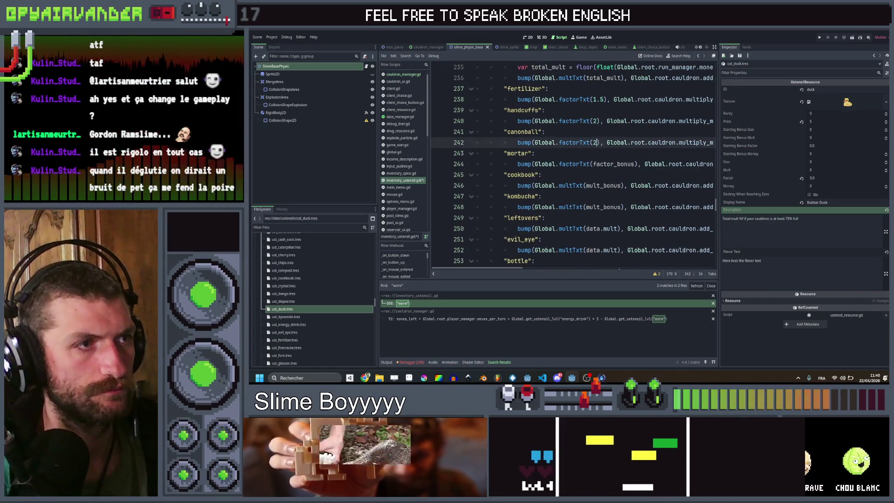
pyautogui.hscroll(3, 573, 163)
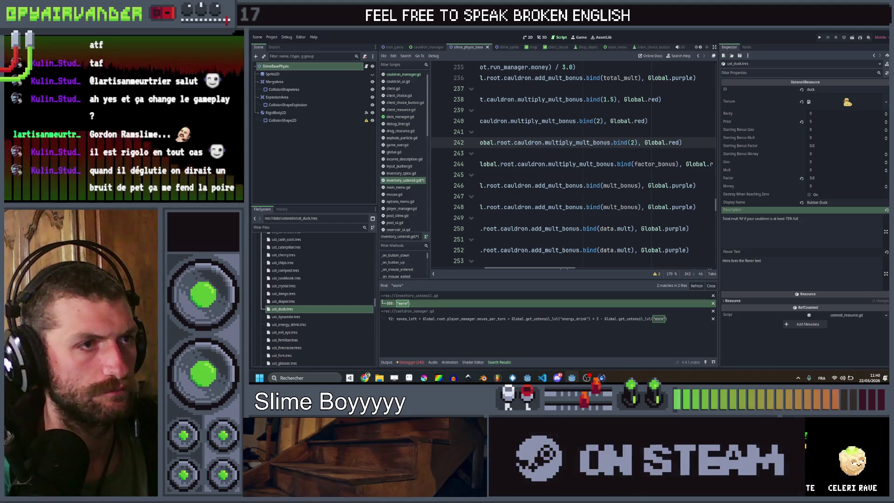
pyautogui.click(682, 143)
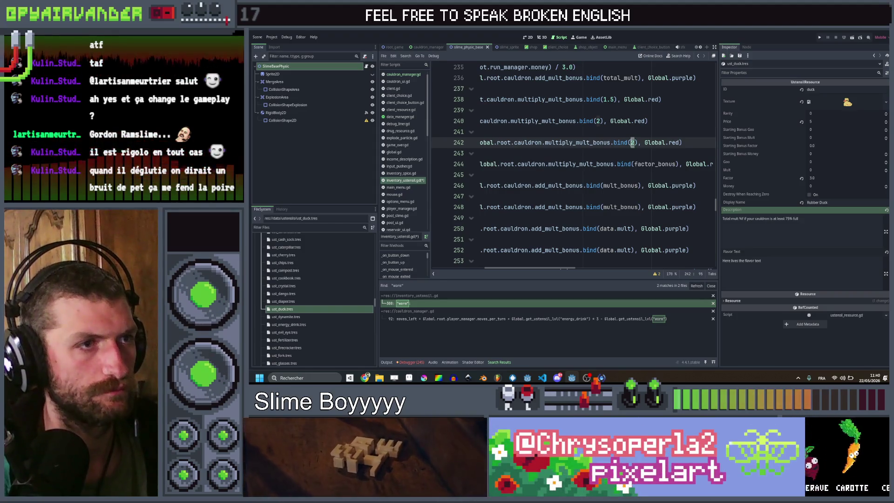
pyautogui.hscroll(-5, 573, 163)
pyautogui.click(596, 121)
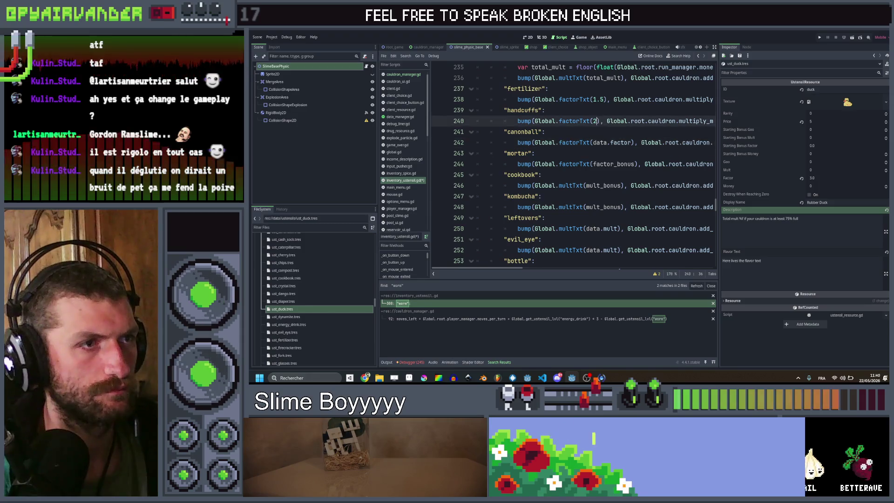
pyautogui.click(642, 120)
pyautogui.hscroll(4, 642, 121)
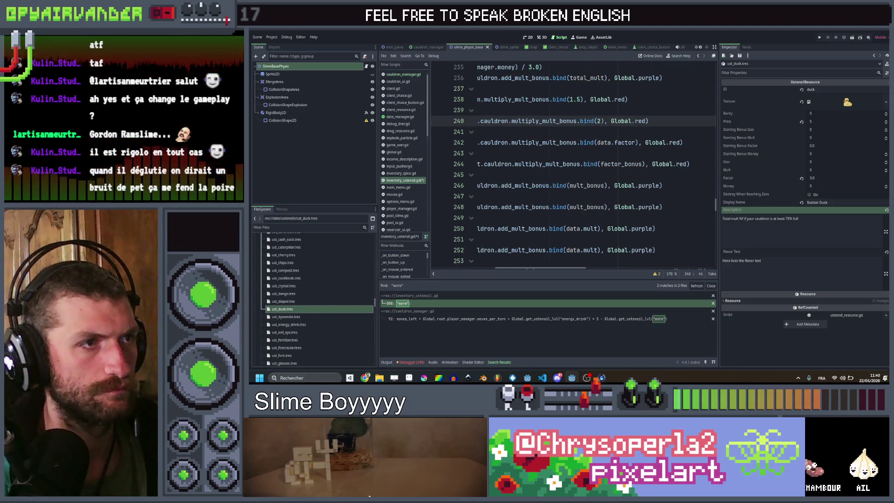
pyautogui.hscroll(-5, 573, 163)
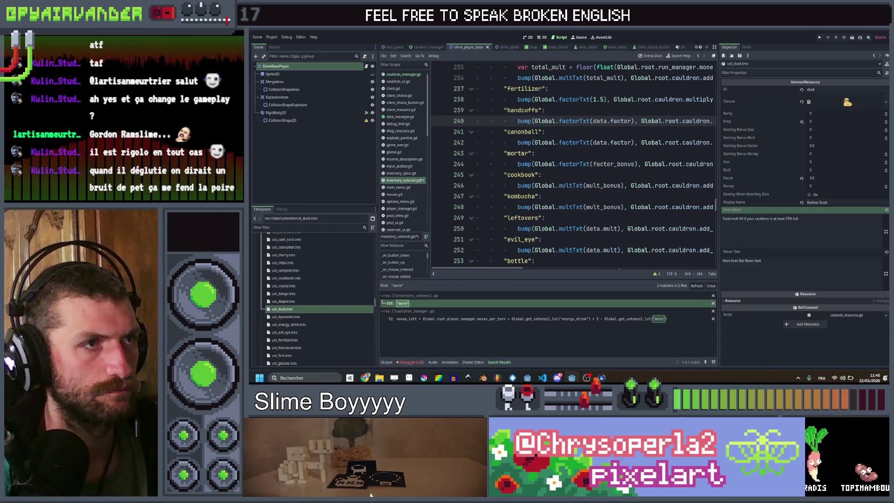
# - Replace the fertilizer's 1.5 multiplier with data.factor and save the script
pyautogui.click(642, 100)
pyautogui.hscroll(5, 642, 99)
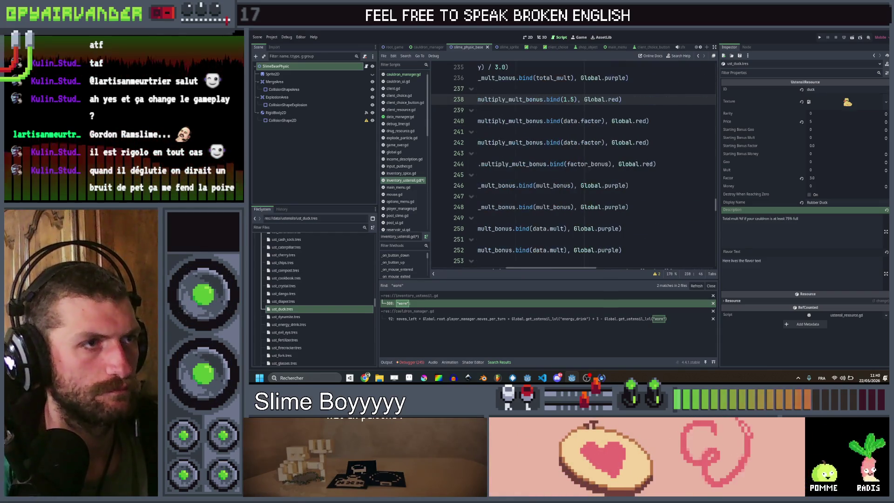
pyautogui.write('data.factor), Global.root.cauldron.multiply_m')
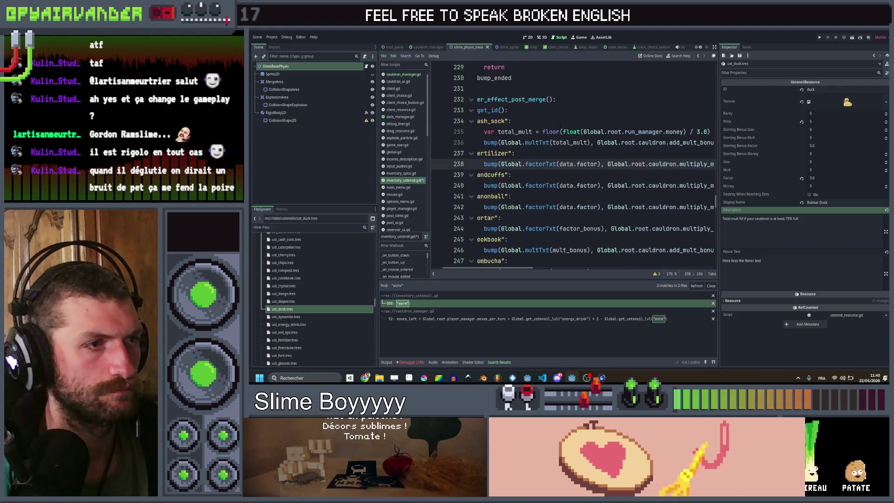
pyautogui.hotkey('ctrl', 's')
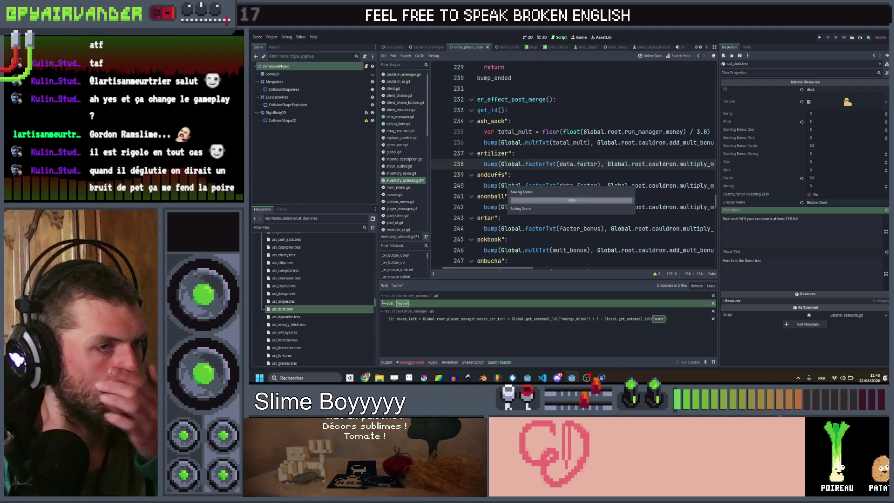
pyautogui.moveTo(366, 377)
pyautogui.click(365, 345)
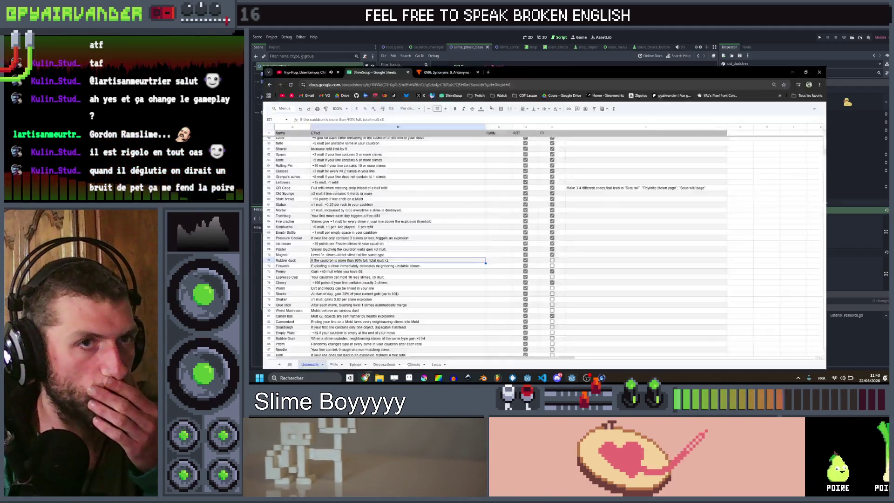
# - Tick the Rubber duck checkbox in column E as implemented
pyautogui.click(580, 245)
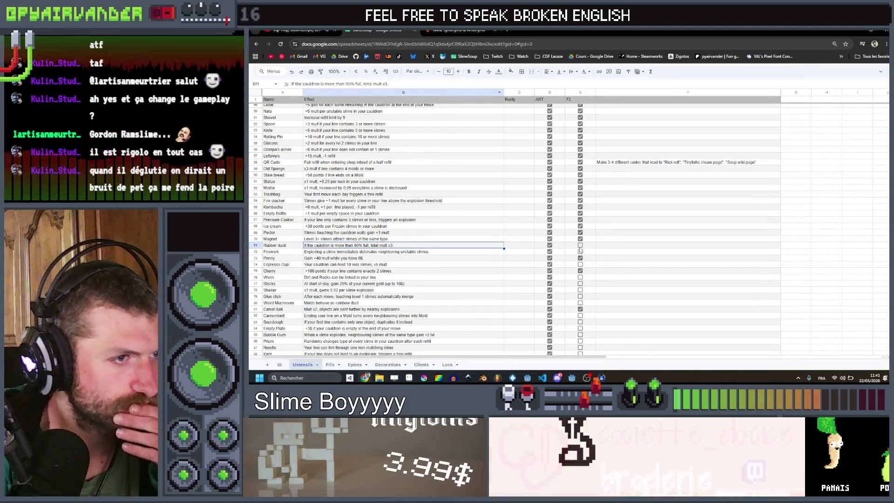
pyautogui.scroll(-3, 643, 217)
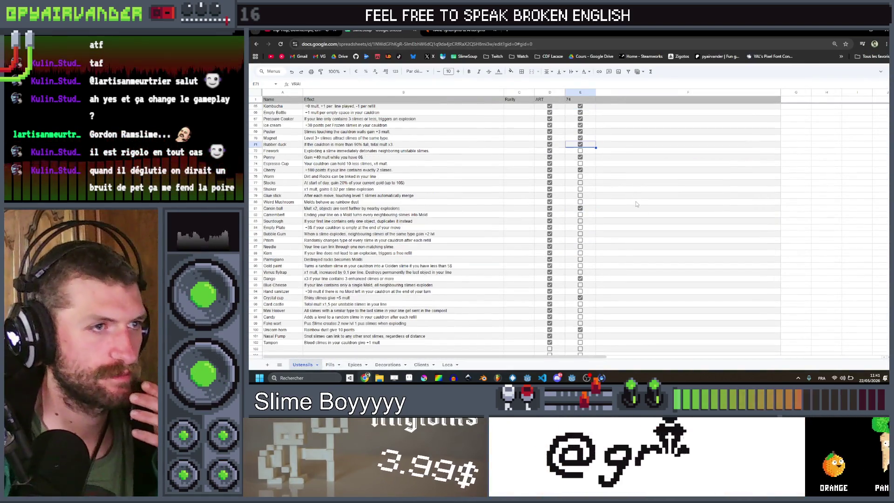
pyautogui.scroll(-3, 636, 202)
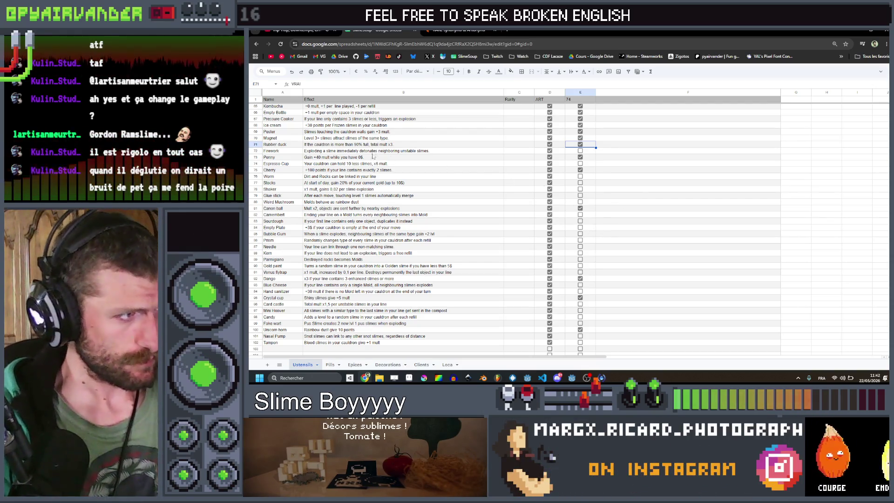
# - Look over the Penny, Unicorn horn and Firework effect descriptions
pyautogui.click(373, 157)
pyautogui.scroll(-3, 359, 247)
pyautogui.moveTo(359, 244)
pyautogui.mouseDown()
pyautogui.moveTo(368, 111)
pyautogui.moveTo(373, 249)
pyautogui.mouseUp()
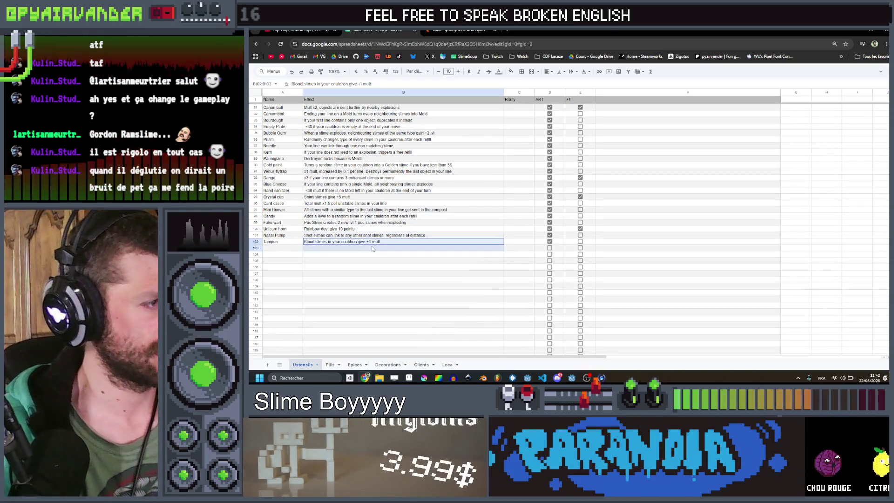
pyautogui.click(382, 229)
pyautogui.scroll(3, 396, 215)
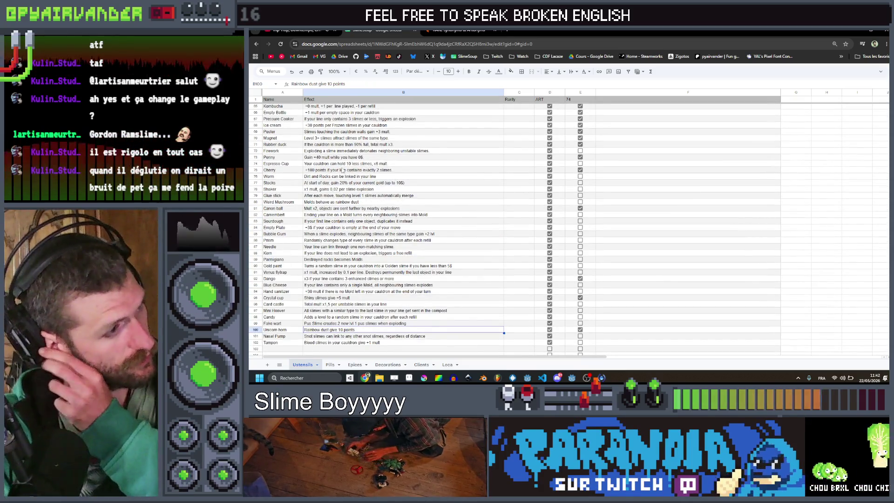
pyautogui.scroll(1, 342, 170)
pyautogui.click(376, 186)
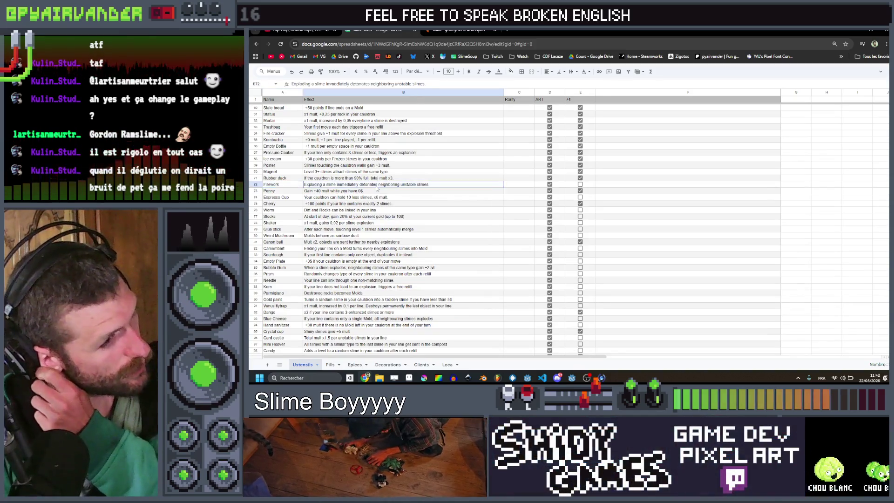